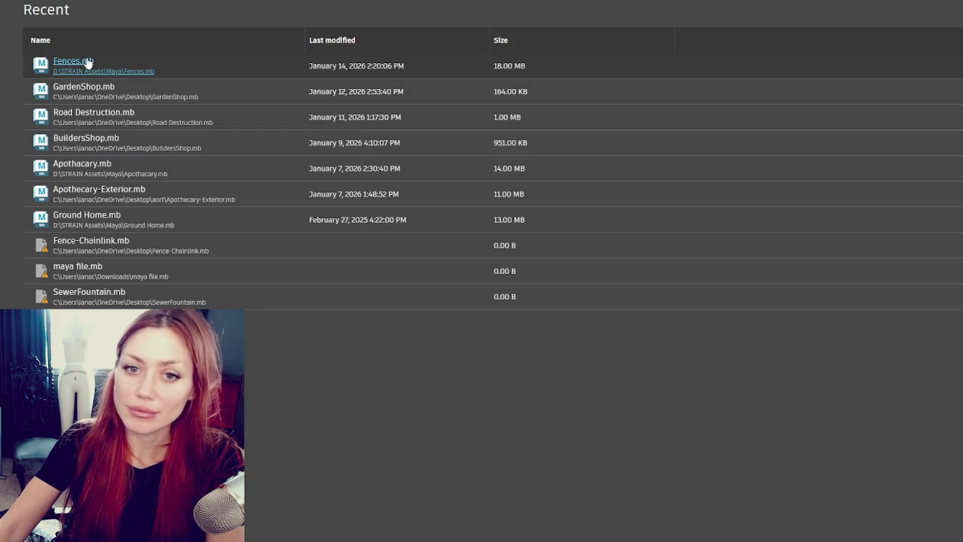
# - Open Fences.mb from Recent and delete the tall pillar's two middle edge loops
pyautogui.click(88, 63)
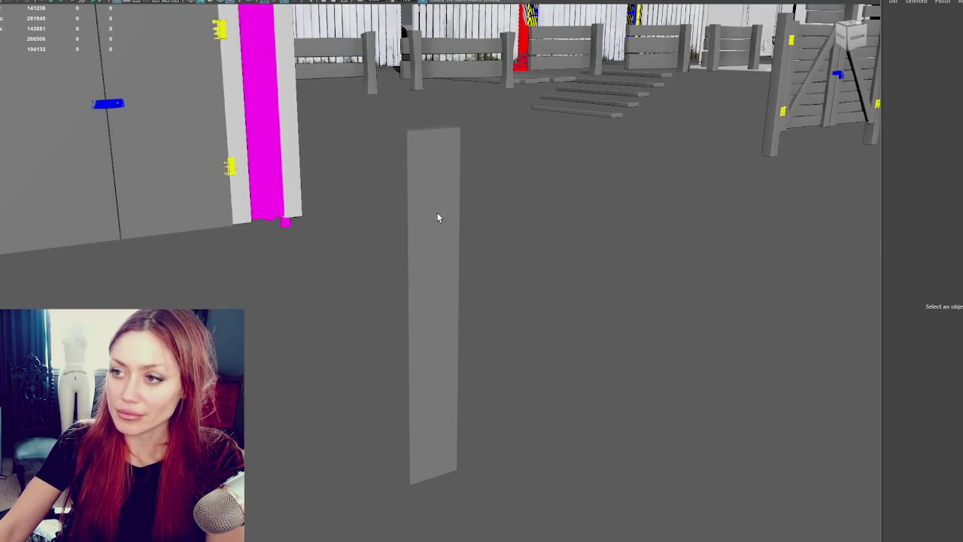
pyautogui.click(438, 217)
pyautogui.moveTo(504, 224); pyautogui.dragTo(430, 231, button='right')
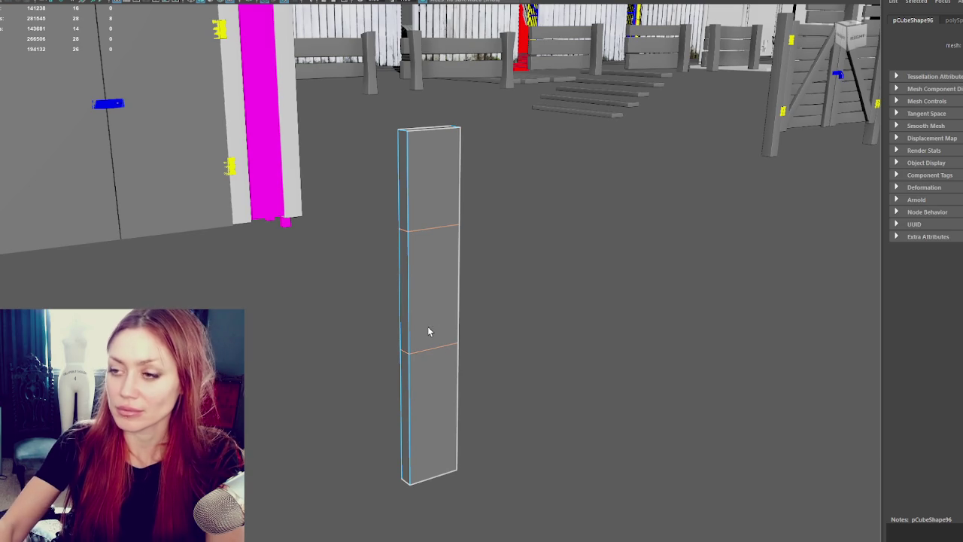
pyautogui.press('Delete')
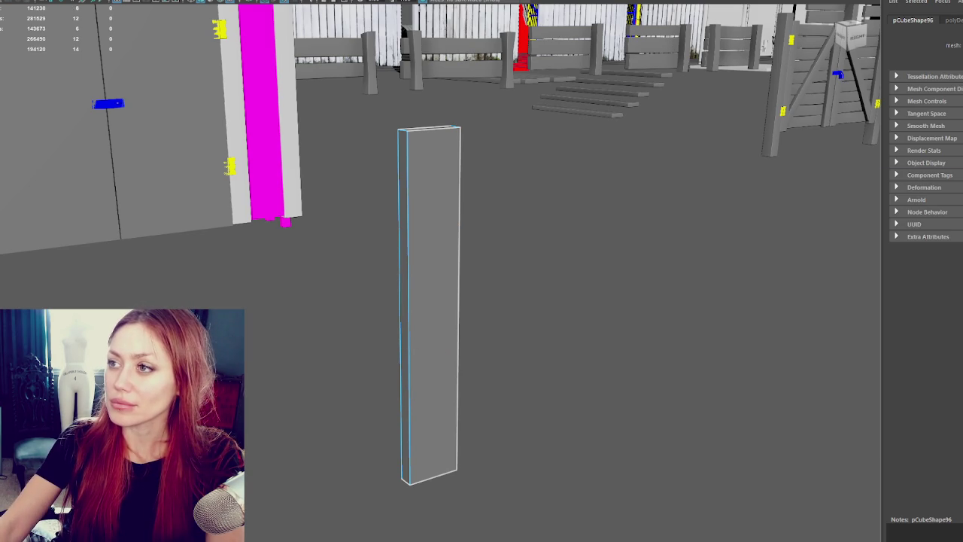
pyautogui.hotkey('ctrl', 'shift', 't')
# - Insert two evenly spaced edge loops with Multiple edge loops set to 2, then scale them apart
pyautogui.click(843, 269)
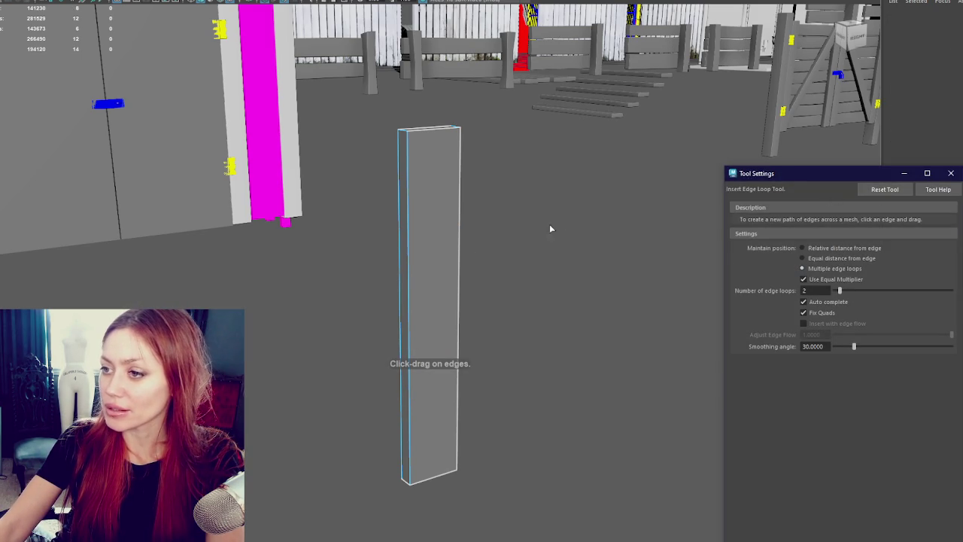
pyautogui.click(459, 237)
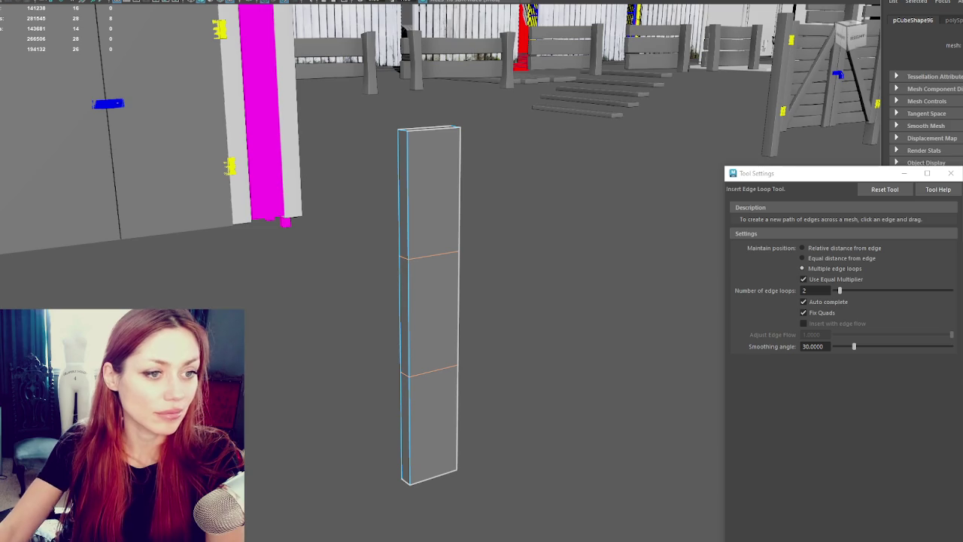
pyautogui.moveTo(487, 226); pyautogui.dragTo(536, 207, button='right')
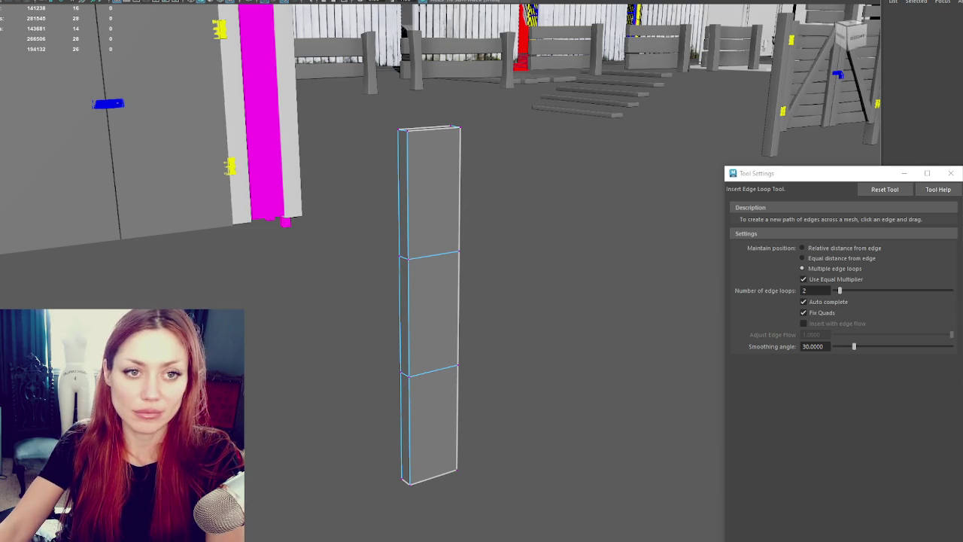
pyautogui.moveTo(550, 203); pyautogui.dragTo(353, 438)
pyautogui.press('r')
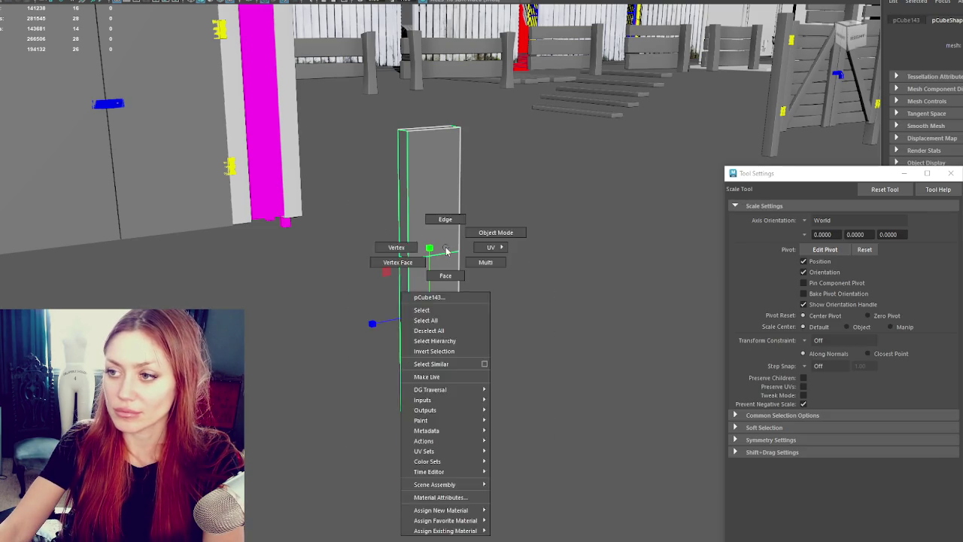
pyautogui.moveTo(430, 253)
pyautogui.mouseDown()
pyautogui.moveTo(441, 188)
pyautogui.moveTo(430, 213)
pyautogui.moveTo(440, 261)
pyautogui.mouseUp()
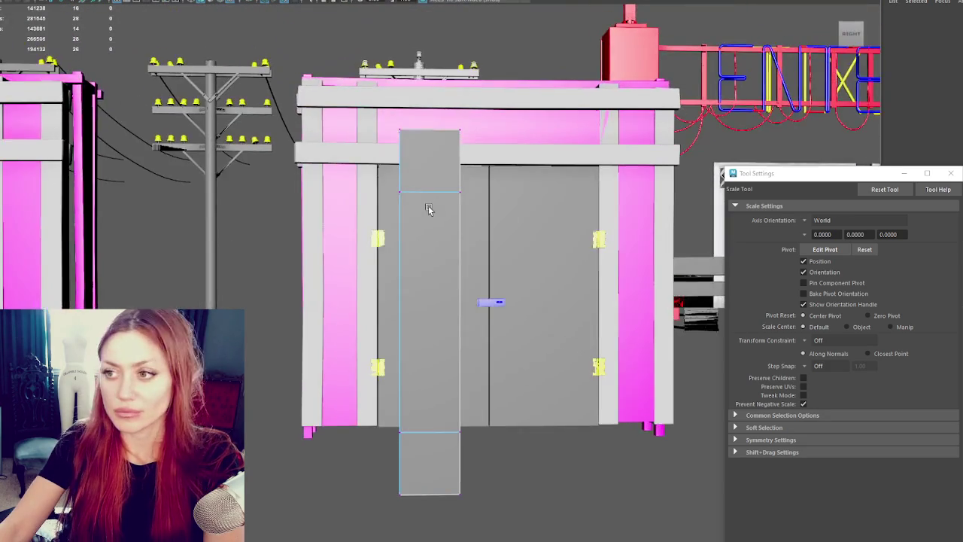
# - Push the two loops further toward the pillar ends and insert two more loops near the top
pyautogui.press('f')
pyautogui.moveTo(490, 296); pyautogui.dragTo(464, 276, button='right')
pyautogui.moveTo(424, 172); pyautogui.dragTo(350, 443)
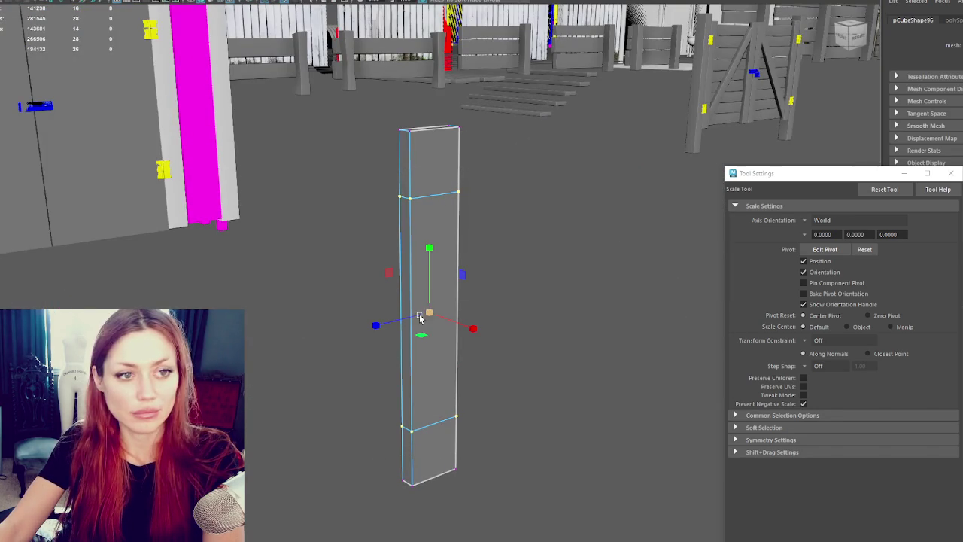
pyautogui.moveTo(430, 261); pyautogui.dragTo(456, 260)
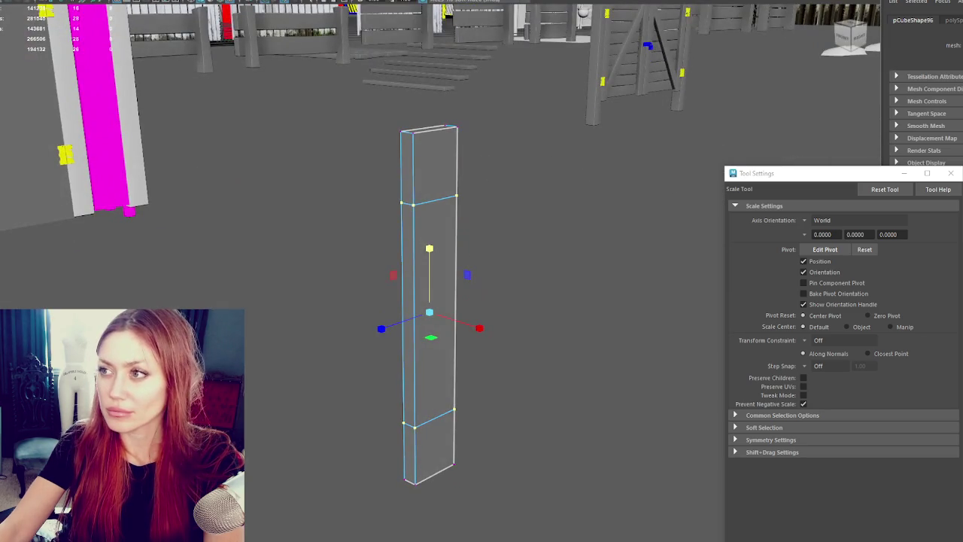
pyautogui.keyDown('shift'); pyautogui.moveTo(497, 202); pyautogui.dragTo(485, 192, button='right'); pyautogui.keyUp('shift')
pyautogui.moveTo(496, 202)
pyautogui.keyDown('alt'); pyautogui.mouseDown()
pyautogui.moveTo(463, 195)
pyautogui.moveTo(486, 188)
pyautogui.mouseUp(); pyautogui.keyUp('alt')
pyautogui.click(462, 191)
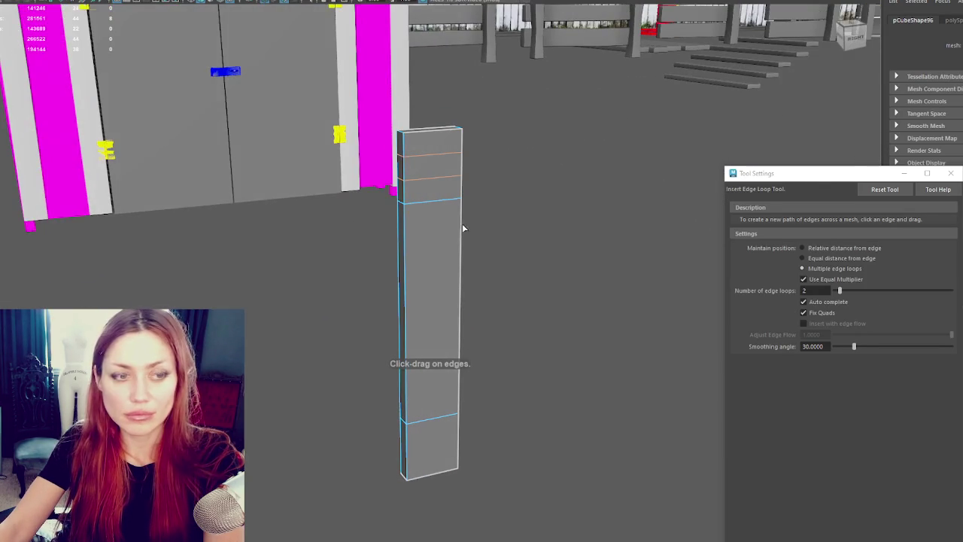
# - Scale the pillar's top band of faces wider
pyautogui.press('q')
pyautogui.moveTo(490, 185); pyautogui.dragTo(491, 185, button='right')
pyautogui.press('r')
pyautogui.moveTo(474, 145)
pyautogui.mouseDown()
pyautogui.moveTo(397, 180)
pyautogui.moveTo(367, 175)
pyautogui.mouseUp()
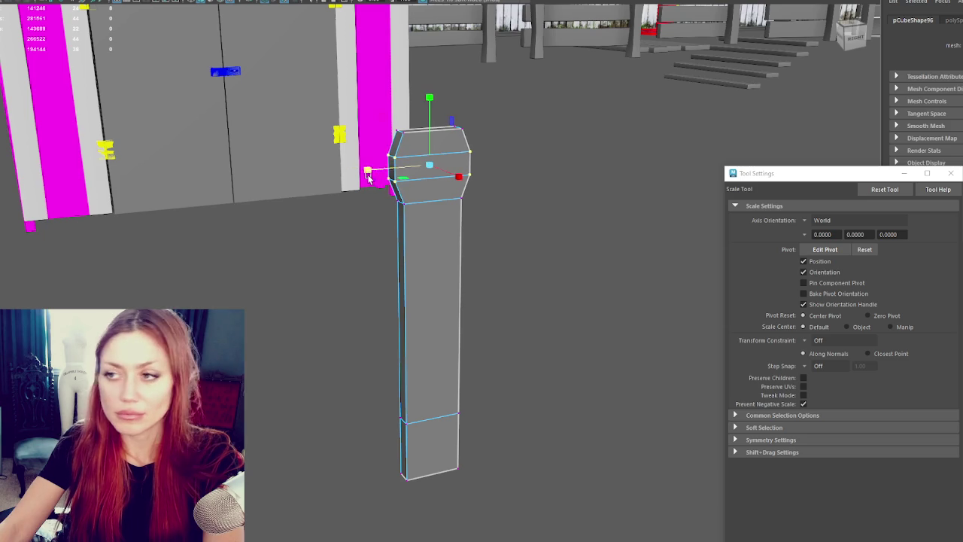
# - Scale the pillar's top vertices inward to taper the head
pyautogui.press('w')
pyautogui.moveTo(442, 137); pyautogui.dragTo(411, 138, button='right')
pyautogui.moveTo(486, 117)
pyautogui.mouseDown()
pyautogui.moveTo(400, 139)
pyautogui.moveTo(367, 134)
pyautogui.mouseUp()
pyautogui.press('r')
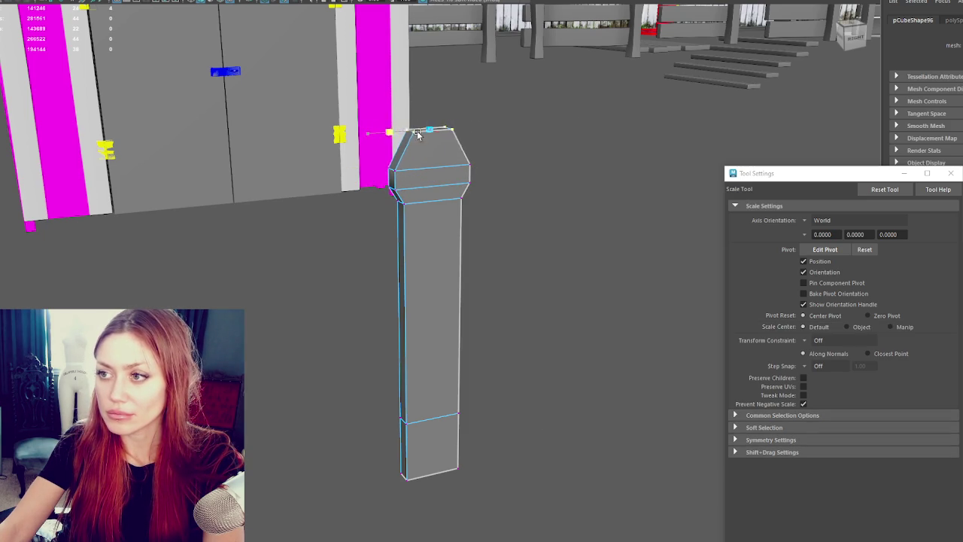
pyautogui.keyDown('shift'); pyautogui.moveTo(497, 128); pyautogui.dragTo(433, 166, button='right'); pyautogui.keyUp('shift')
# - Scale the apex down into a small narrow knob
pyautogui.click(435, 158)
pyautogui.press('r')
pyautogui.moveTo(456, 157); pyautogui.dragTo(415, 157)
pyautogui.press('q')
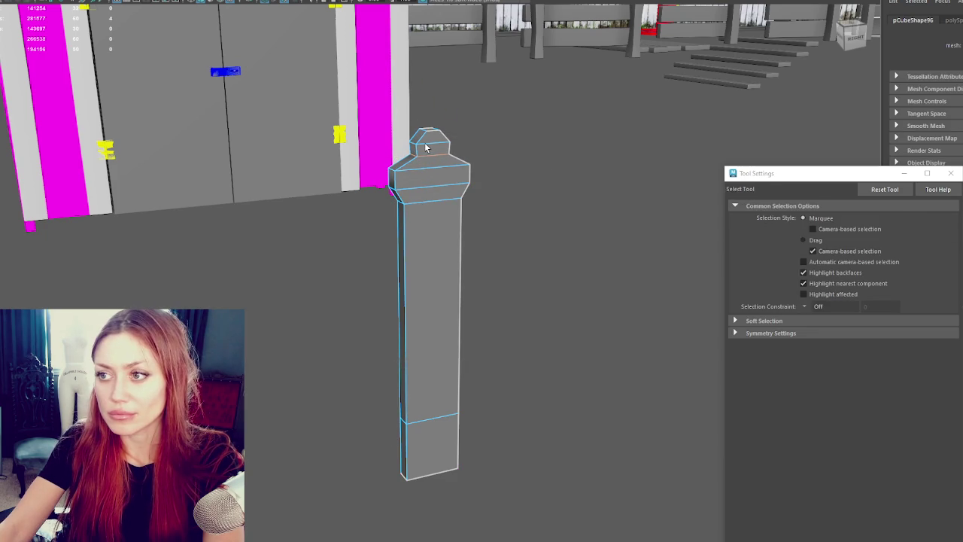
pyautogui.press('r')
pyautogui.moveTo(425, 147); pyautogui.dragTo(444, 143)
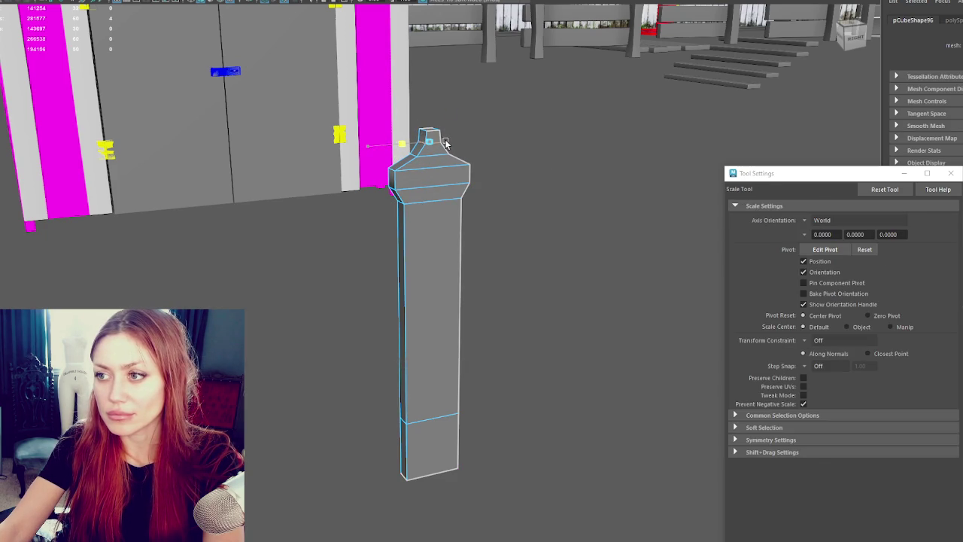
# - Resize the cap's lower ring and add an edge loop across the cap
pyautogui.click(430, 166)
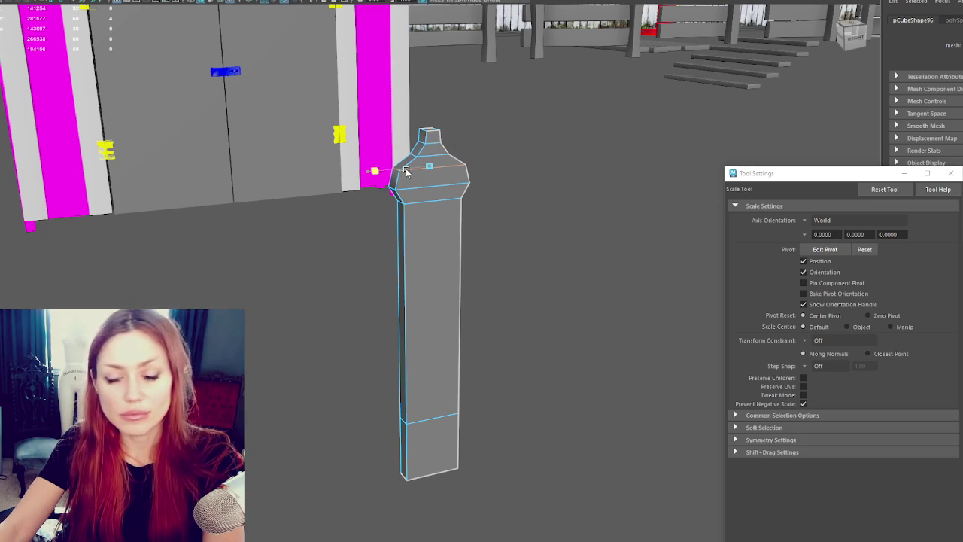
pyautogui.moveTo(406, 171); pyautogui.dragTo(434, 226)
pyautogui.keyDown('alt'); pyautogui.moveTo(435, 450); pyautogui.dragTo(444, 344); pyautogui.keyUp('alt')
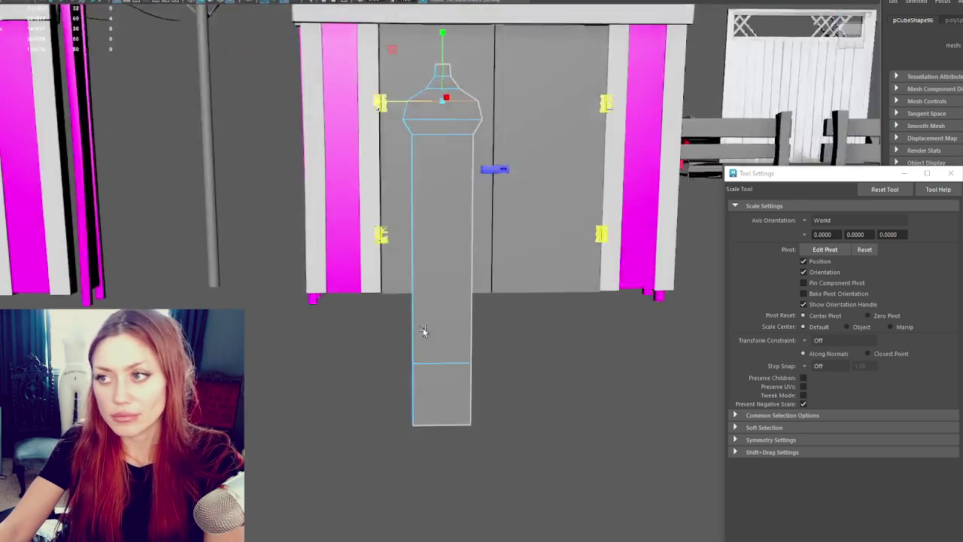
pyautogui.keyDown('shift'); pyautogui.moveTo(421, 113); pyautogui.dragTo(401, 114, button='right'); pyautogui.keyUp('shift')
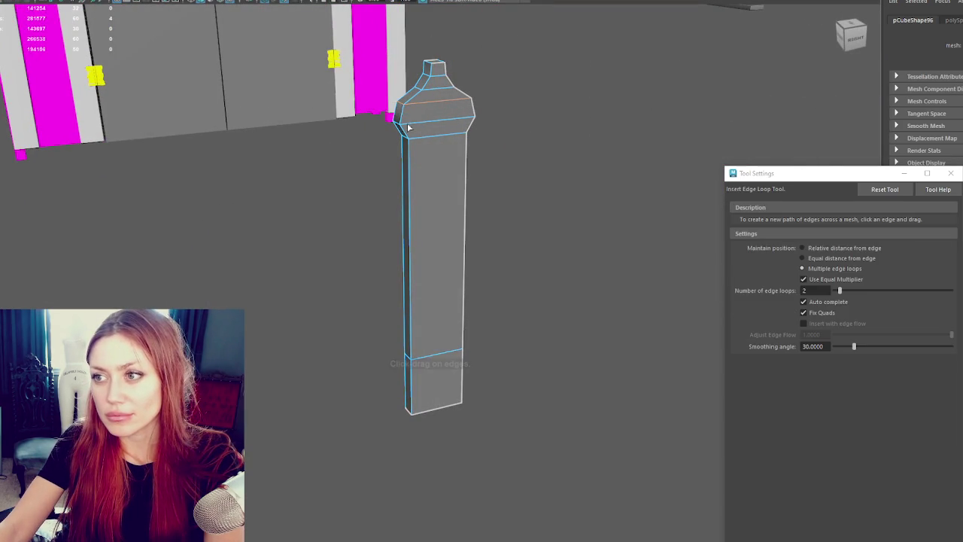
# - Place a cap edge loop by relative distance and scale the cap's lower edge loop
pyautogui.click(885, 189)
pyautogui.press('r')
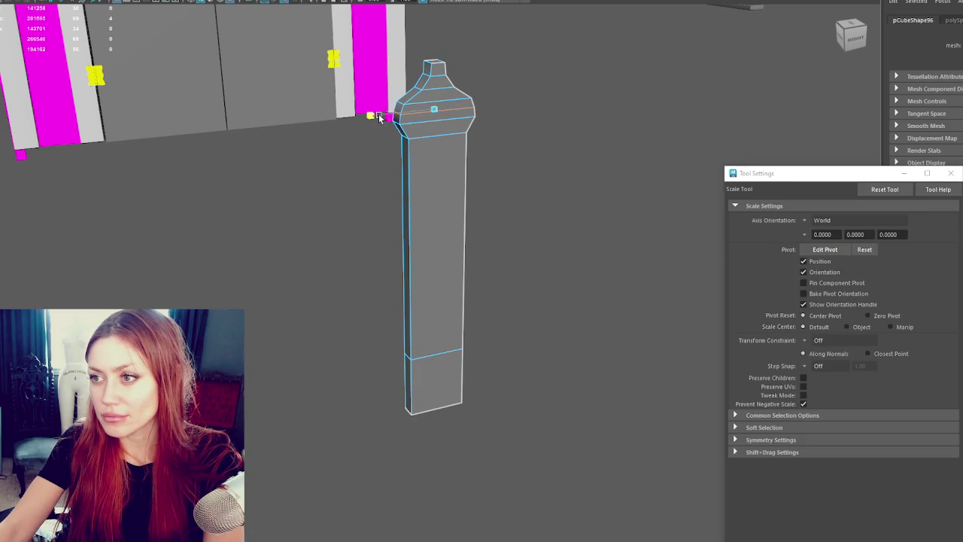
pyautogui.press('q')
pyautogui.press('w')
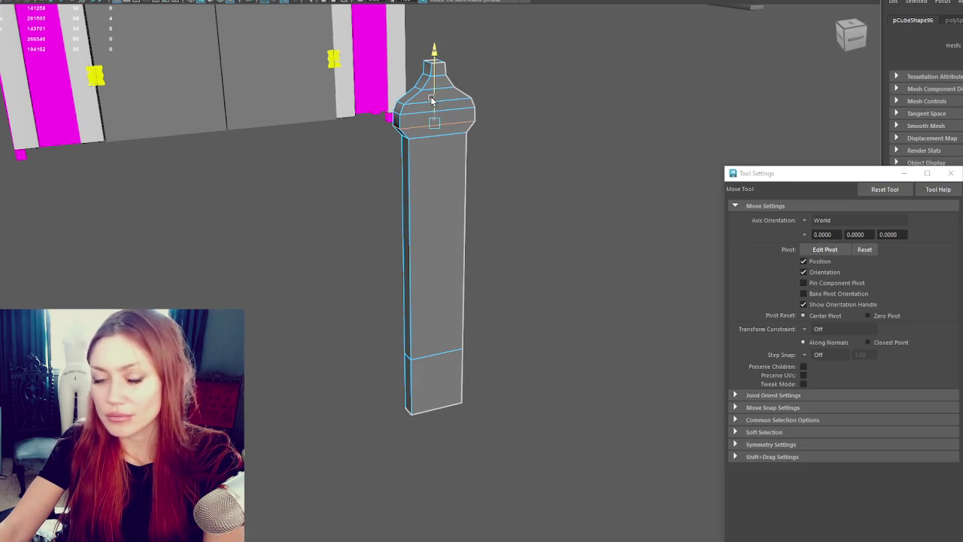
pyautogui.press('q')
pyautogui.press('r')
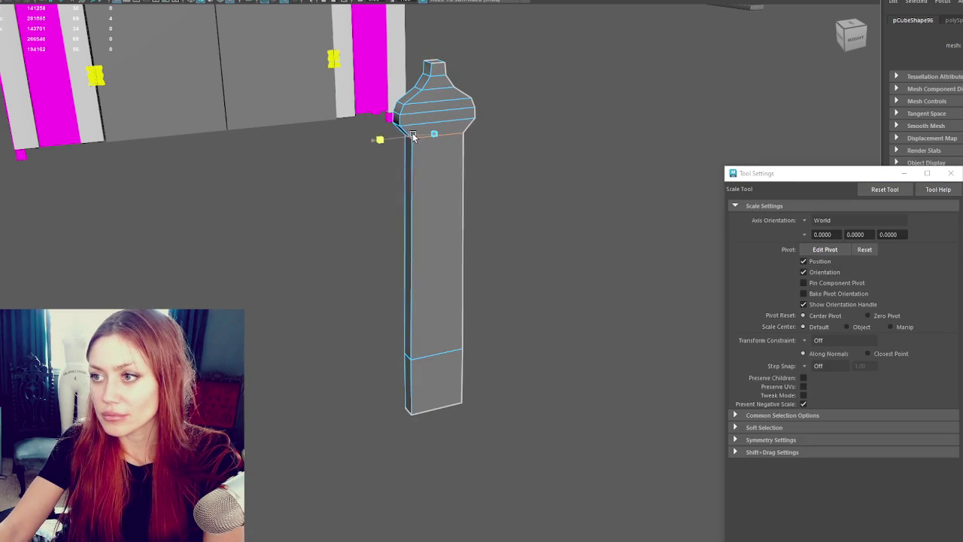
pyautogui.moveTo(423, 131)
pyautogui.keyDown('alt'); pyautogui.mouseDown()
pyautogui.moveTo(448, 147)
pyautogui.moveTo(444, 123)
pyautogui.mouseUp(); pyautogui.keyUp('alt')
pyautogui.press('w')
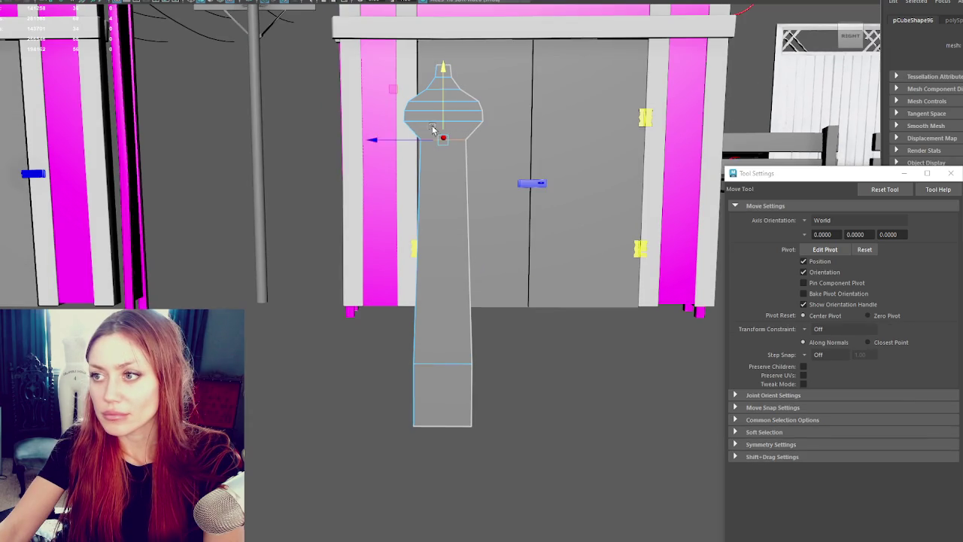
pyautogui.press('r')
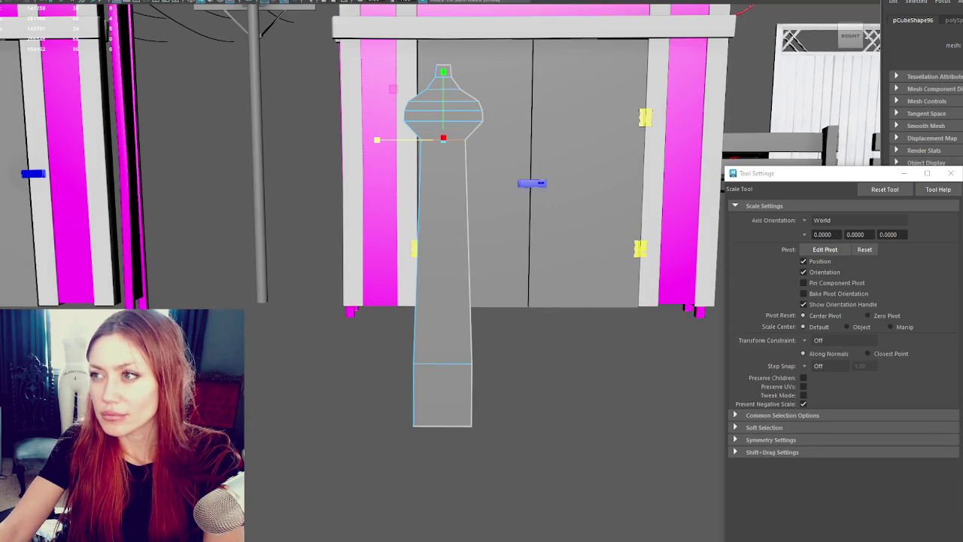
# - Scale the knob vertices at the top of the pillar
pyautogui.hotkey('ctrl', 'e')
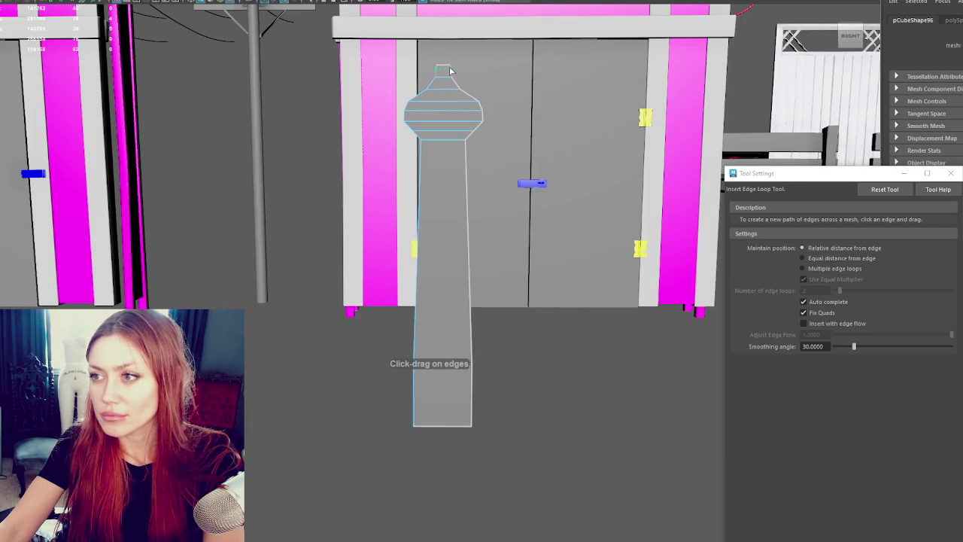
pyautogui.press('q')
pyautogui.rightClick(293, 87)
pyautogui.press('4')
pyautogui.moveTo(405, 50); pyautogui.dragTo(461, 68)
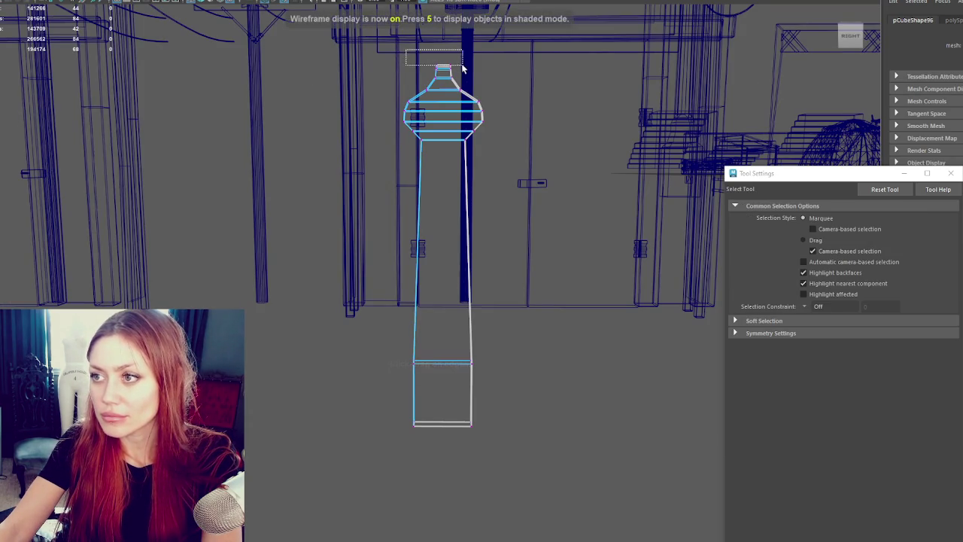
pyautogui.press('r')
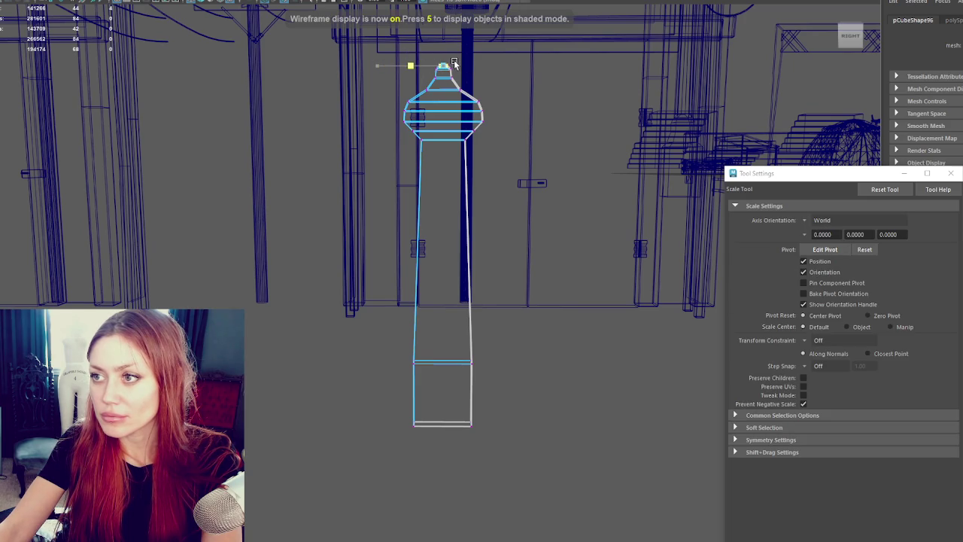
pyautogui.moveTo(454, 63); pyautogui.dragTo(322, 117)
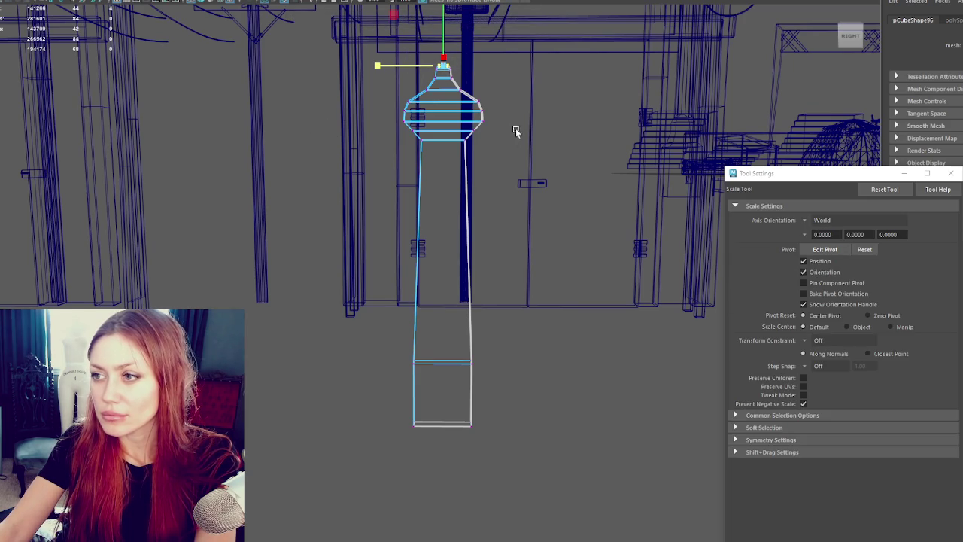
# - Adjust the dome's vertex rings into a rounded onion-like bulge
pyautogui.click(419, 135)
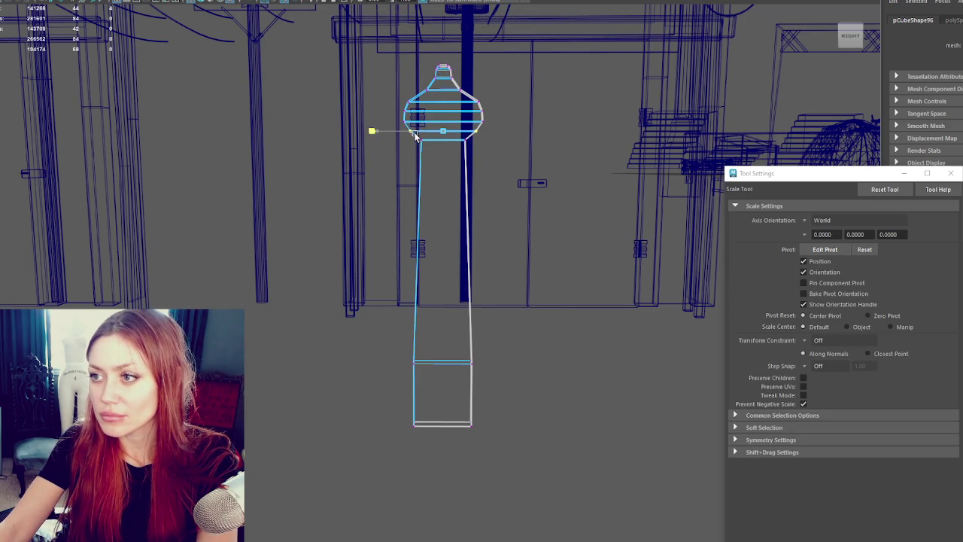
pyautogui.press('6')
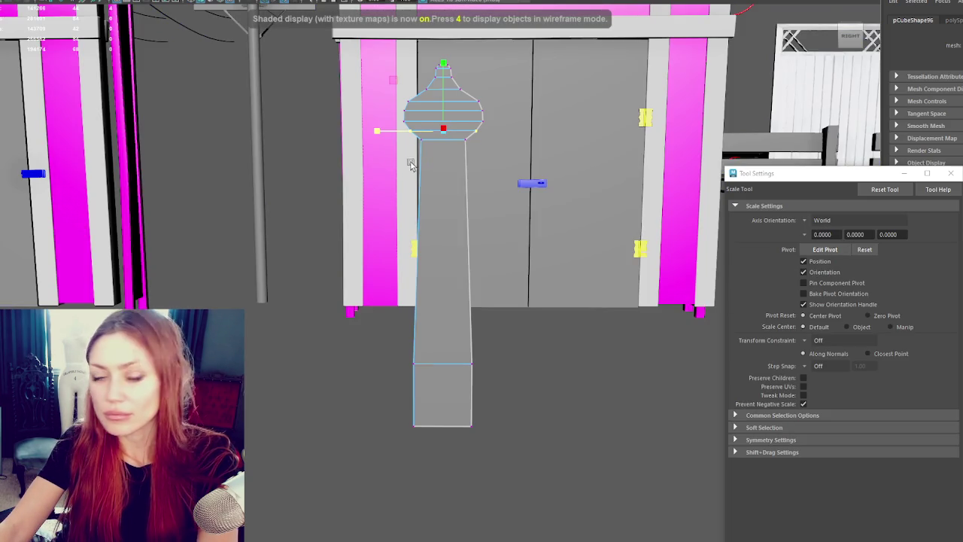
pyautogui.moveTo(379, 90); pyautogui.dragTo(494, 138)
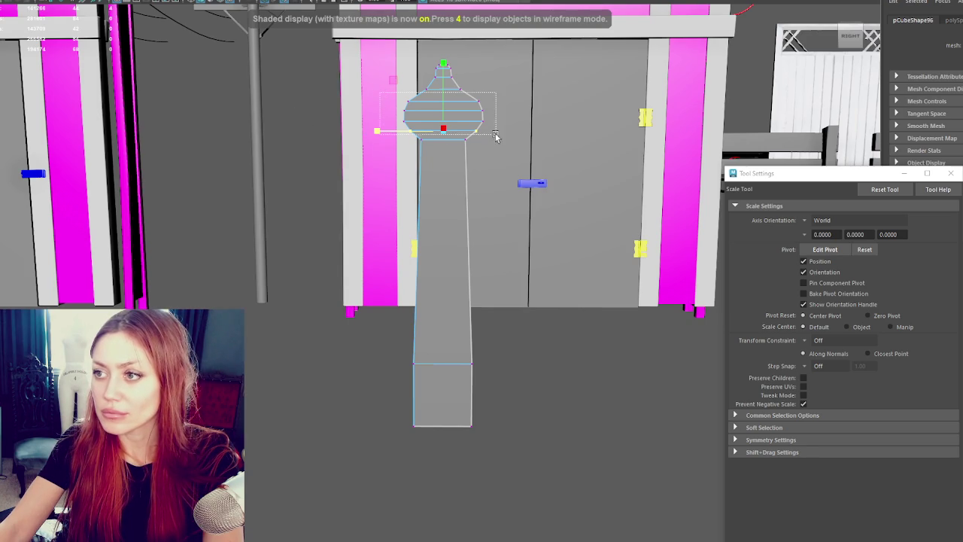
pyautogui.press('q')
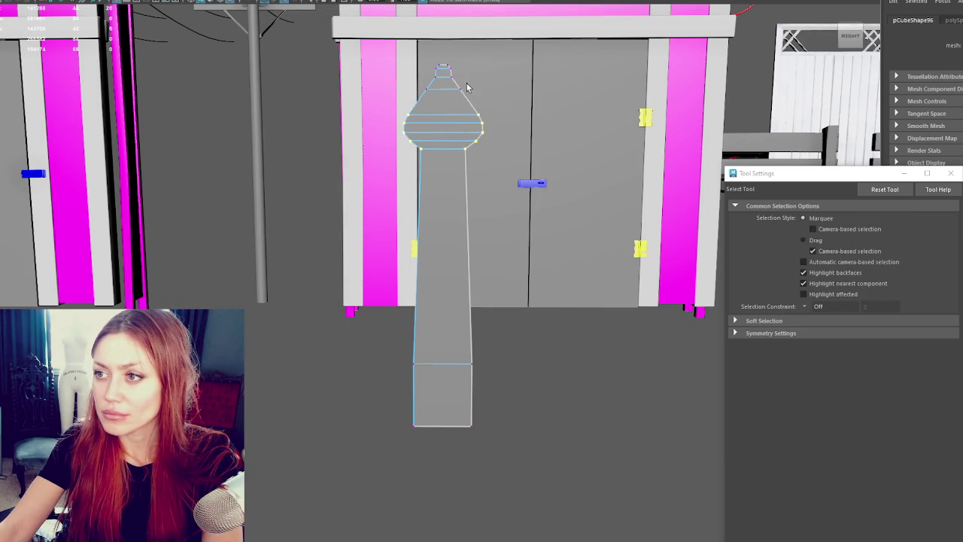
pyautogui.press('w')
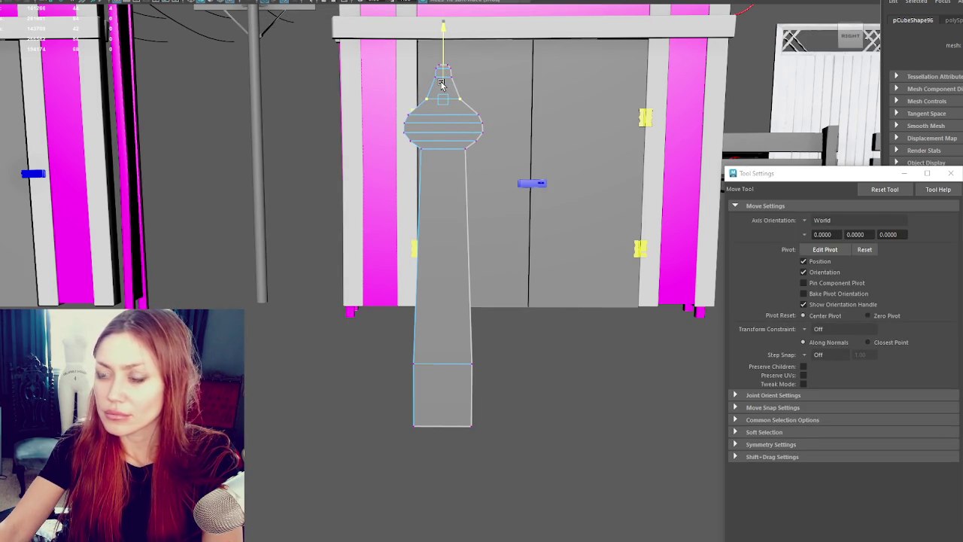
pyautogui.press('q')
# - Lower the spire's top vertex slightly and isolate the handle from the gate scene
pyautogui.click(444, 69)
pyautogui.press('w')
pyautogui.moveTo(443, 68); pyautogui.dragTo(445, 73)
pyautogui.press('q')
pyautogui.moveTo(447, 140); pyautogui.dragTo(501, 124, button='right')
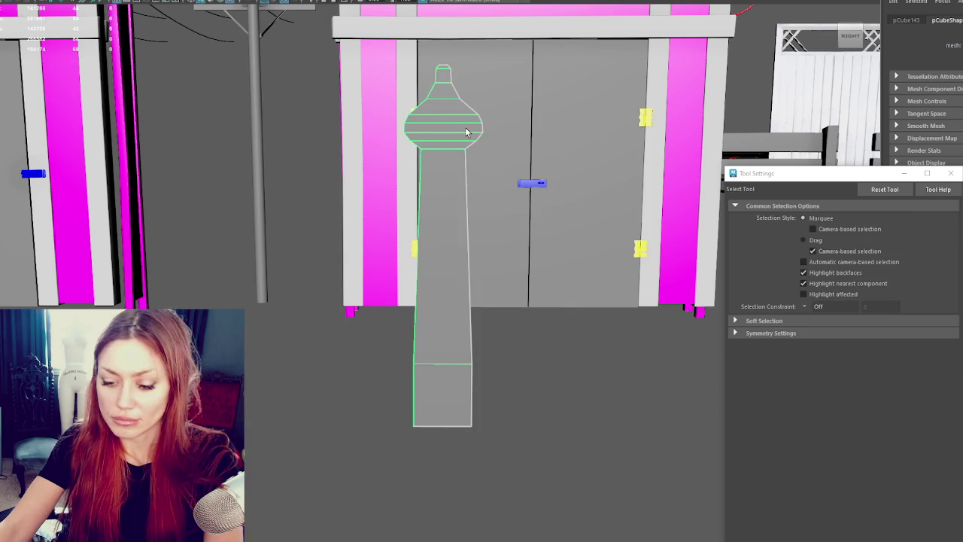
pyautogui.hotkey('ctrl', '1')
pyautogui.click(519, 117)
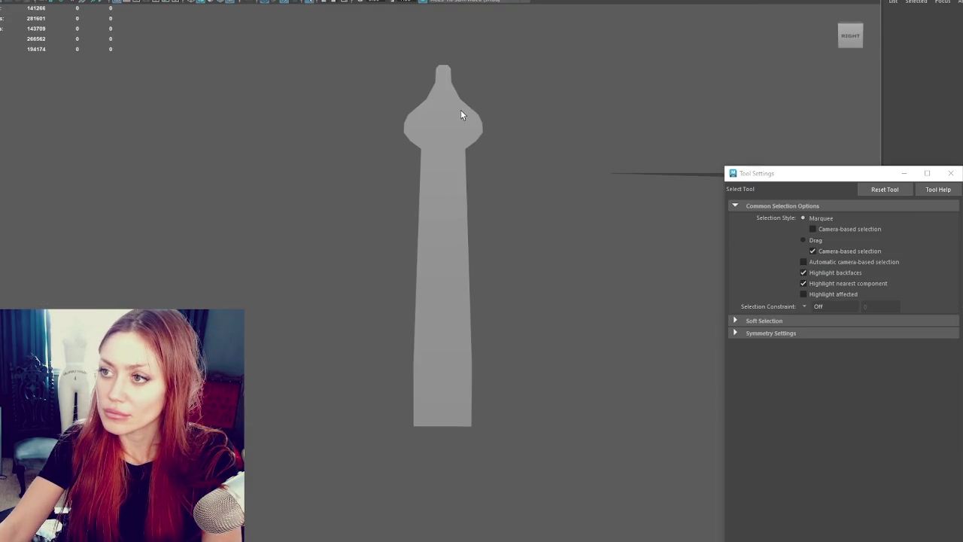
# - Bevel a horizontal edge on the domed head with Fraction 0.5, then reselect the tower
pyautogui.moveTo(460, 110); pyautogui.dragTo(444, 96, button='right')
pyautogui.click(443, 99)
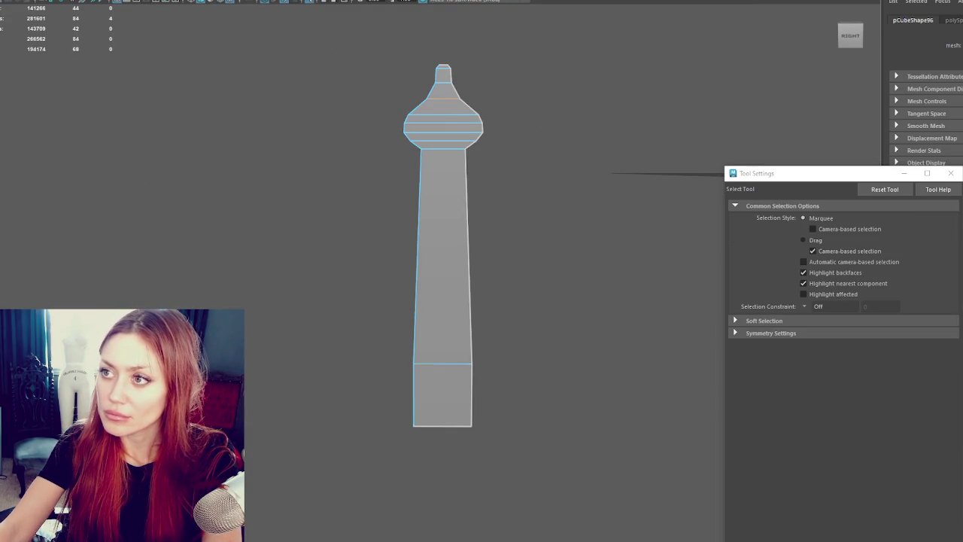
pyautogui.hotkey('ctrl', 'b')
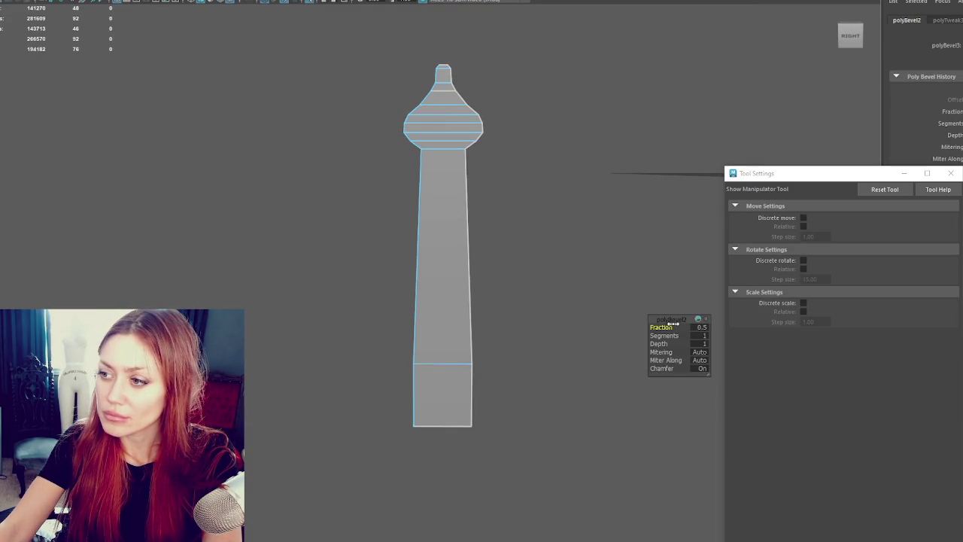
pyautogui.click(549, 91)
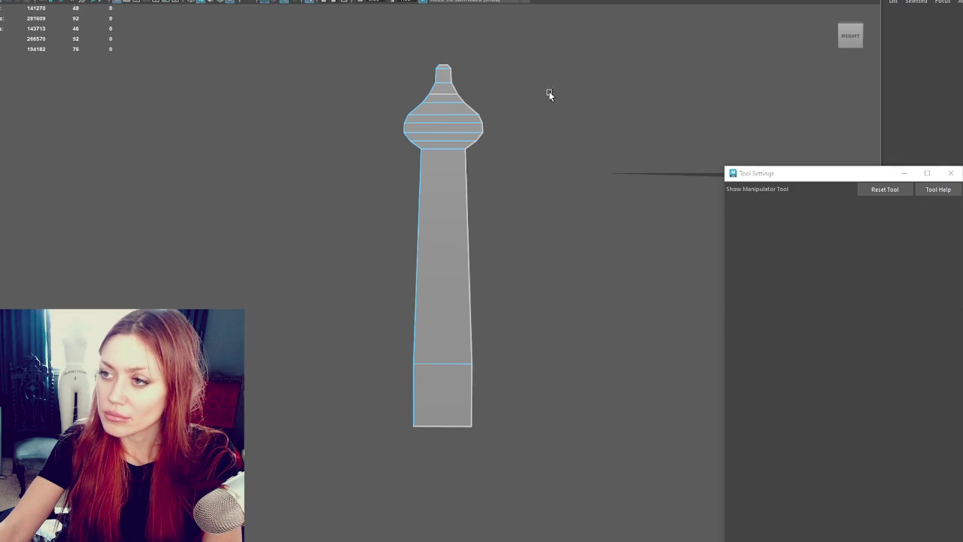
pyautogui.moveTo(443, 224)
pyautogui.keyDown('alt'); pyautogui.mouseDown(button='middle')
pyautogui.moveTo(428, 170)
pyautogui.moveTo(439, 218)
pyautogui.mouseUp(button='middle'); pyautogui.keyUp('alt')
pyautogui.moveTo(451, 110); pyautogui.dragTo(456, 119, button='right')
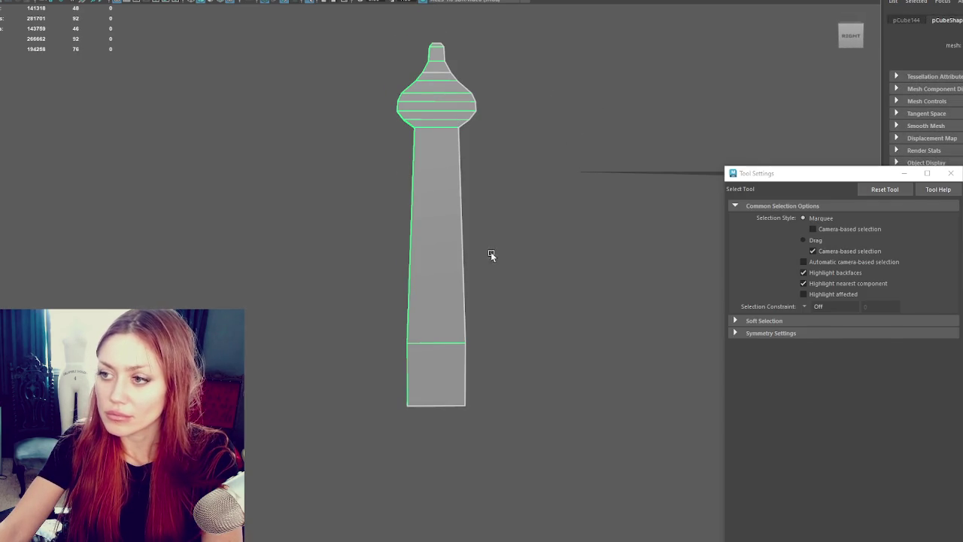
# - Flip the tower copy 180° upside down and move it below the shaft
pyautogui.press('e')
pyautogui.moveTo(470, 174); pyautogui.dragTo(531, 240)
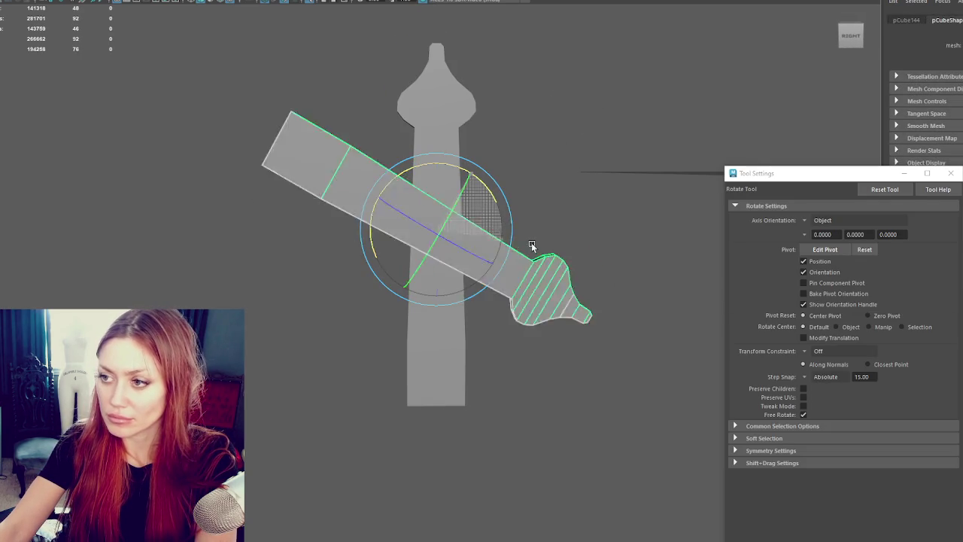
pyautogui.hotkey('ctrl', 'z')
pyautogui.moveTo(587, 112); pyautogui.dragTo(583, 282)
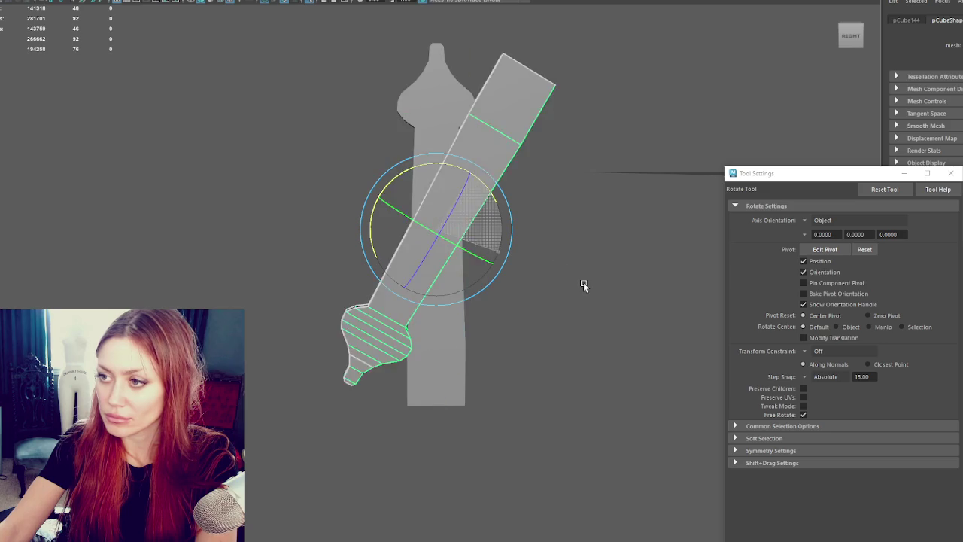
pyautogui.hotkey('ctrl', 'z')
pyautogui.press('w')
pyautogui.moveTo(511, 155); pyautogui.dragTo(512, 277, button='middle')
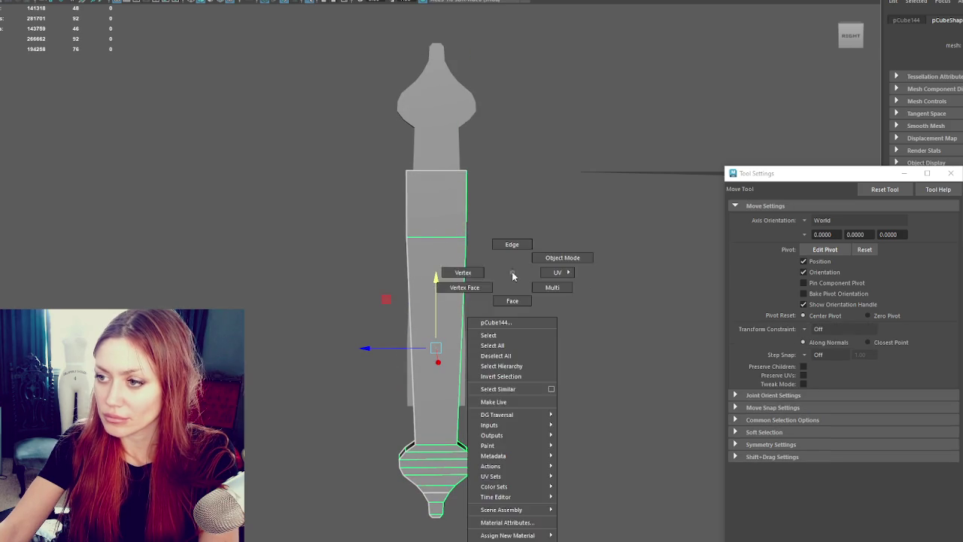
# - Delete the copy's shaft, keeping its bulb, and remove the original shaft's bottom cap face
pyautogui.moveTo(506, 303); pyautogui.dragTo(361, 159)
pyautogui.press('Delete')
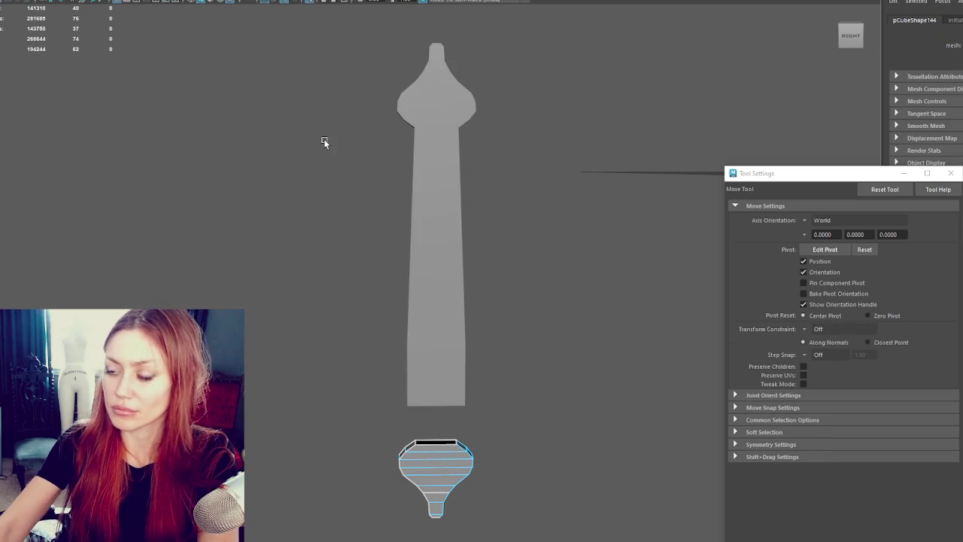
pyautogui.click(429, 279)
pyautogui.keyDown('alt'); pyautogui.moveTo(430, 279); pyautogui.dragTo(426, 405); pyautogui.keyUp('alt')
pyautogui.moveTo(431, 369); pyautogui.dragTo(430, 313, button='right')
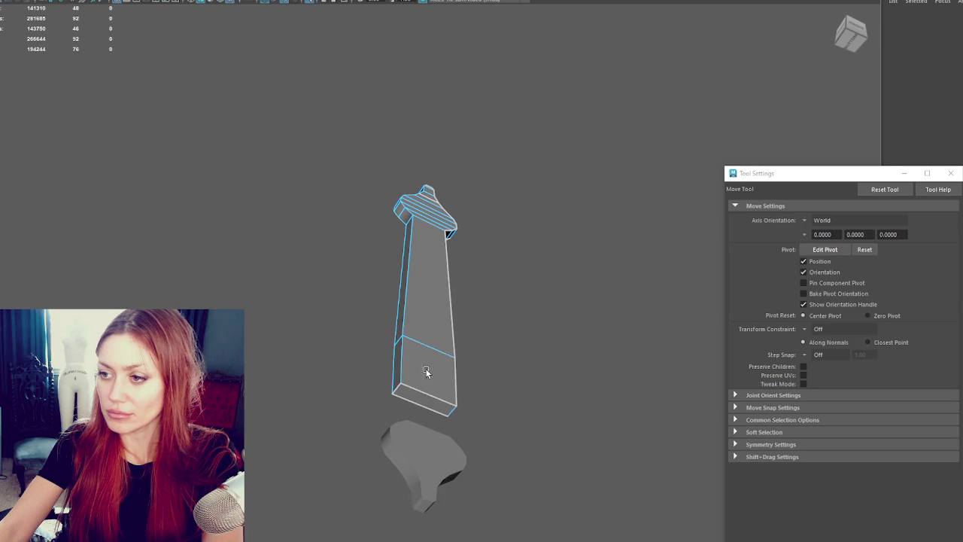
pyautogui.click(423, 397)
pyautogui.press('Delete')
# - Delete the bottom section of the original shaft
pyautogui.moveTo(424, 397)
pyautogui.keyDown('alt'); pyautogui.mouseDown()
pyautogui.moveTo(372, 388)
pyautogui.moveTo(530, 405)
pyautogui.mouseUp(); pyautogui.keyUp('alt')
pyautogui.moveTo(529, 329); pyautogui.dragTo(541, 306, button='right')
pyautogui.moveTo(531, 362); pyautogui.dragTo(391, 407)
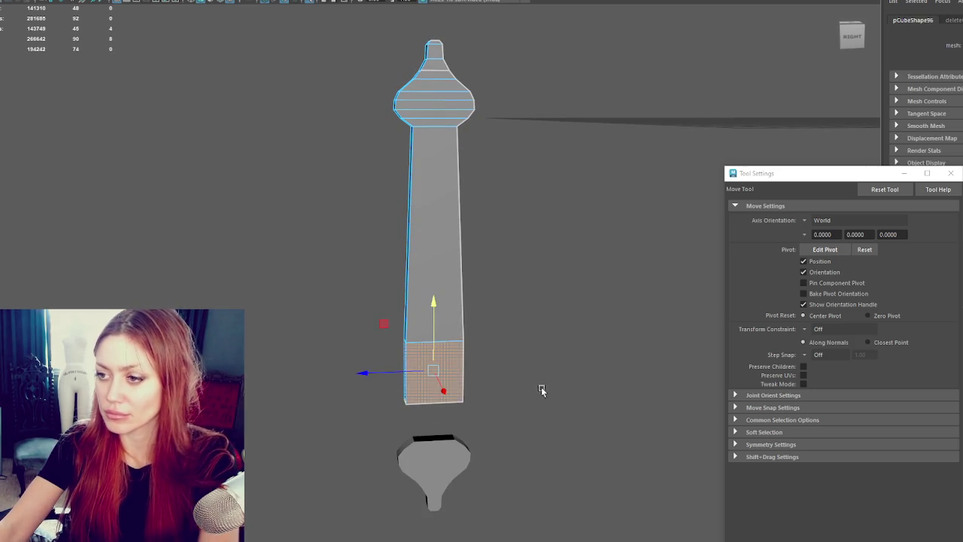
pyautogui.press('Delete')
# - Combine the shaft and bottom bulb into one mesh and select the shaft's open bottom edge
pyautogui.moveTo(458, 328); pyautogui.dragTo(477, 317, button='right')
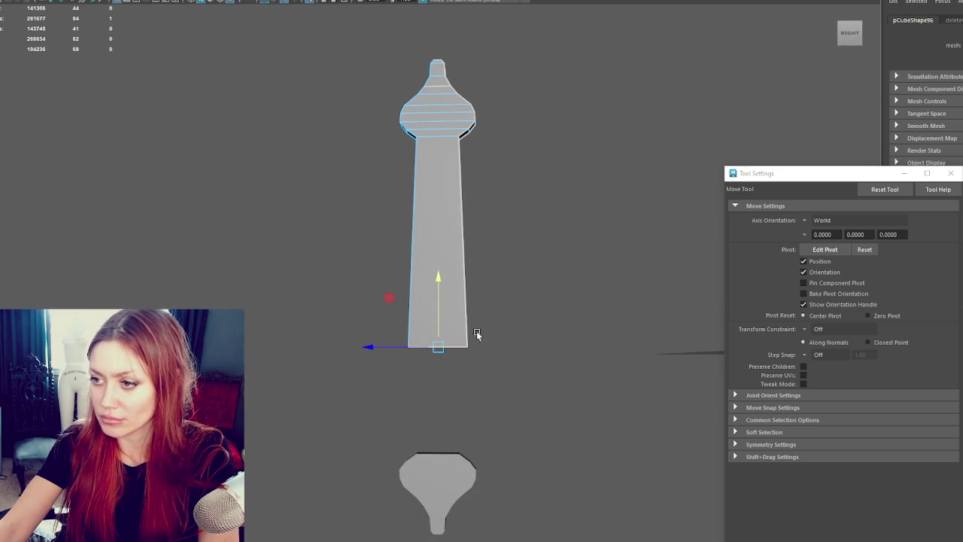
pyautogui.rightClick(470, 314)
pyautogui.keyDown('shift'); pyautogui.click(433, 482); pyautogui.keyUp('shift')
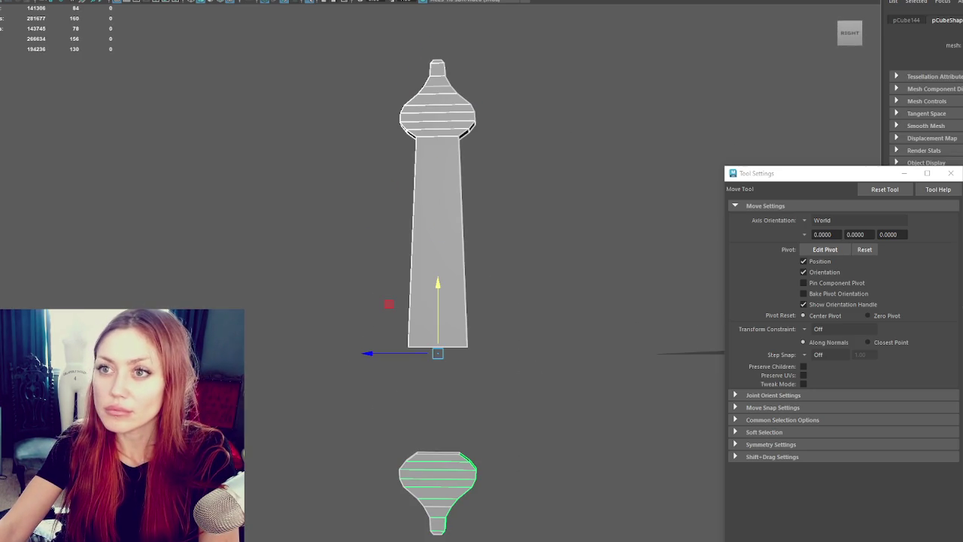
pyautogui.click(22, 1)
pyautogui.click(30, 0)
pyautogui.rightClick(559, 276)
pyautogui.click(557, 245)
pyautogui.click(435, 348)
# - Bridge the shaft and bulb border edges, then shrink the bottom bulb slightly
pyautogui.keyDown('shift'); pyautogui.click(438, 454); pyautogui.keyUp('shift')
pyautogui.keyDown('shift'); pyautogui.moveTo(442, 109); pyautogui.dragTo(499, 241, button='right'); pyautogui.keyUp('shift')
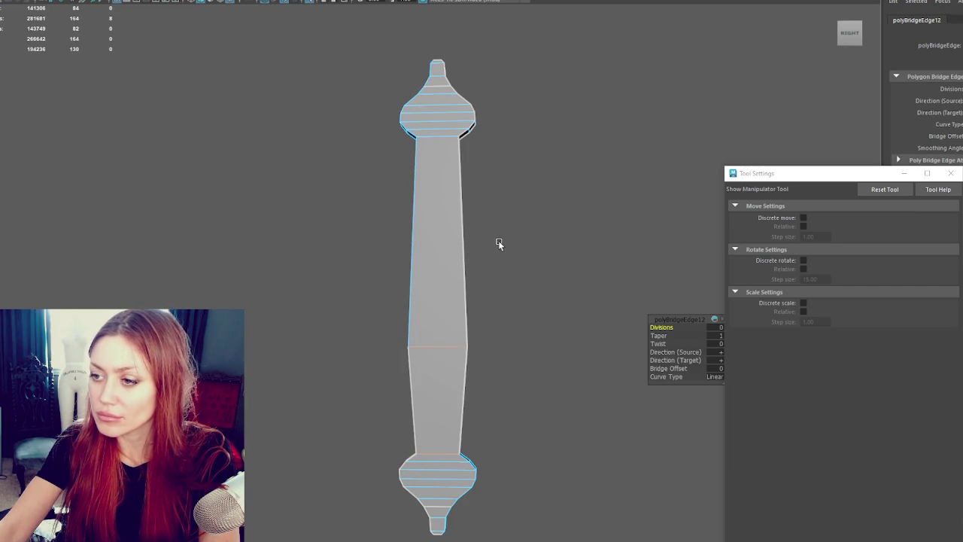
pyautogui.press('q')
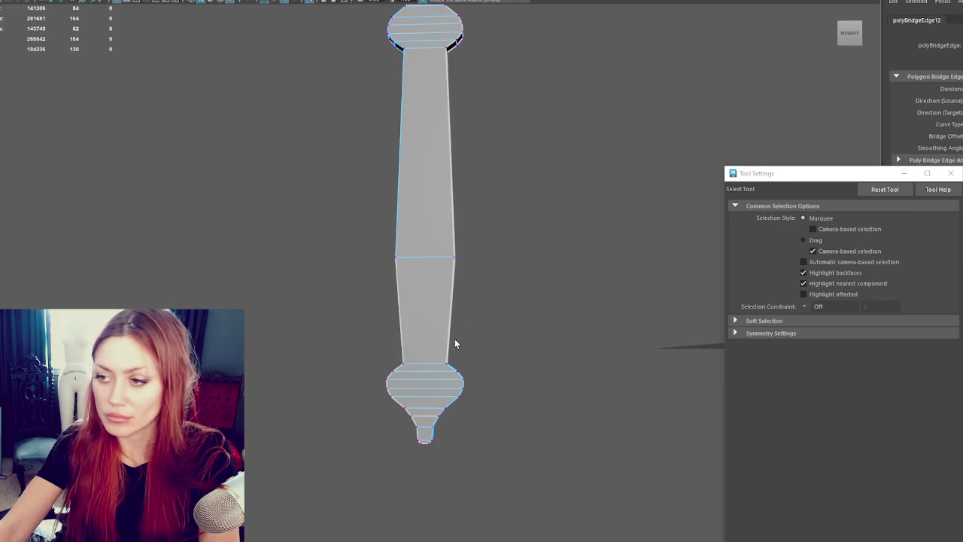
pyautogui.press('r')
pyautogui.moveTo(389, 369); pyautogui.dragTo(389, 369)
pyautogui.moveTo(507, 340); pyautogui.dragTo(323, 477)
pyautogui.moveTo(427, 404); pyautogui.dragTo(425, 406)
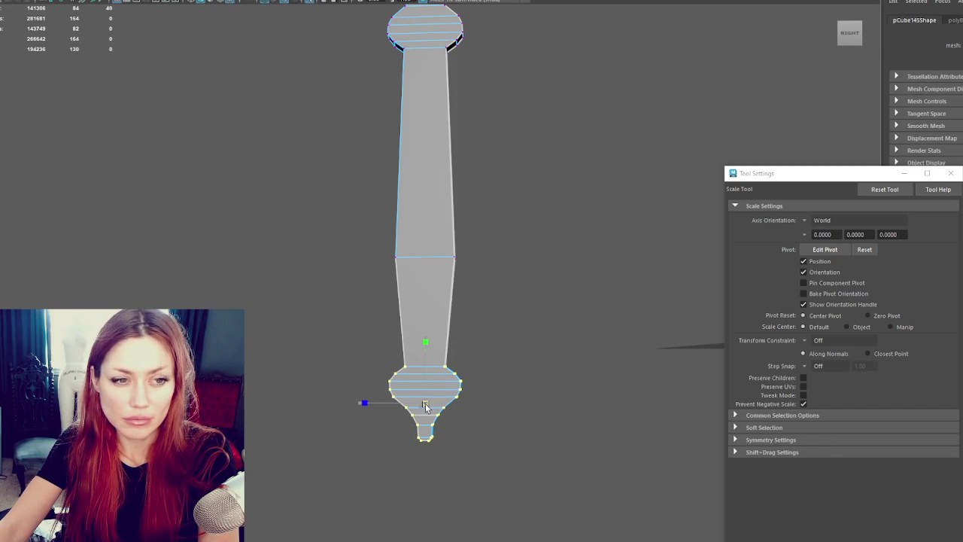
pyautogui.moveTo(425, 406); pyautogui.dragTo(424, 407)
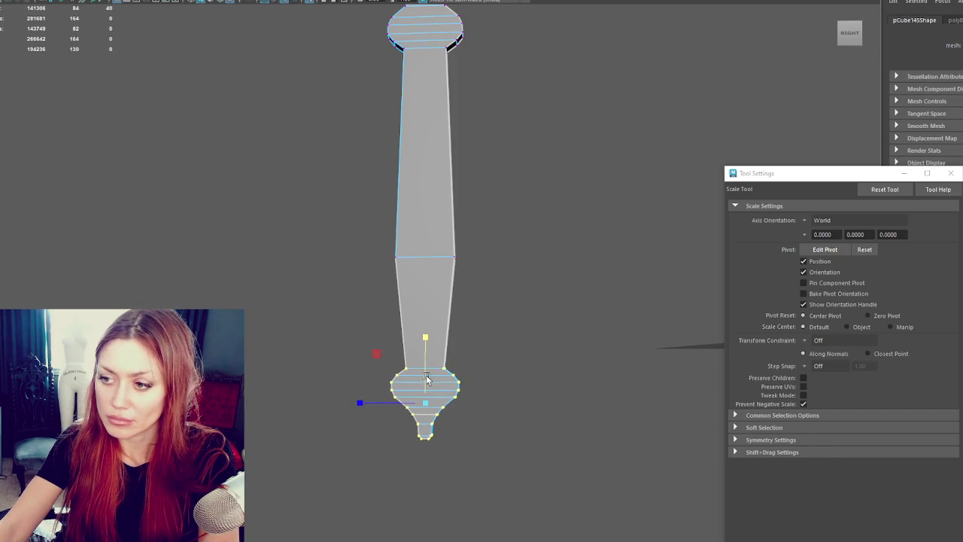
# - Reshape the bulb's tip vertices and edge loop so it narrows to a small knob
pyautogui.moveTo(381, 469); pyautogui.dragTo(444, 415)
pyautogui.moveTo(427, 463)
pyautogui.mouseDown()
pyautogui.moveTo(409, 427)
pyautogui.moveTo(392, 432)
pyautogui.mouseUp()
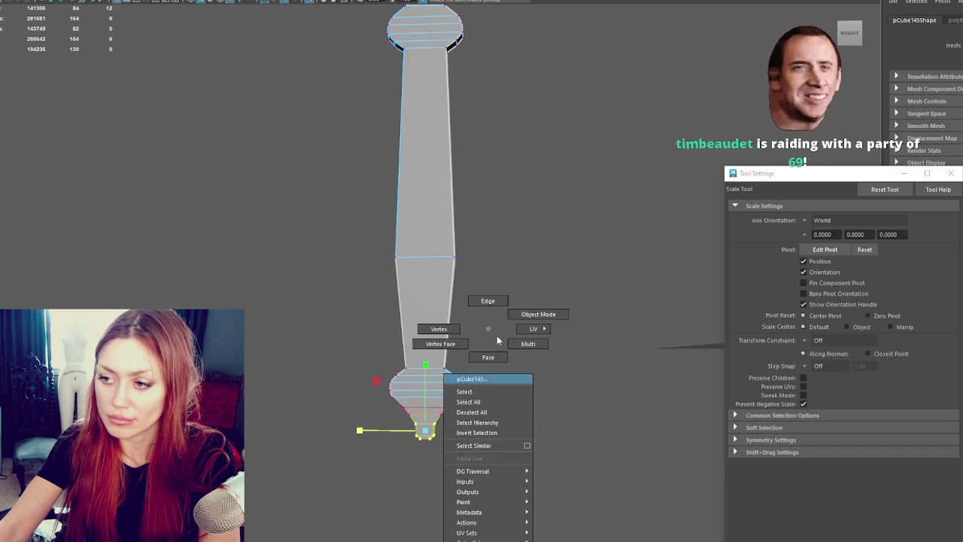
pyautogui.moveTo(431, 410); pyautogui.dragTo(489, 381, button='right')
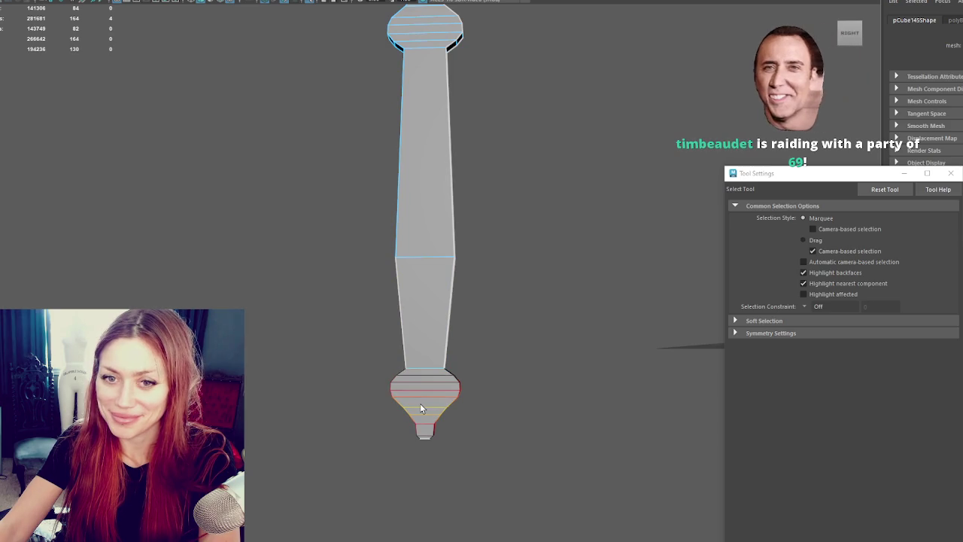
pyautogui.doubleClick(420, 408)
pyautogui.press('r')
pyautogui.moveTo(391, 408); pyautogui.dragTo(386, 412, button='middle')
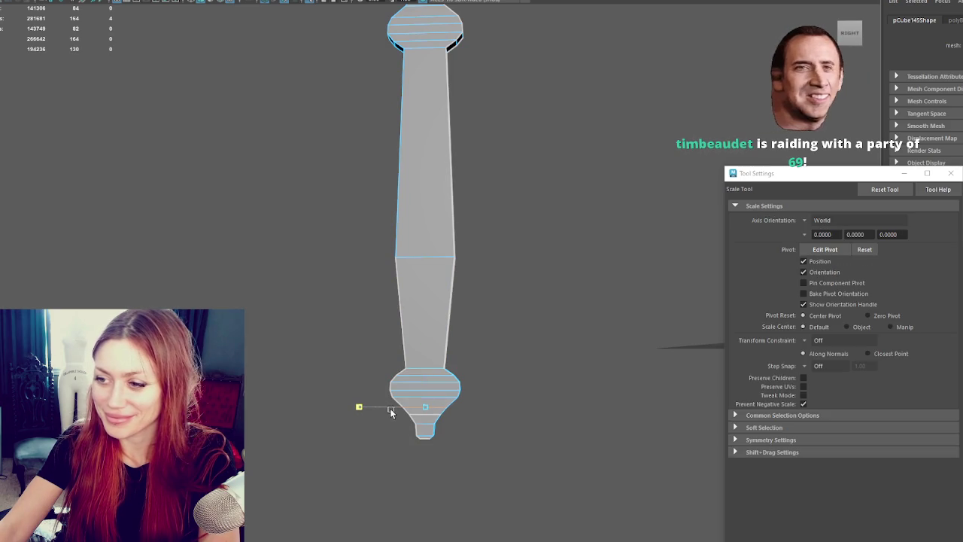
pyautogui.press('q')
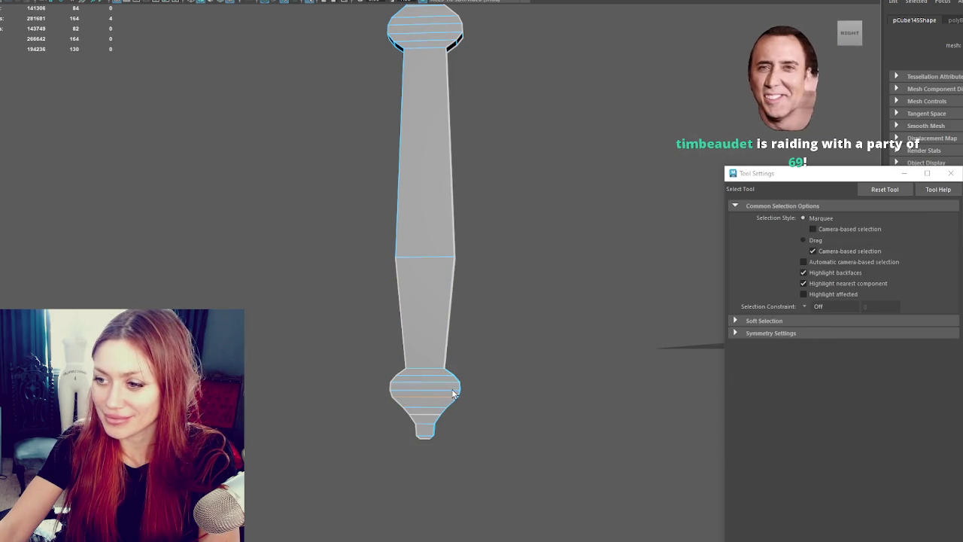
pyautogui.press('r')
pyautogui.press('q')
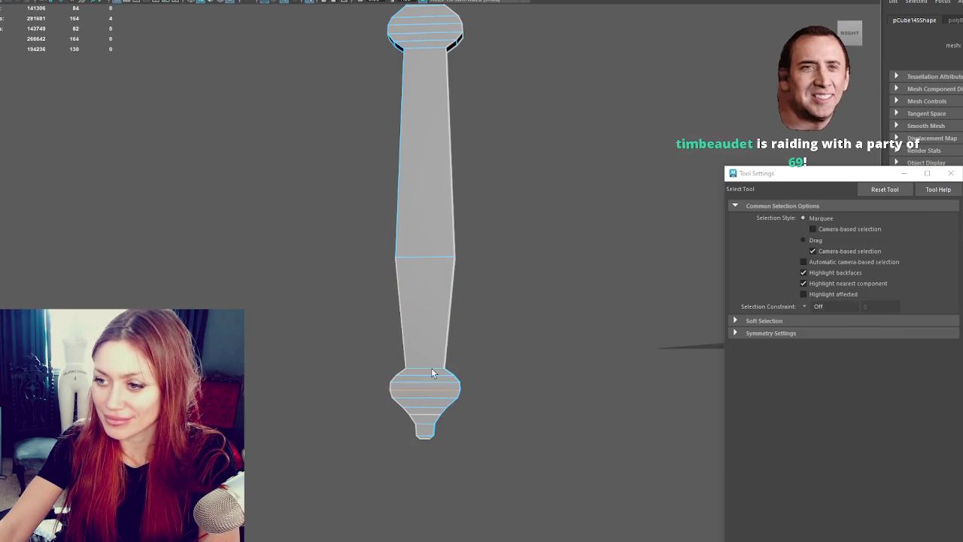
pyautogui.press('w')
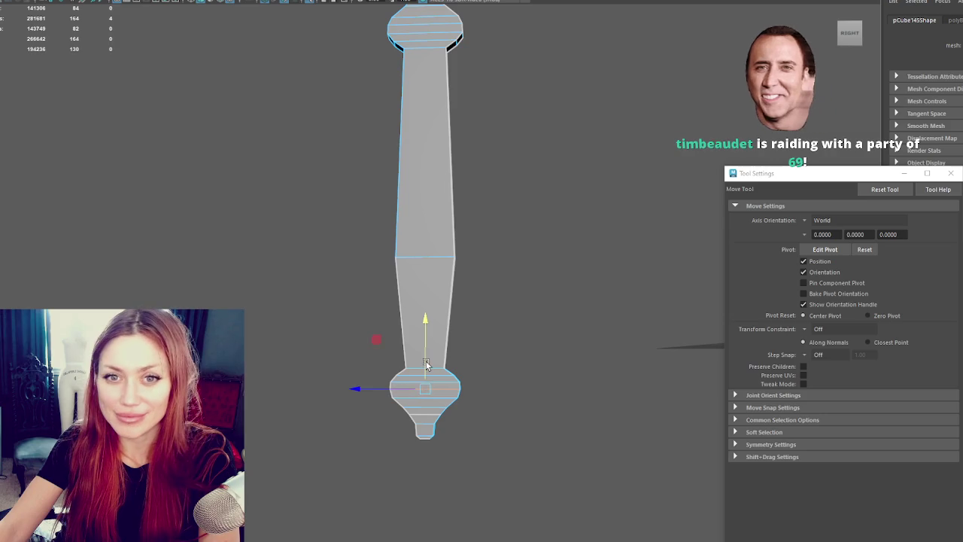
pyautogui.press('q')
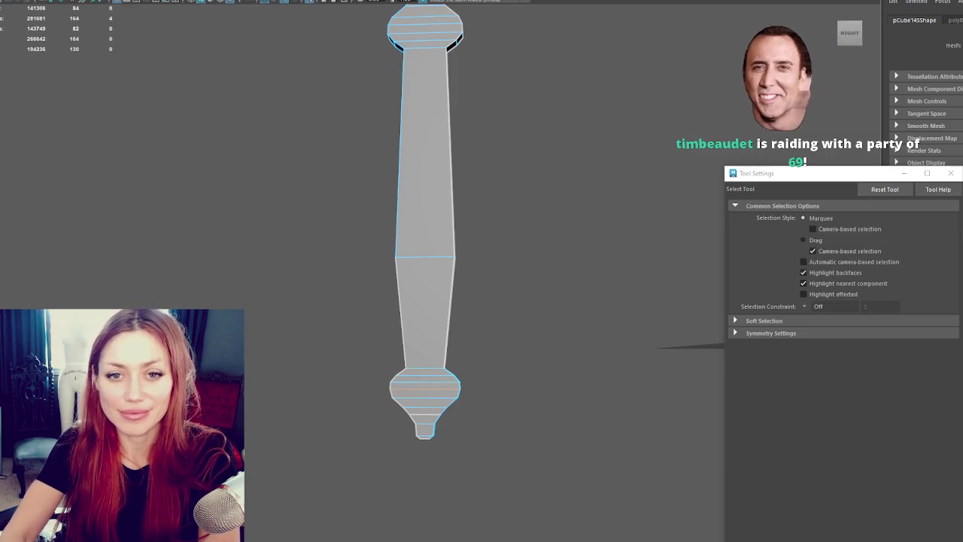
# - Insert a new edge loop across the handle's shaft
pyautogui.moveTo(429, 168)
pyautogui.keyDown('alt'); pyautogui.mouseDown()
pyautogui.moveTo(419, 187)
pyautogui.moveTo(561, 202)
pyautogui.moveTo(497, 205)
pyautogui.mouseUp(); pyautogui.keyUp('alt')
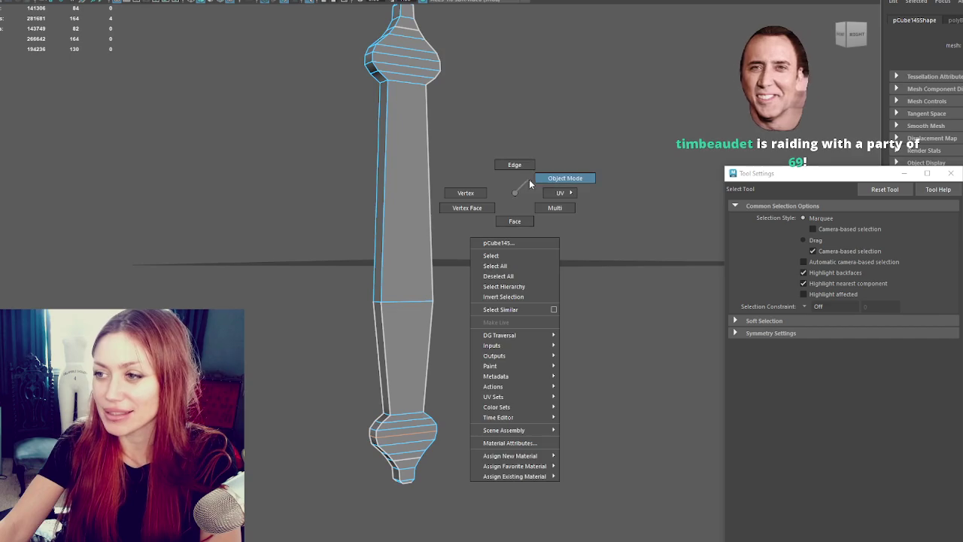
pyautogui.moveTo(516, 194); pyautogui.dragTo(530, 178, button='right')
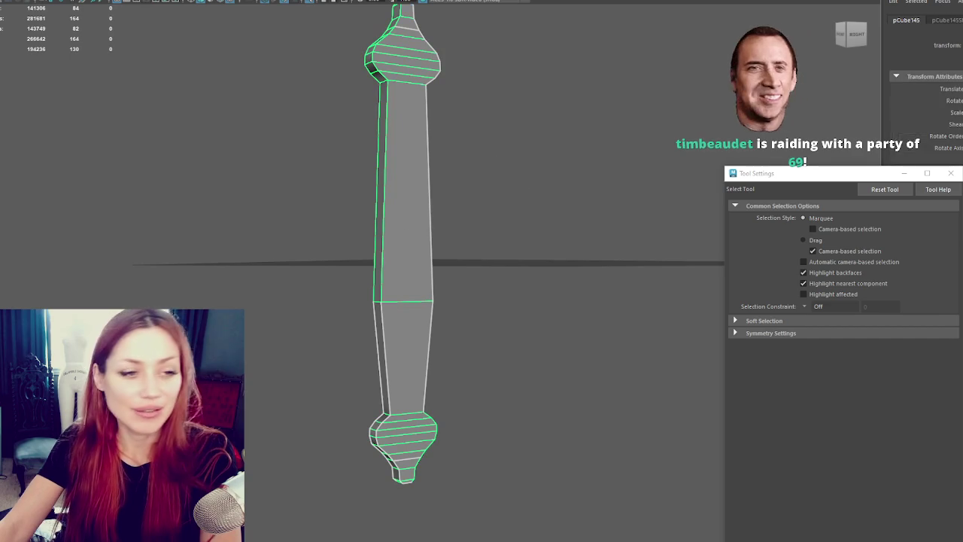
pyautogui.keyDown('shift'); pyautogui.moveTo(442, 151); pyautogui.dragTo(428, 161, button='right'); pyautogui.keyUp('shift')
pyautogui.click(428, 161)
pyautogui.keyDown('alt'); pyautogui.moveTo(524, 187); pyautogui.dragTo(499, 196); pyautogui.keyUp('alt')
# - Select both side edges of the middle section and scale them outward in X
pyautogui.press('q')
pyautogui.moveTo(468, 141); pyautogui.dragTo(269, 322)
pyautogui.press('w')
pyautogui.press('q')
pyautogui.moveTo(376, 125); pyautogui.dragTo(314, 343)
pyautogui.press('r')
pyautogui.click(481, 149)
pyautogui.moveTo(501, 134); pyautogui.dragTo(406, 348)
pyautogui.moveTo(509, 133); pyautogui.dragTo(310, 317)
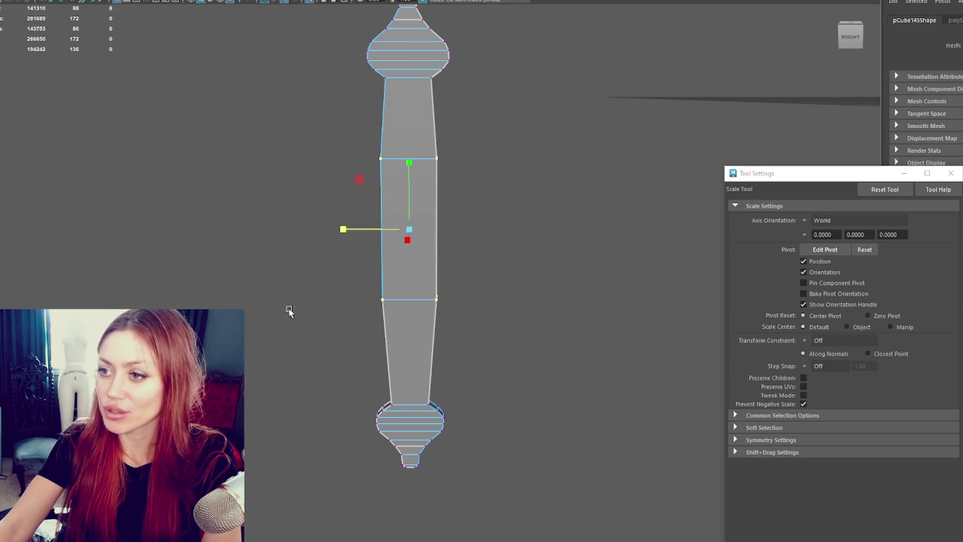
pyautogui.moveTo(363, 230)
pyautogui.mouseDown()
pyautogui.moveTo(343, 239)
pyautogui.moveTo(594, 249)
pyautogui.moveTo(605, 215)
pyautogui.mouseUp()
pyautogui.press('w')
pyautogui.moveTo(482, 255)
pyautogui.keyDown('alt'); pyautogui.mouseDown()
pyautogui.moveTo(473, 264)
pyautogui.moveTo(253, 264)
pyautogui.moveTo(276, 245)
pyautogui.moveTo(260, 249)
pyautogui.mouseUp(); pyautogui.keyUp('alt')
# - Select an edge loop on the handle and stretch it slightly in Y
pyautogui.doubleClick(455, 153)
pyautogui.keyDown('alt'); pyautogui.moveTo(455, 153); pyautogui.dragTo(457, 164); pyautogui.keyUp('alt')
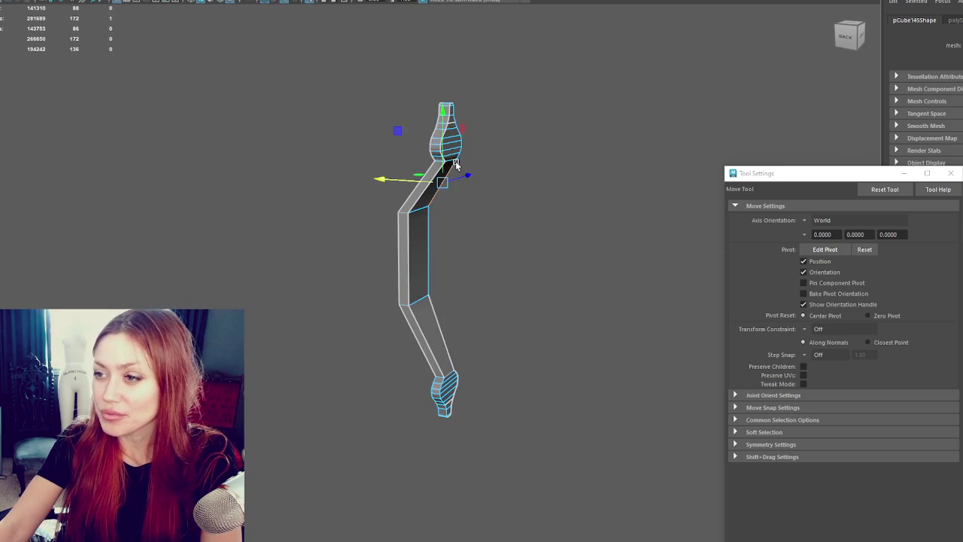
pyautogui.press('q')
pyautogui.keyDown('alt'); pyautogui.moveTo(473, 201); pyautogui.dragTo(452, 164); pyautogui.keyUp('alt')
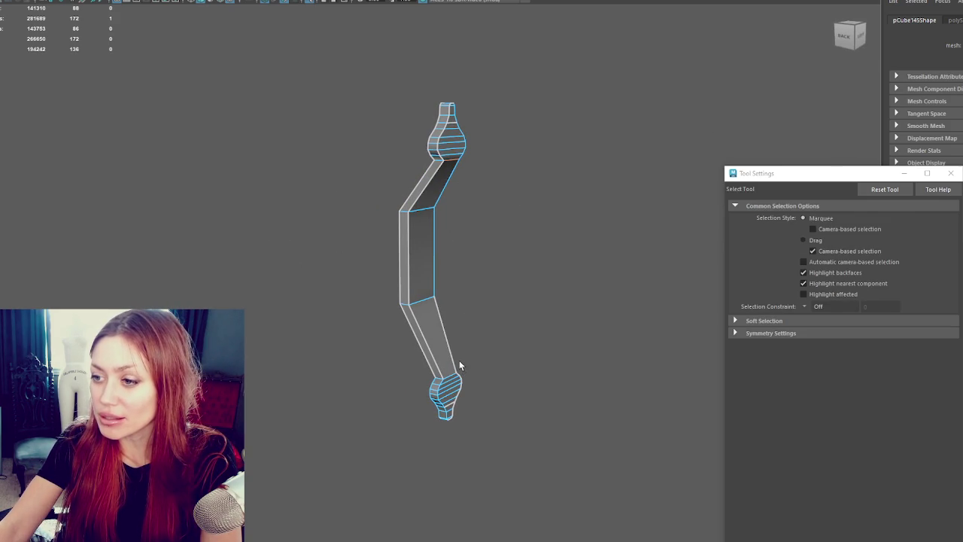
pyautogui.keyDown('alt'); pyautogui.moveTo(451, 373); pyautogui.dragTo(517, 344); pyautogui.keyUp('alt')
pyautogui.scroll(3, 462, 296)
pyautogui.press('r')
pyautogui.moveTo(451, 236); pyautogui.dragTo(574, 124)
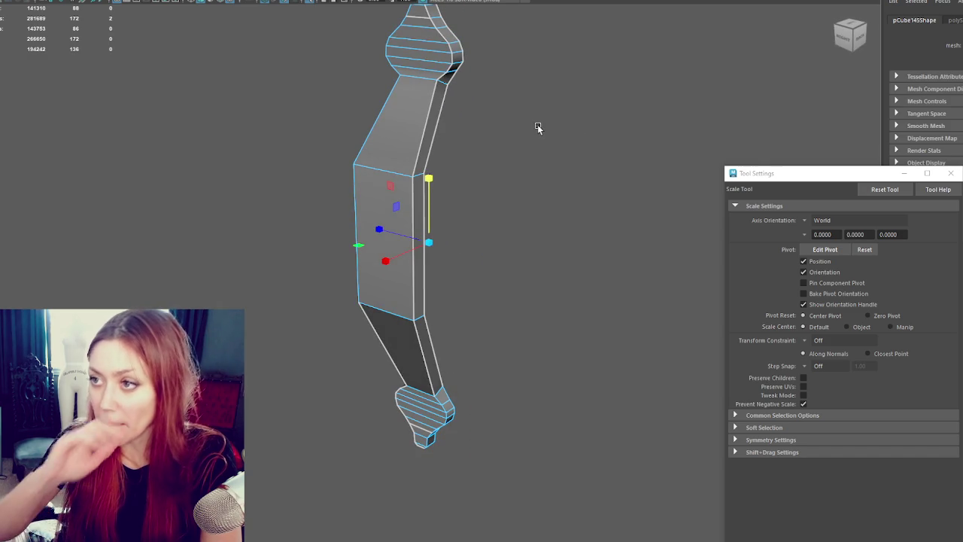
pyautogui.keyDown('alt'); pyautogui.moveTo(504, 112); pyautogui.dragTo(437, 75); pyautogui.keyUp('alt')
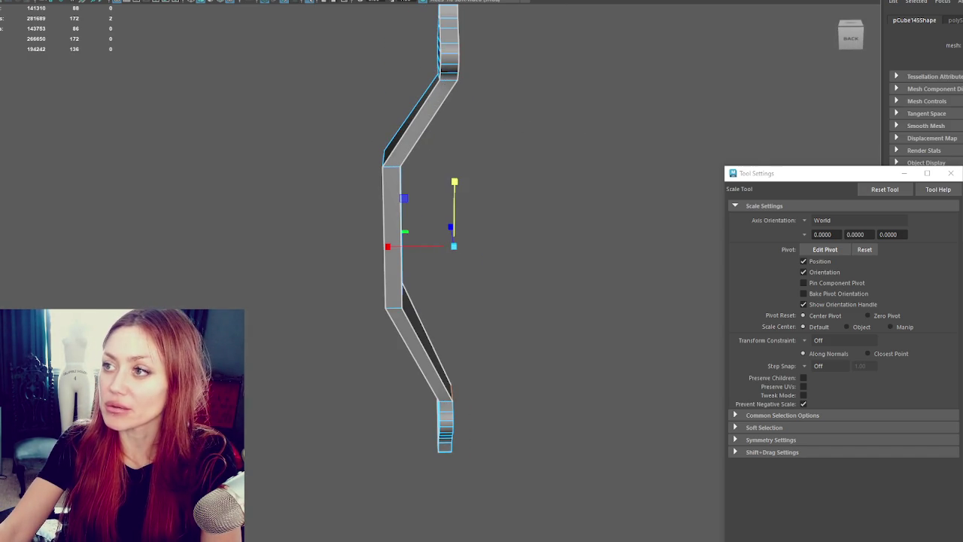
pyautogui.hotkey('ctrl', 'e')
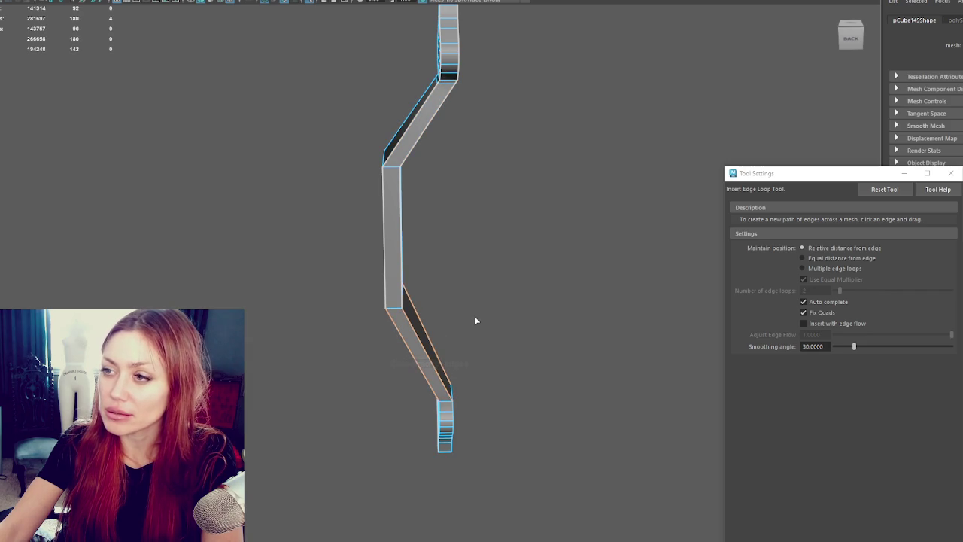
# - Insert an edge loop at the upper bend and slide it down the bar
pyautogui.keyDown('alt'); pyautogui.moveTo(475, 321); pyautogui.dragTo(474, 263); pyautogui.keyUp('alt')
pyautogui.scroll(3, 466, 174)
pyautogui.moveTo(467, 174)
pyautogui.keyDown('alt'); pyautogui.mouseDown(button='middle')
pyautogui.moveTo(433, 257)
pyautogui.moveTo(397, 225)
pyautogui.mouseUp(button='middle'); pyautogui.keyUp('alt')
pyautogui.scroll(3, 440, 126)
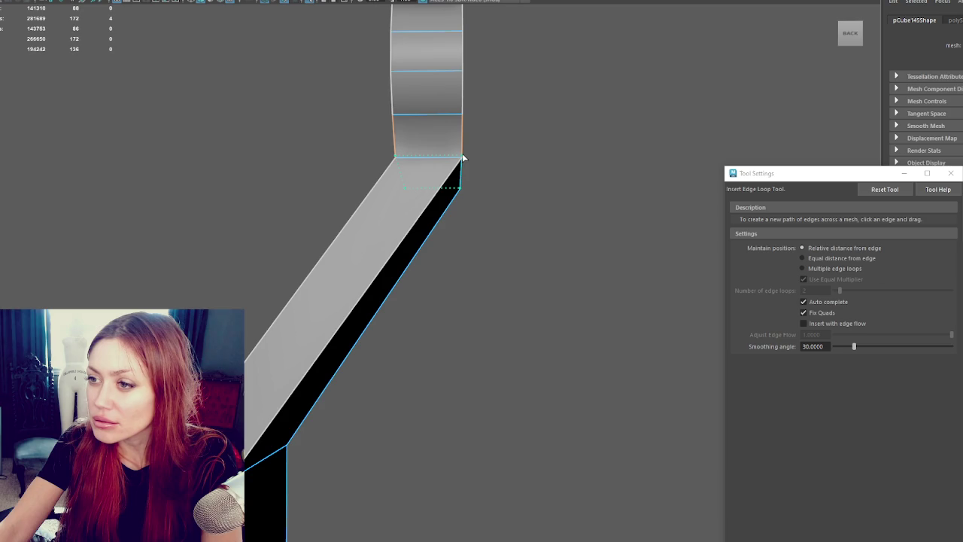
pyautogui.click(461, 159)
pyautogui.press('q')
pyautogui.press('w')
pyautogui.moveTo(429, 122)
pyautogui.mouseDown()
pyautogui.moveTo(426, 171)
pyautogui.moveTo(441, 189)
pyautogui.moveTo(397, 182)
pyautogui.moveTo(446, 150)
pyautogui.moveTo(325, 322)
pyautogui.moveTo(323, 86)
pyautogui.moveTo(414, 353)
pyautogui.moveTo(443, 230)
pyautogui.moveTo(366, 206)
pyautogui.mouseUp()
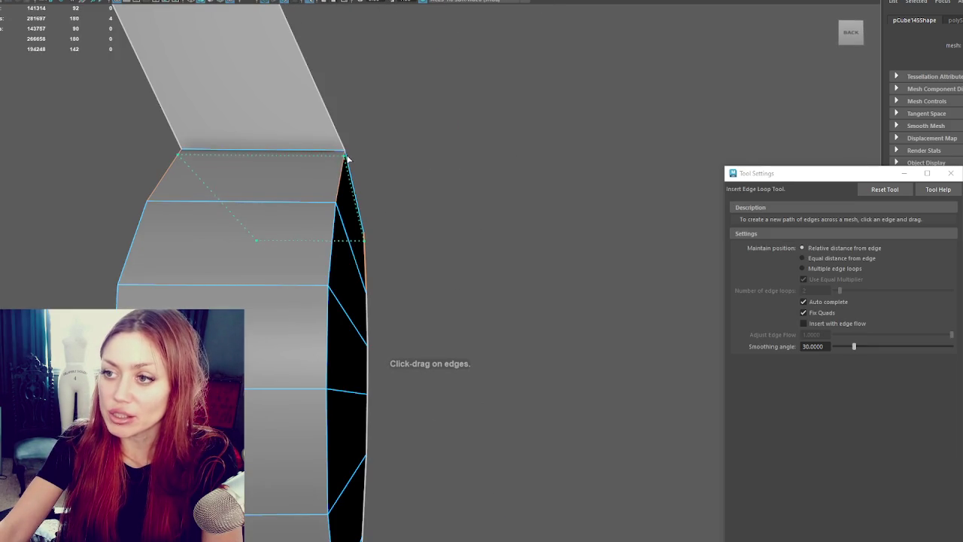
# - Move, rotate and scale the joint's vertices so the end segment bends cleanly
pyautogui.keyDown('alt'); pyautogui.moveTo(368, 161); pyautogui.dragTo(441, 172); pyautogui.keyUp('alt')
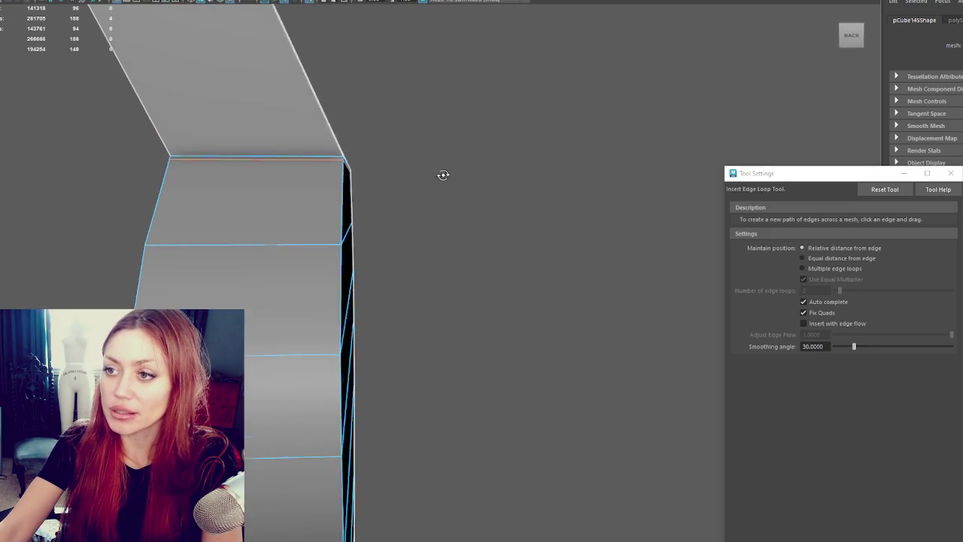
pyautogui.press('w')
pyautogui.scroll(-5, 319, 155)
pyautogui.moveTo(320, 160)
pyautogui.keyDown('alt'); pyautogui.mouseDown()
pyautogui.moveTo(400, 280)
pyautogui.moveTo(370, 285)
pyautogui.moveTo(411, 243)
pyautogui.moveTo(426, 533)
pyautogui.moveTo(389, 200)
pyautogui.moveTo(391, 208)
pyautogui.mouseUp(); pyautogui.keyUp('alt')
pyautogui.press('e')
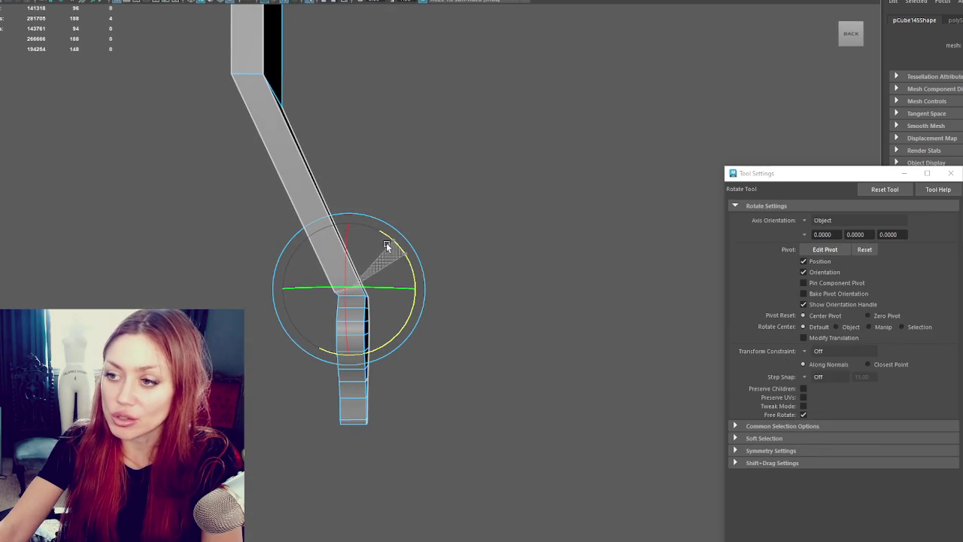
pyautogui.press('w')
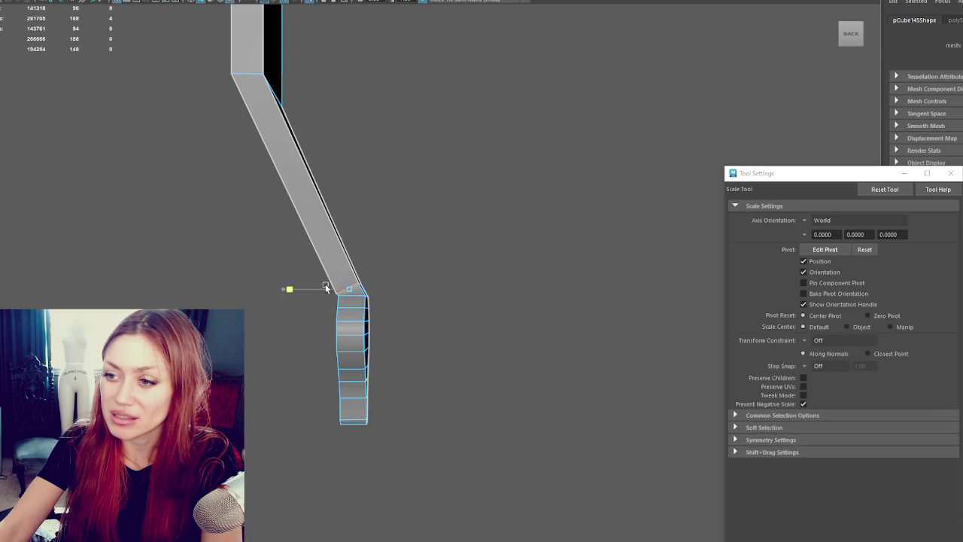
pyautogui.moveTo(350, 267)
pyautogui.mouseDown()
pyautogui.moveTo(358, 265)
pyautogui.moveTo(329, 282)
pyautogui.mouseUp()
pyautogui.keyDown('alt'); pyautogui.moveTo(335, 175); pyautogui.dragTo(420, 339); pyautogui.keyUp('alt')
pyautogui.press('e')
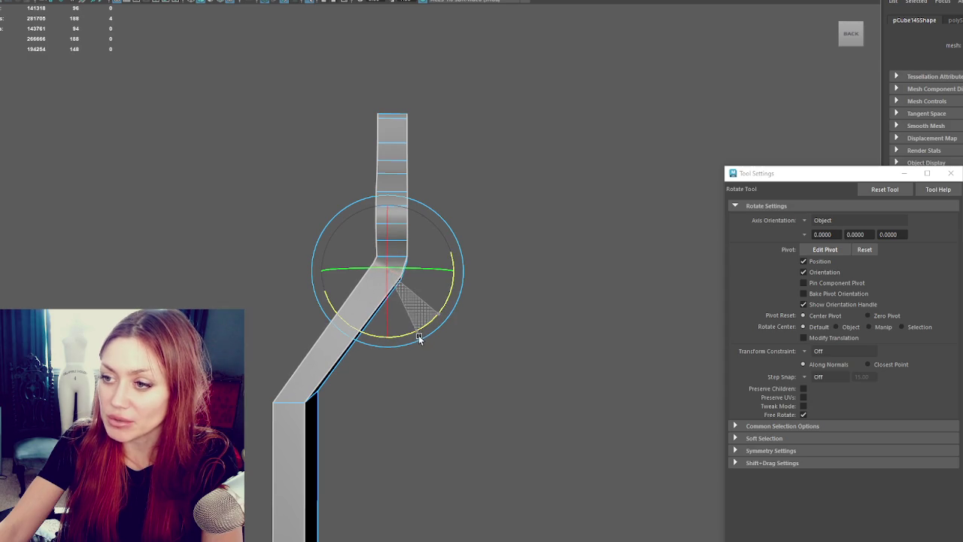
pyautogui.press('r')
pyautogui.scroll(-2, 399, 275)
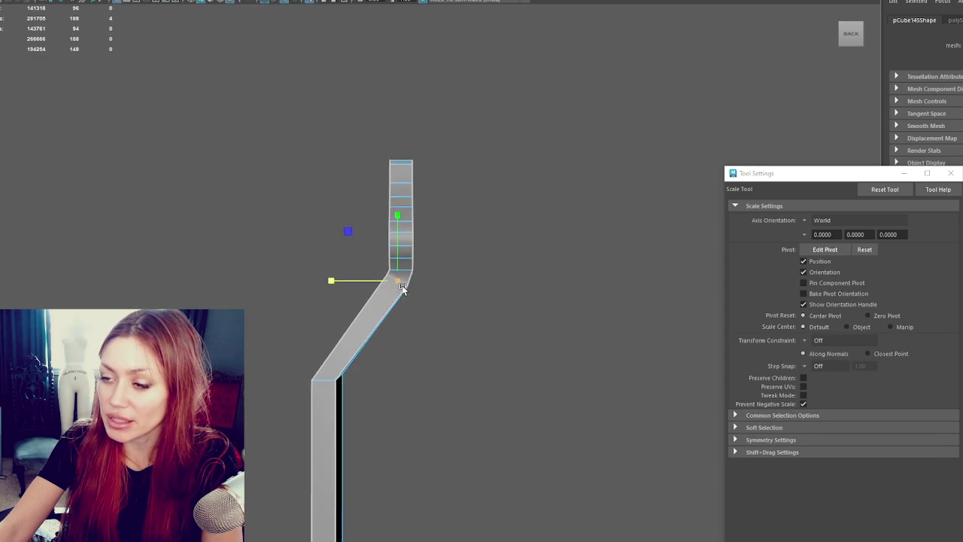
pyautogui.keyDown('alt'); pyautogui.moveTo(400, 275); pyautogui.dragTo(437, 173, button='middle'); pyautogui.keyUp('alt')
pyautogui.moveTo(437, 173)
pyautogui.keyDown('alt'); pyautogui.mouseDown()
pyautogui.moveTo(454, 194)
pyautogui.moveTo(567, 208)
pyautogui.moveTo(555, 209)
pyautogui.mouseUp(); pyautogui.keyUp('alt')
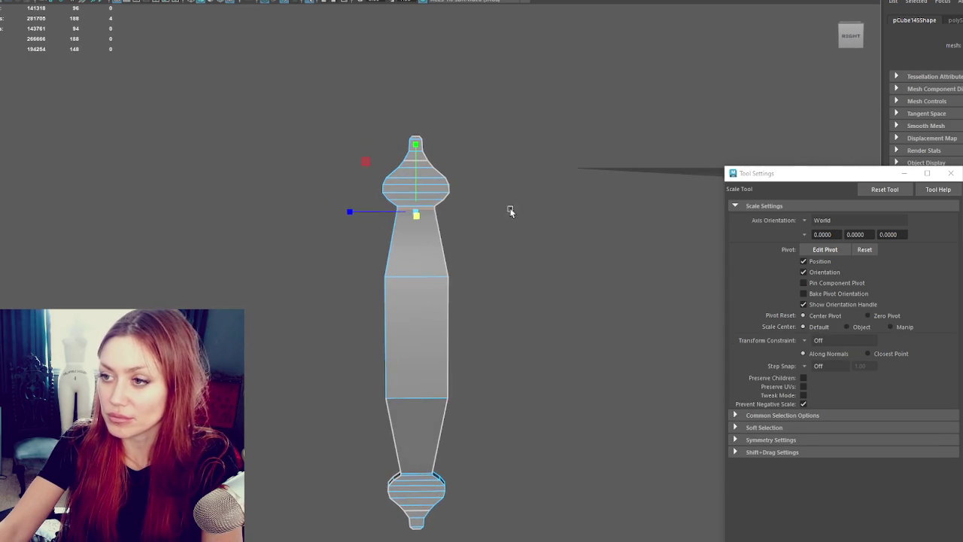
# - In wireframe view, select and scale the narrow edge ring at the top neck
pyautogui.rightClick(432, 212)
pyautogui.press('4')
pyautogui.moveTo(442, 219); pyautogui.dragTo(375, 206)
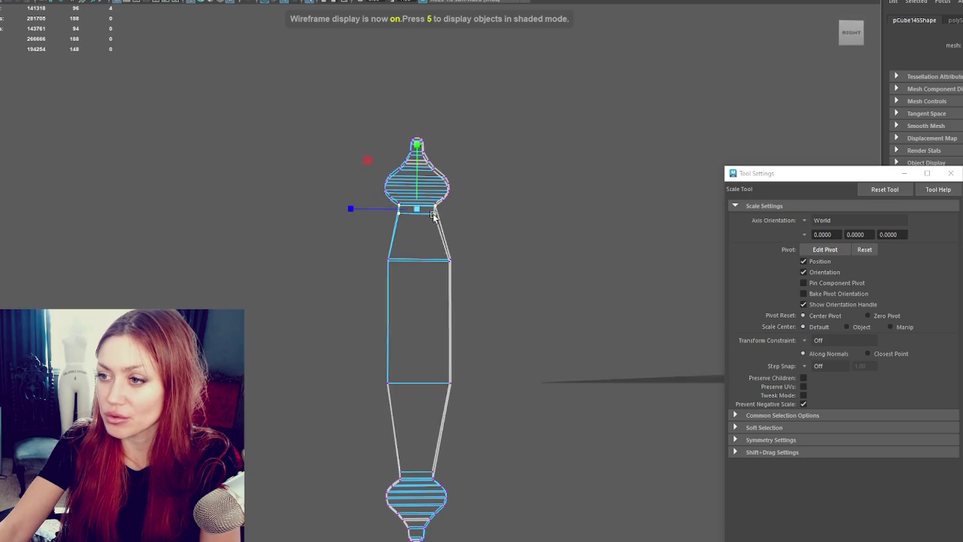
pyautogui.press('q')
pyautogui.moveTo(462, 219)
pyautogui.keyDown('alt'); pyautogui.mouseDown()
pyautogui.moveTo(428, 228)
pyautogui.moveTo(453, 231)
pyautogui.moveTo(383, 210)
pyautogui.moveTo(386, 201)
pyautogui.moveTo(402, 213)
pyautogui.mouseUp(); pyautogui.keyUp('alt')
pyautogui.press('r')
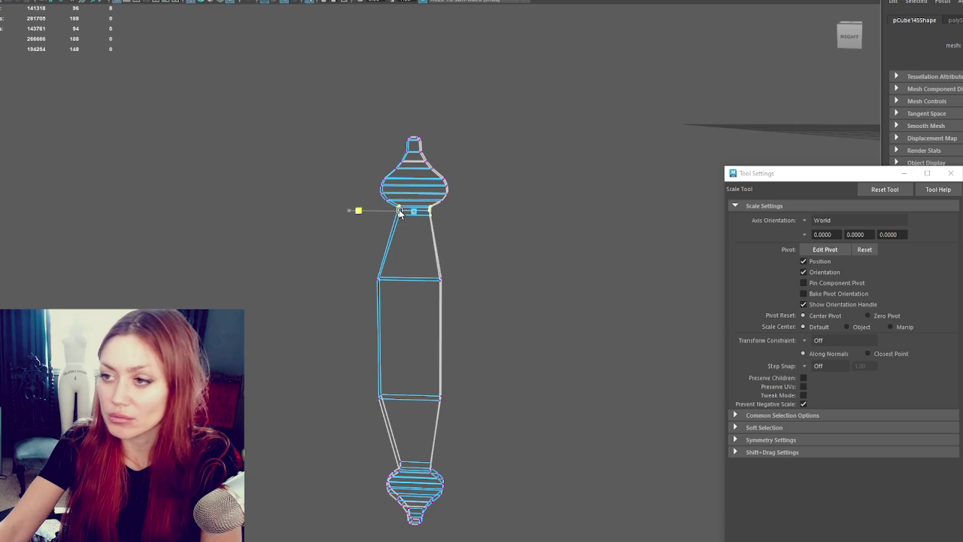
pyautogui.moveTo(452, 126); pyautogui.dragTo(389, 143)
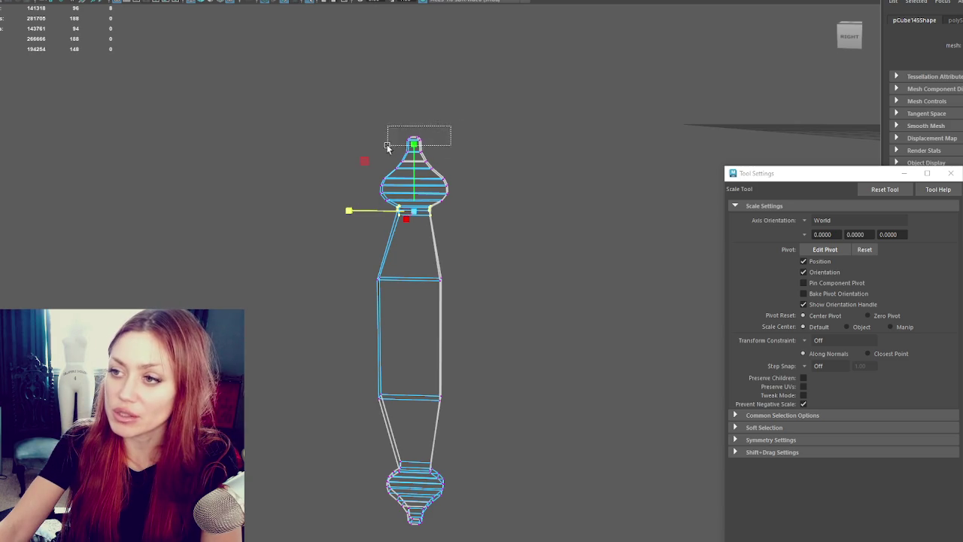
# - Move the bottom neck ring, then return to shaded display with the whole handle selected
pyautogui.click(520, 337)
pyautogui.moveTo(520, 338)
pyautogui.keyDown('alt'); pyautogui.mouseDown()
pyautogui.moveTo(481, 488)
pyautogui.moveTo(446, 538)
pyautogui.moveTo(394, 537)
pyautogui.mouseUp(); pyautogui.keyUp('alt')
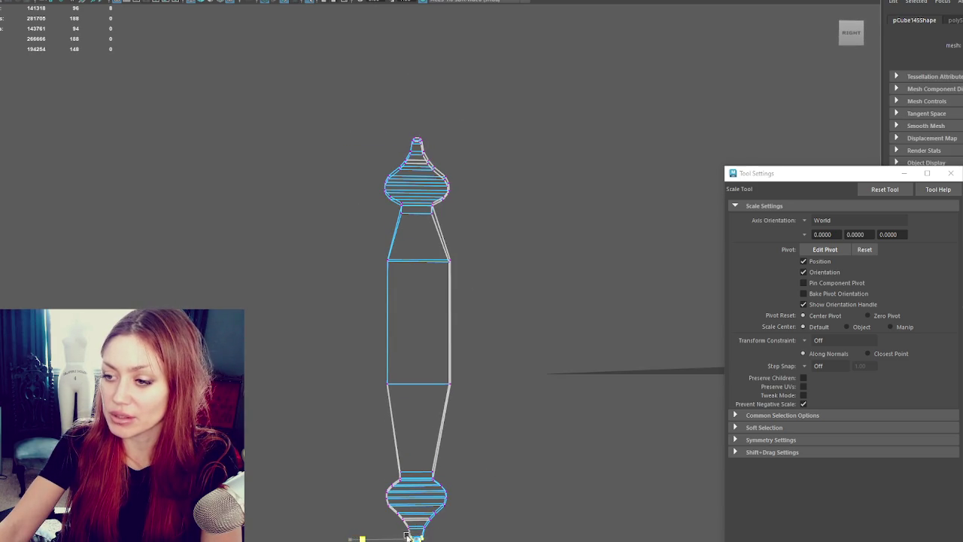
pyautogui.press('q')
pyautogui.press('w')
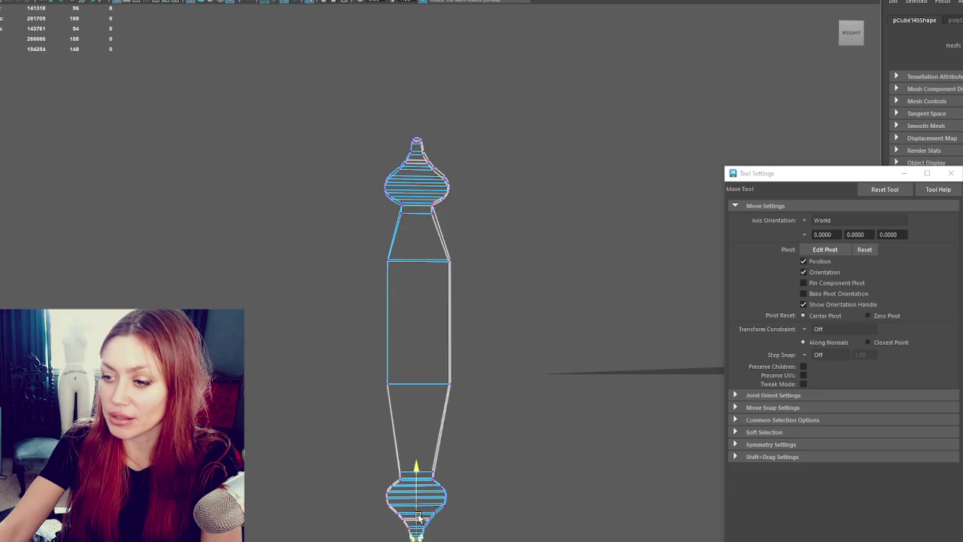
pyautogui.moveTo(333, 242); pyautogui.dragTo(365, 223, button='right')
pyautogui.keyDown('alt'); pyautogui.moveTo(366, 223); pyautogui.dragTo(297, 239); pyautogui.keyUp('alt')
pyautogui.press('5')
pyautogui.moveTo(385, 273)
pyautogui.keyDown('alt'); pyautogui.mouseDown()
pyautogui.moveTo(519, 279)
pyautogui.moveTo(490, 336)
pyautogui.moveTo(552, 337)
pyautogui.mouseUp(); pyautogui.keyUp('alt')
pyautogui.click(490, 336)
pyautogui.moveTo(496, 324)
pyautogui.keyDown('alt'); pyautogui.mouseDown()
pyautogui.moveTo(490, 318)
pyautogui.moveTo(505, 319)
pyautogui.moveTo(386, 323)
pyautogui.moveTo(449, 309)
pyautogui.mouseUp(); pyautogui.keyUp('alt')
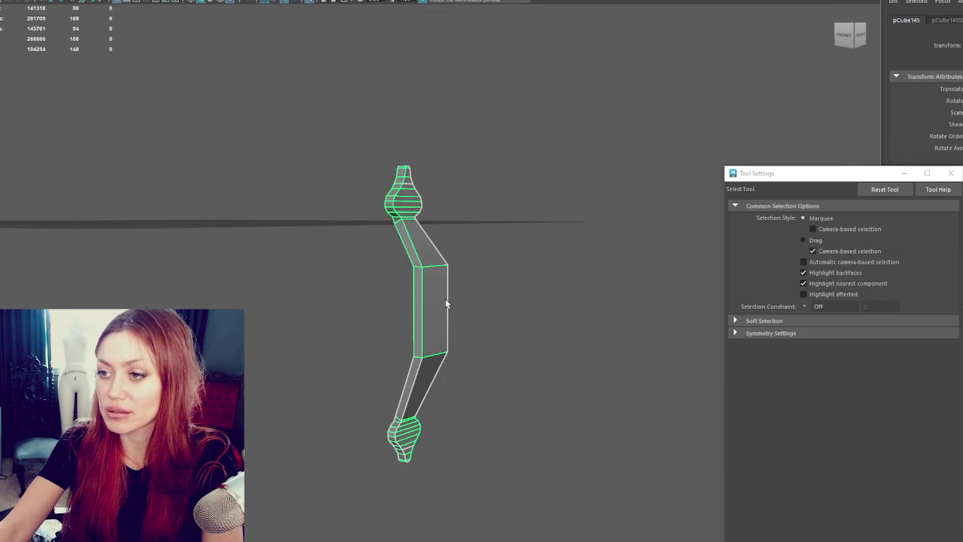
# - Put the handle into component mode and turn the view to face its front
pyautogui.moveTo(462, 278); pyautogui.dragTo(434, 262, button='right')
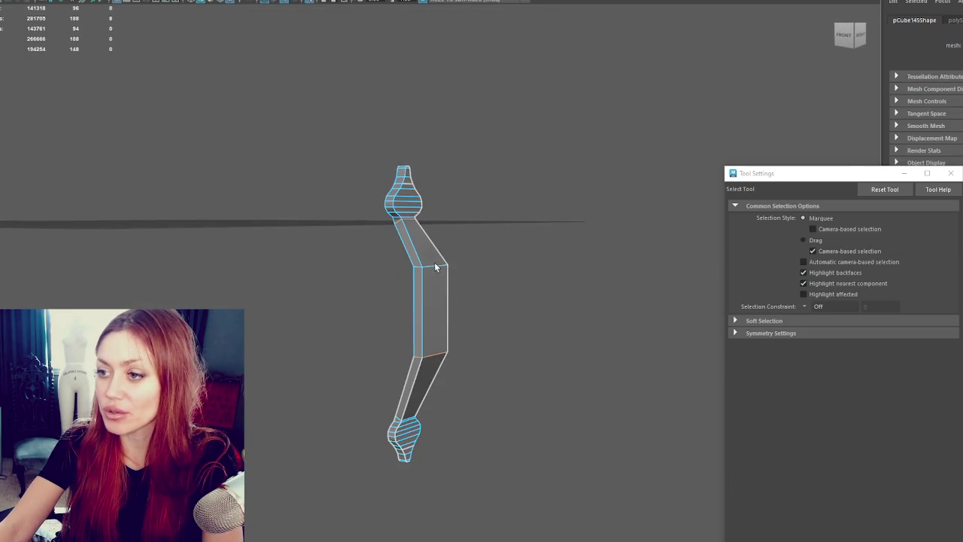
pyautogui.keyDown('alt'); pyautogui.moveTo(434, 353); pyautogui.dragTo(469, 270); pyautogui.keyUp('alt')
pyautogui.press('e')
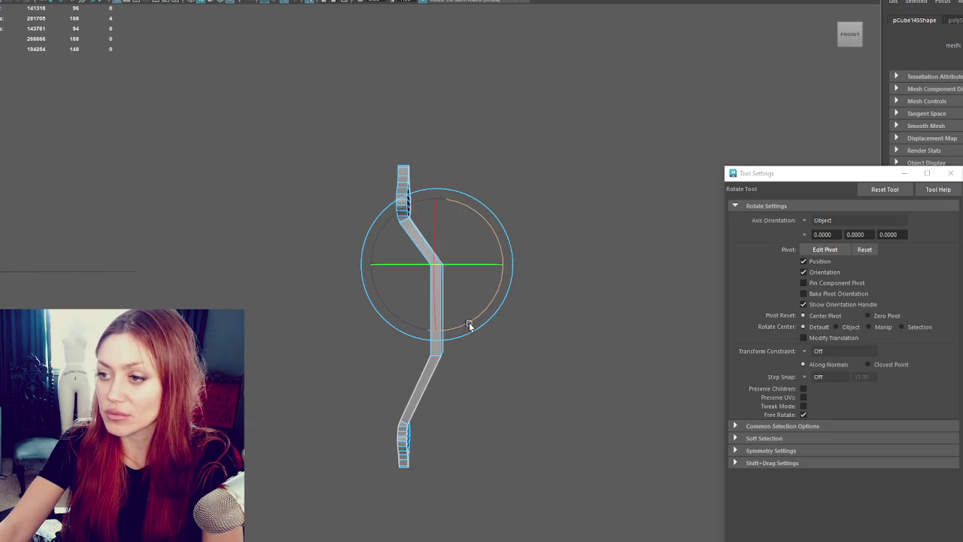
pyautogui.press('q')
pyautogui.press('e')
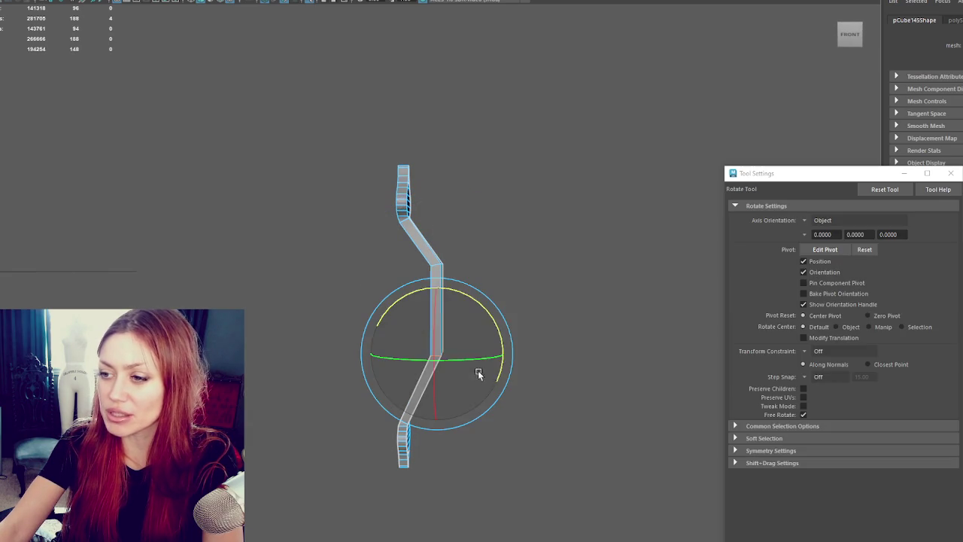
pyautogui.press('q')
pyautogui.press('e')
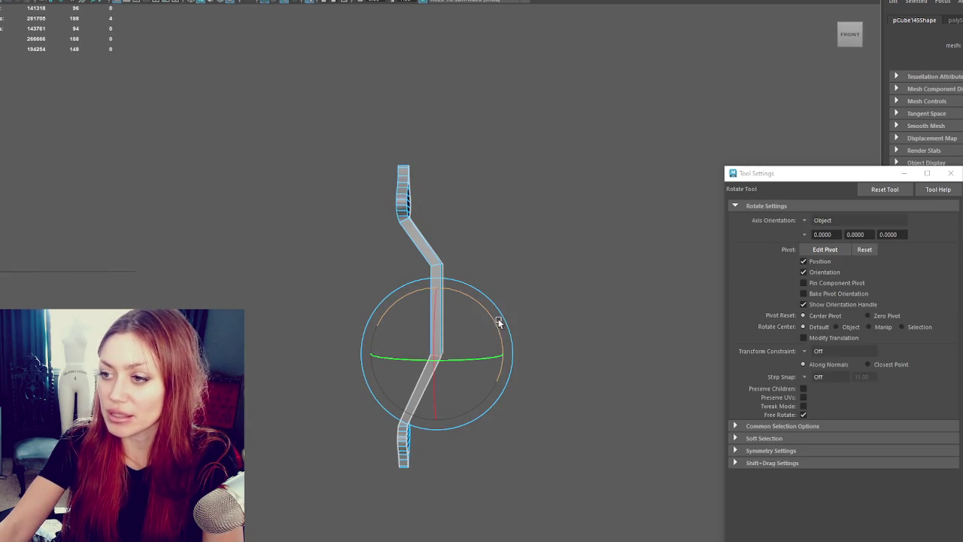
pyautogui.press('q')
pyautogui.press('e')
pyautogui.press('q')
# - Select the edge atop the middle grip and bevel it with Ctrl+B
pyautogui.moveTo(492, 259)
pyautogui.keyDown('alt'); pyautogui.mouseDown()
pyautogui.moveTo(462, 273)
pyautogui.moveTo(386, 273)
pyautogui.moveTo(405, 274)
pyautogui.mouseUp(); pyautogui.keyUp('alt')
pyautogui.moveTo(500, 264); pyautogui.dragTo(494, 256, button='right')
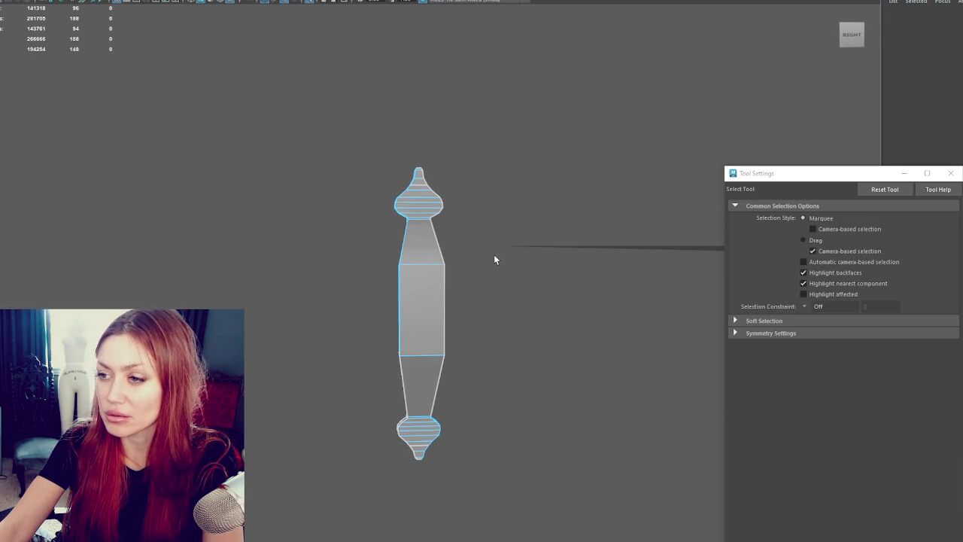
pyautogui.click(423, 267)
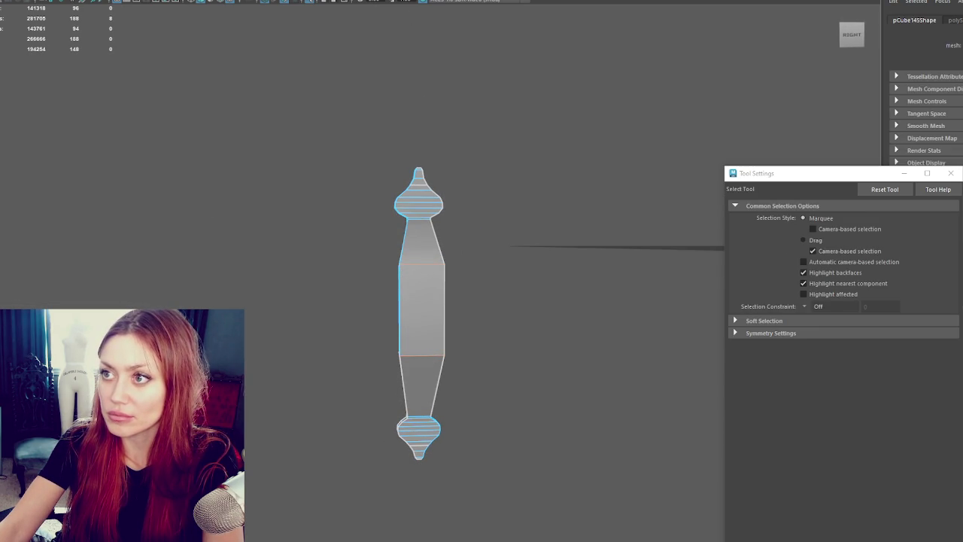
pyautogui.hotkey('ctrl', 'b')
pyautogui.moveTo(444, 28)
pyautogui.keyDown('alt'); pyautogui.mouseDown()
pyautogui.moveTo(570, 137)
pyautogui.moveTo(587, 128)
pyautogui.mouseUp(); pyautogui.keyUp('alt')
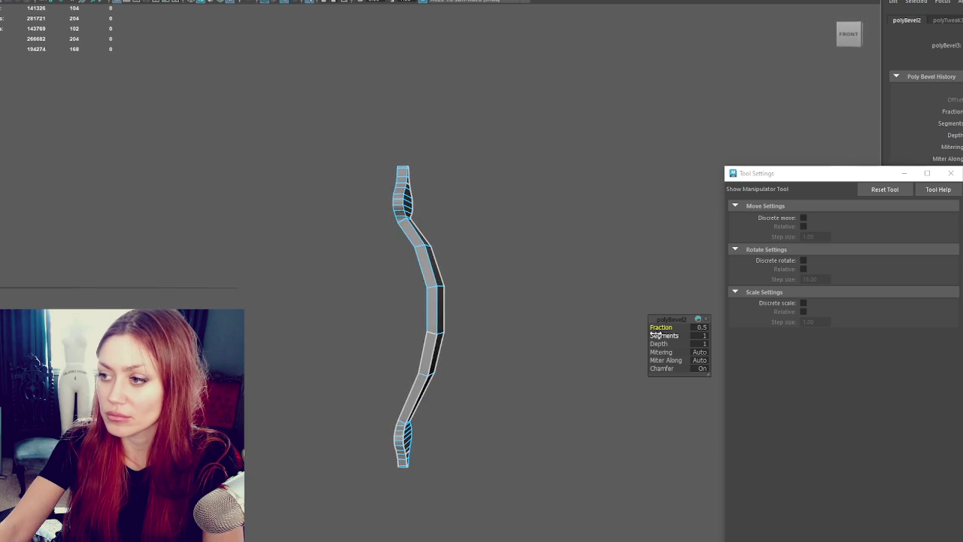
# - Try adjusting the bevel's Fraction and 3 Segments, reverting to a single-segment bevel
pyautogui.moveTo(662, 326); pyautogui.dragTo(661, 327)
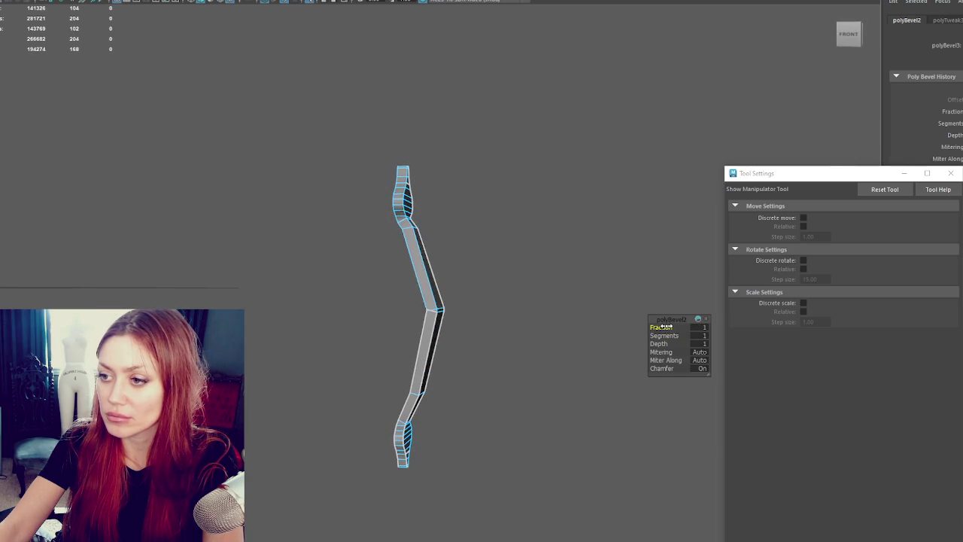
pyautogui.hotkey('ctrl', 'z')
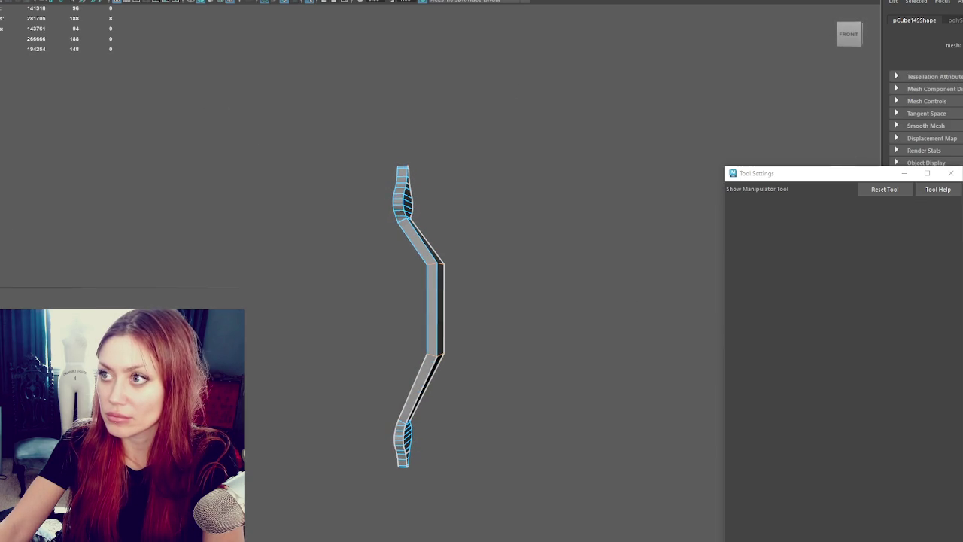
pyautogui.hotkey('ctrl', 'b')
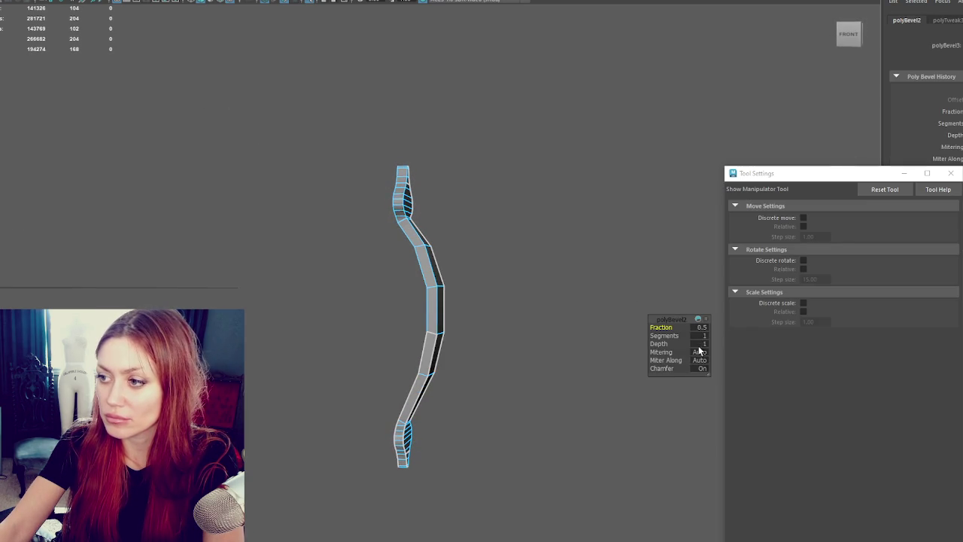
pyautogui.click(700, 335)
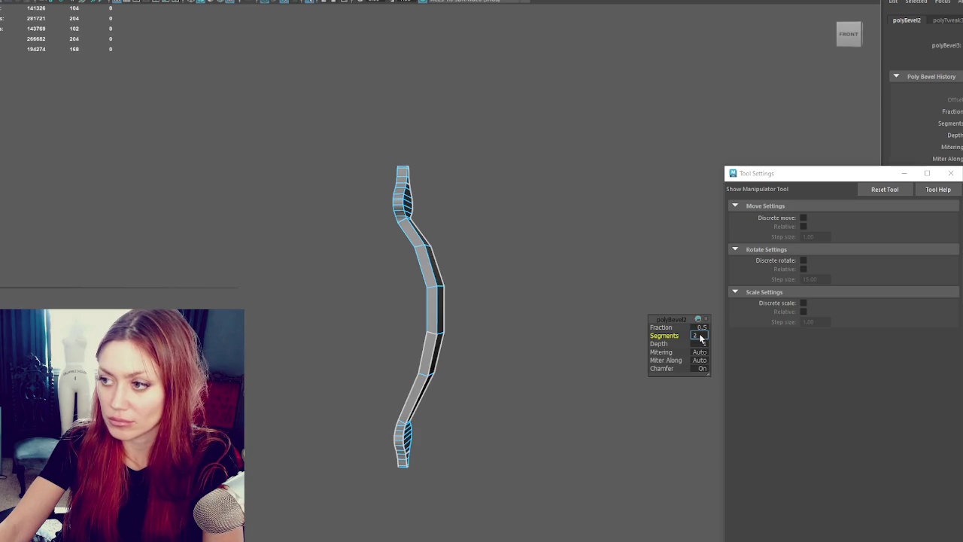
pyautogui.write('3')
pyautogui.press('Tab')
pyautogui.hotkey('ctrl', 'z')
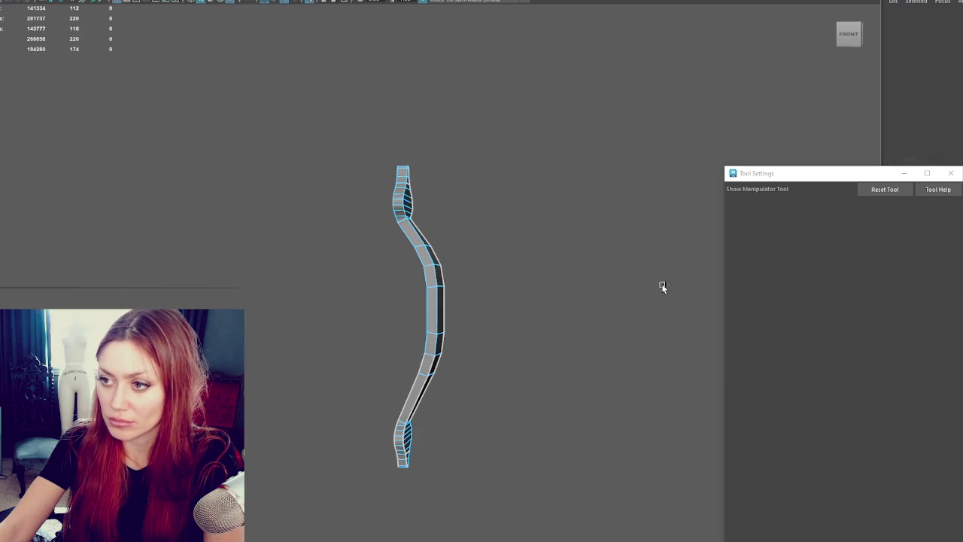
pyautogui.moveTo(631, 267)
pyautogui.keyDown('alt'); pyautogui.mouseDown()
pyautogui.moveTo(471, 260)
pyautogui.moveTo(398, 277)
pyautogui.moveTo(598, 273)
pyautogui.mouseUp(); pyautogui.keyUp('alt')
pyautogui.moveTo(552, 233)
pyautogui.keyDown('alt'); pyautogui.mouseDown()
pyautogui.moveTo(449, 225)
pyautogui.moveTo(524, 247)
pyautogui.mouseUp(); pyautogui.keyUp('alt')
pyautogui.press('q')
# - Select both long side edge loops and bevel them with Fraction 1
pyautogui.moveTo(490, 230); pyautogui.dragTo(396, 239, button='right')
pyautogui.doubleClick(395, 240)
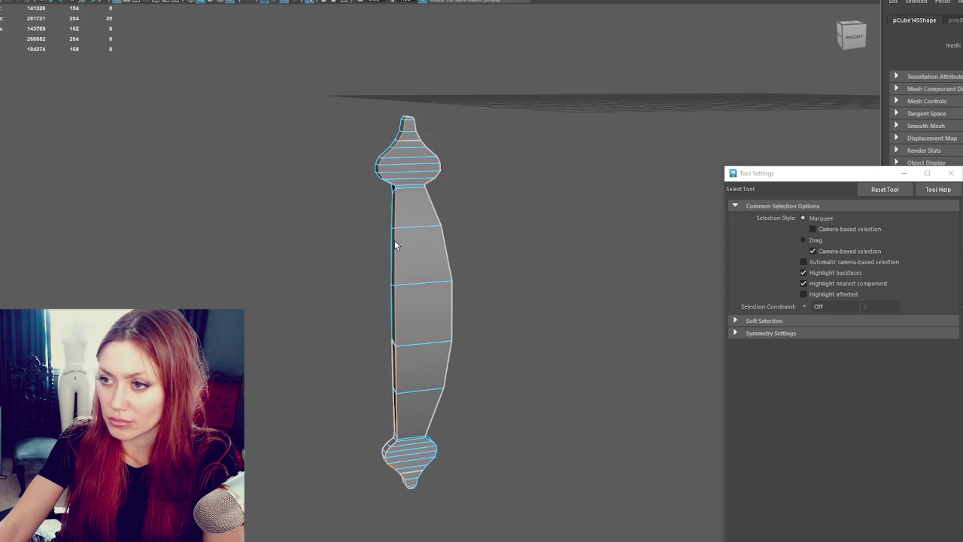
pyautogui.keyDown('shift'); pyautogui.doubleClick(444, 249); pyautogui.keyUp('shift')
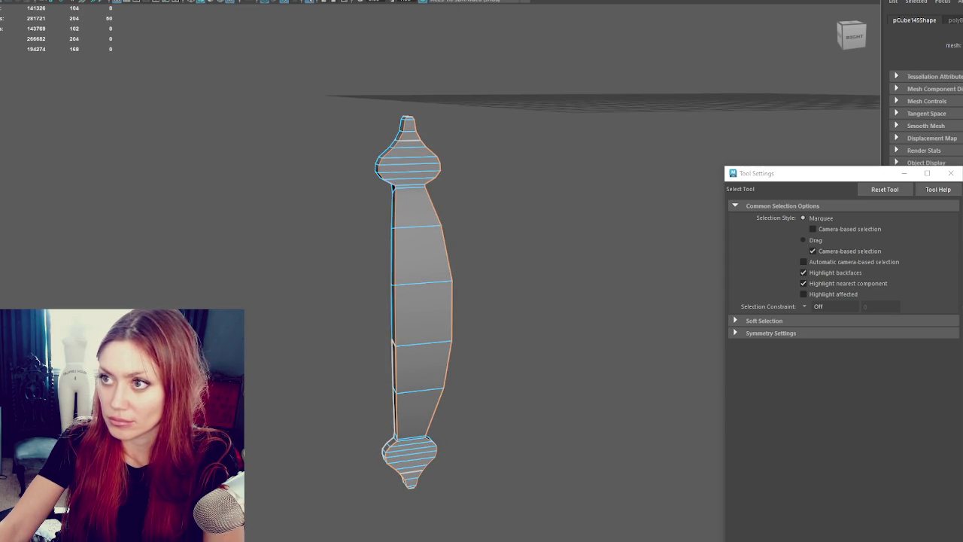
pyautogui.hotkey('ctrl', 'b')
pyautogui.moveTo(661, 328); pyautogui.dragTo(675, 328)
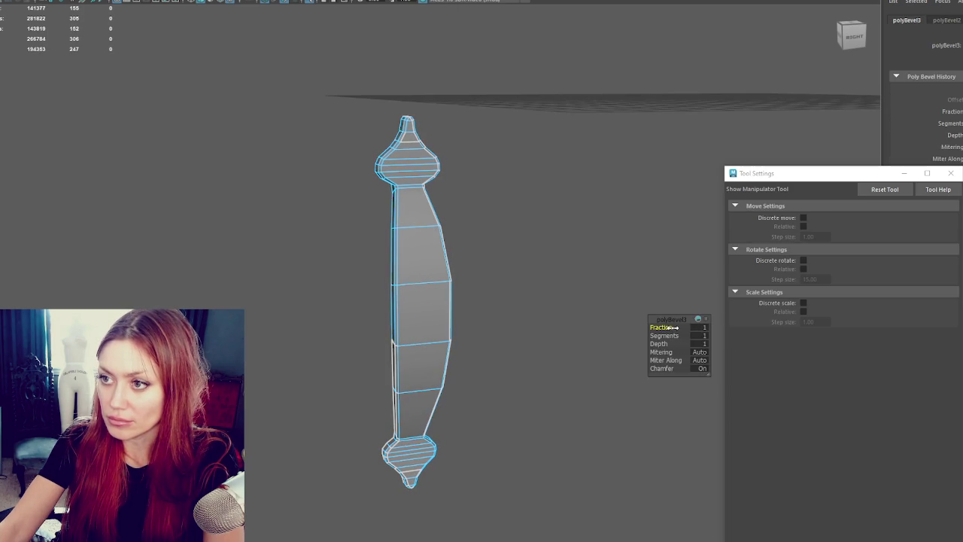
# - Delete the selected edge rings on the top and bottom knobs
pyautogui.keyDown('alt'); pyautogui.moveTo(562, 299); pyautogui.dragTo(578, 266); pyautogui.keyUp('alt')
pyautogui.moveTo(507, 191); pyautogui.dragTo(452, 190, button='right')
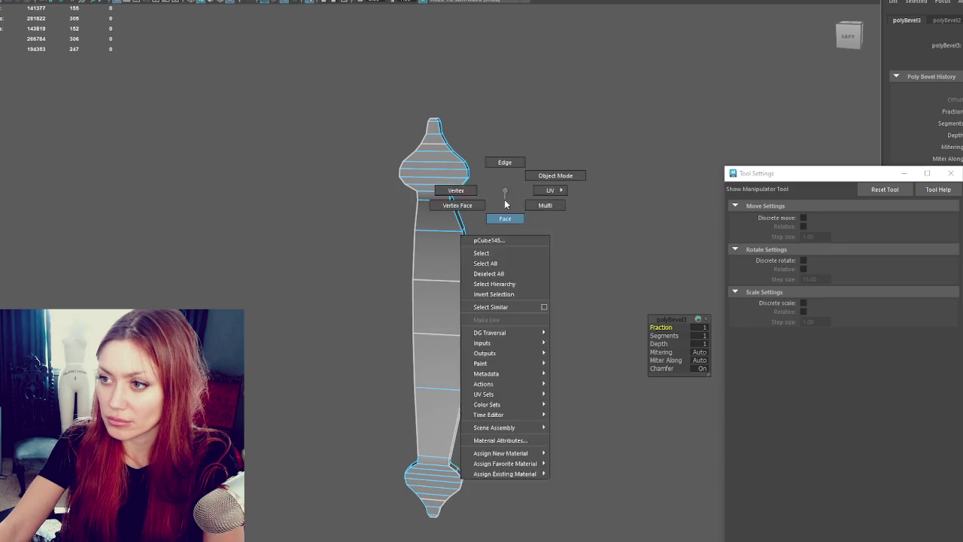
pyautogui.click(436, 124)
pyautogui.press('Delete')
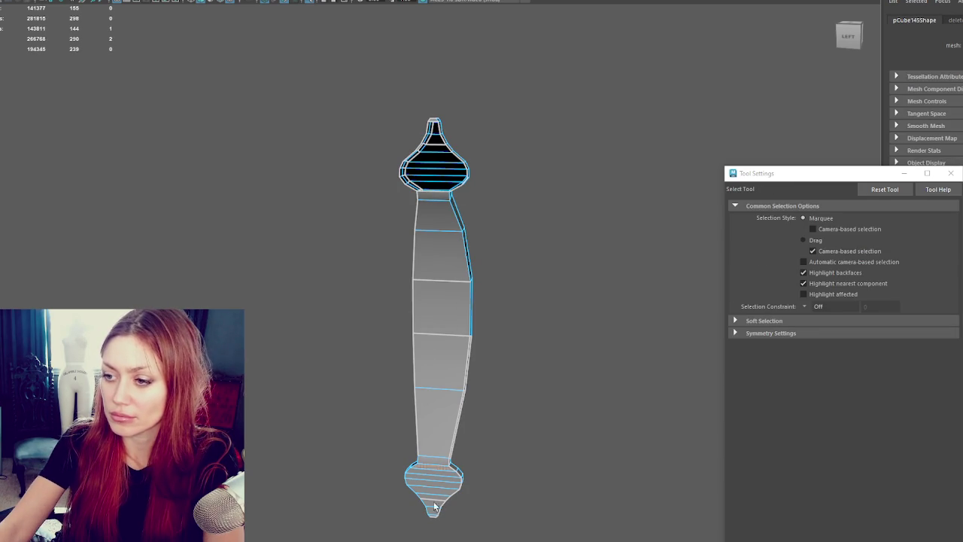
pyautogui.click(434, 519)
pyautogui.press('Delete')
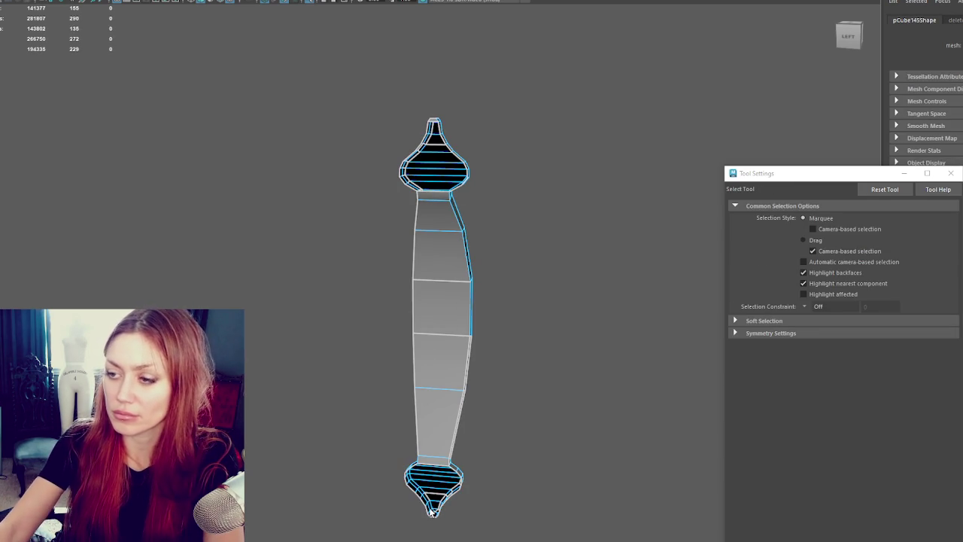
pyautogui.keyDown('alt'); pyautogui.moveTo(434, 519); pyautogui.dragTo(526, 512); pyautogui.keyUp('alt')
pyautogui.moveTo(419, 239); pyautogui.dragTo(435, 215, button='right')
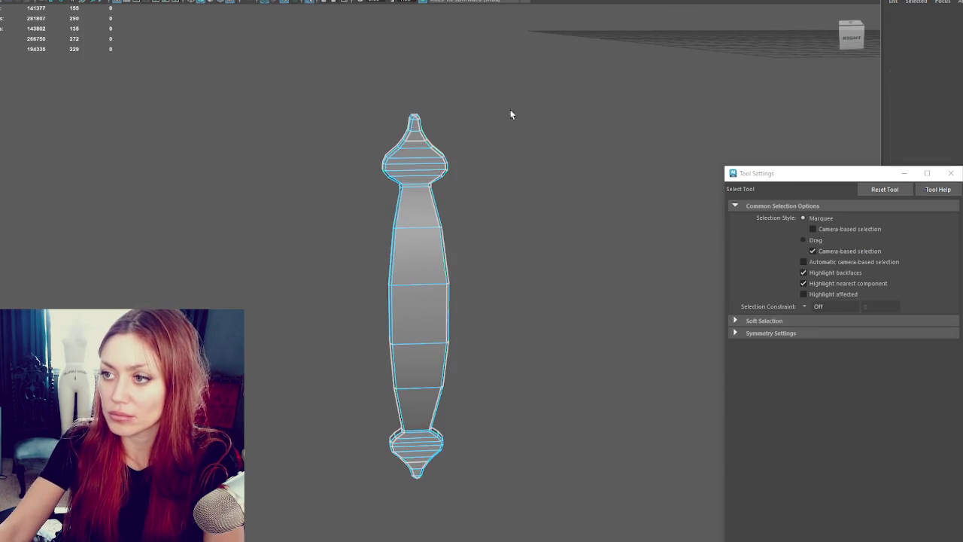
# - Select all the handle's faces and apply a planar UV projection
pyautogui.hotkey('ctrl', 'F11')
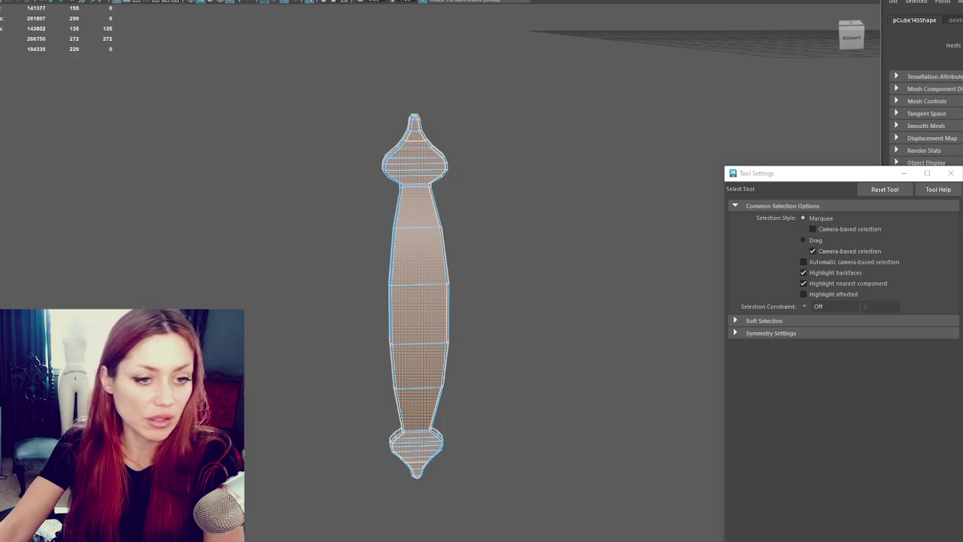
pyautogui.hotkey('ctrl', 'F12')
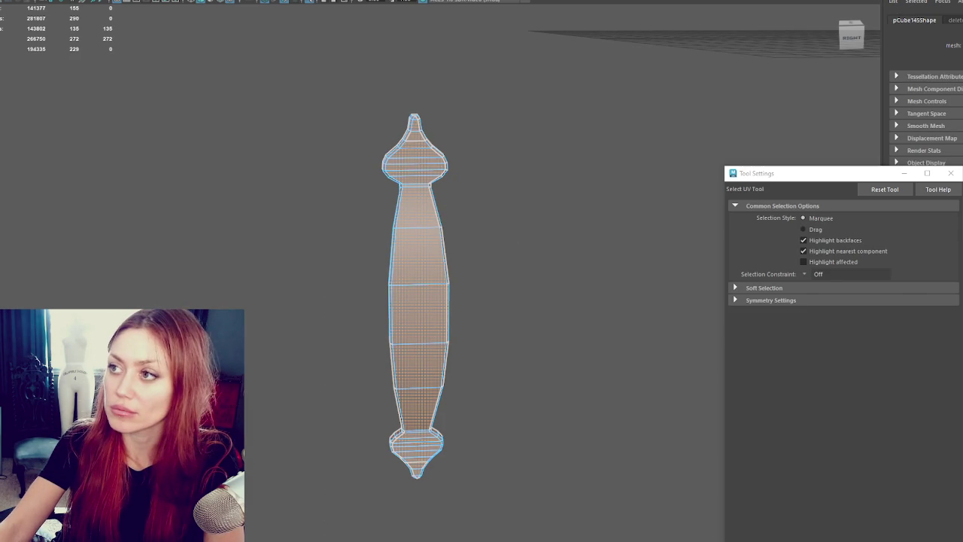
pyautogui.moveTo(511, 107); pyautogui.dragTo(605, 75, button='right')
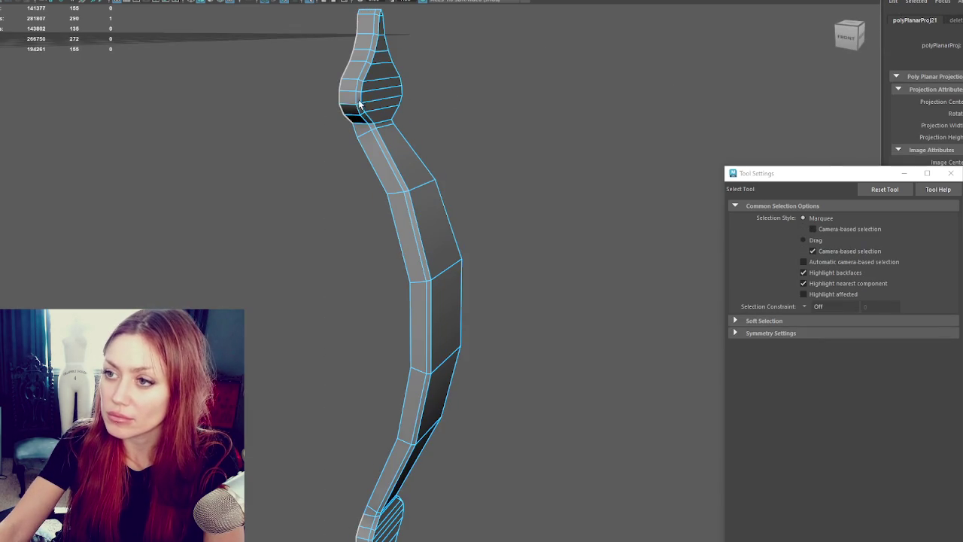
# - Pick seam edges along the handle's side and at the top of the knob
pyautogui.doubleClick(357, 98)
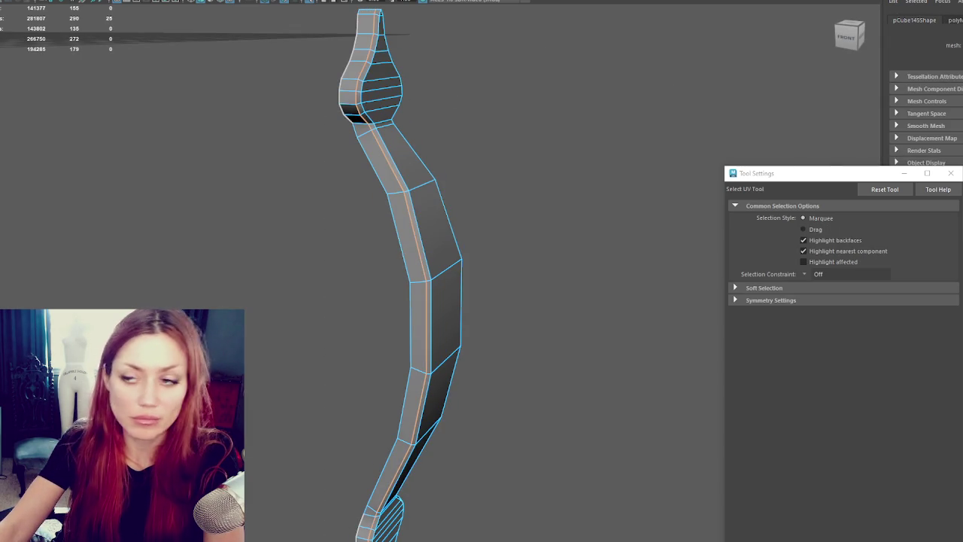
pyautogui.click(359, 128)
pyautogui.moveTo(358, 128)
pyautogui.keyDown('alt'); pyautogui.mouseDown()
pyautogui.moveTo(481, 133)
pyautogui.moveTo(440, 202)
pyautogui.mouseUp(); pyautogui.keyUp('alt')
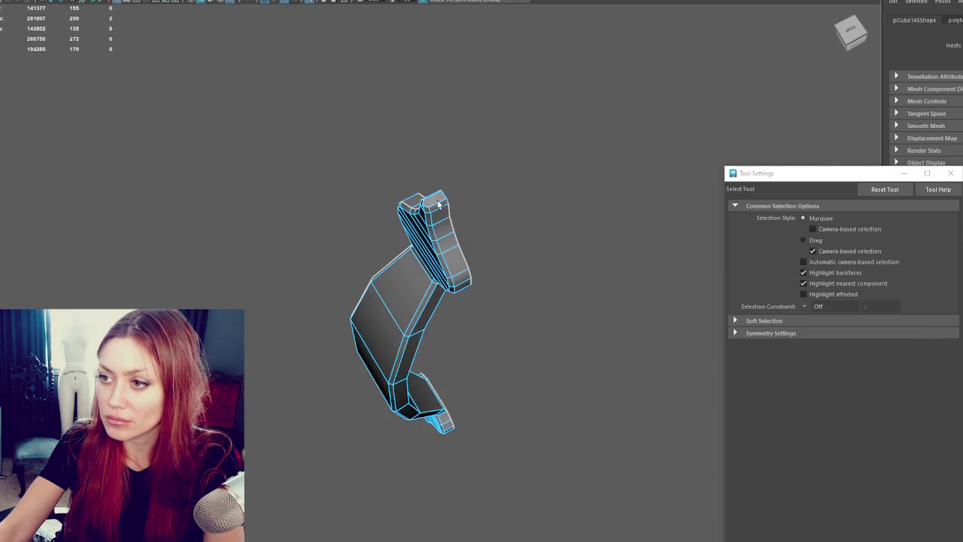
pyautogui.moveTo(500, 308)
pyautogui.keyDown('alt'); pyautogui.mouseDown()
pyautogui.moveTo(542, 273)
pyautogui.moveTo(585, 297)
pyautogui.mouseUp(); pyautogui.keyUp('alt')
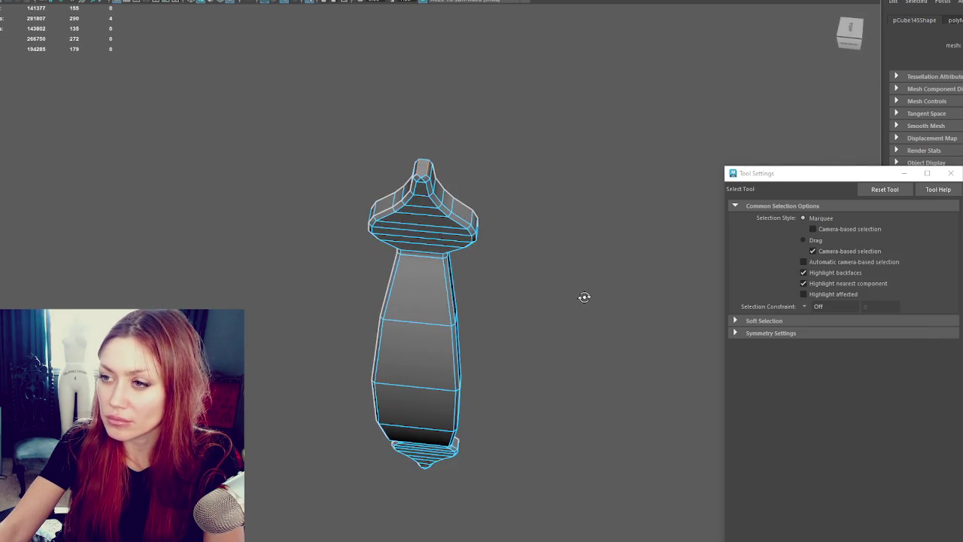
pyautogui.scroll(2, 393, 86)
pyautogui.scroll(2, 436, 203)
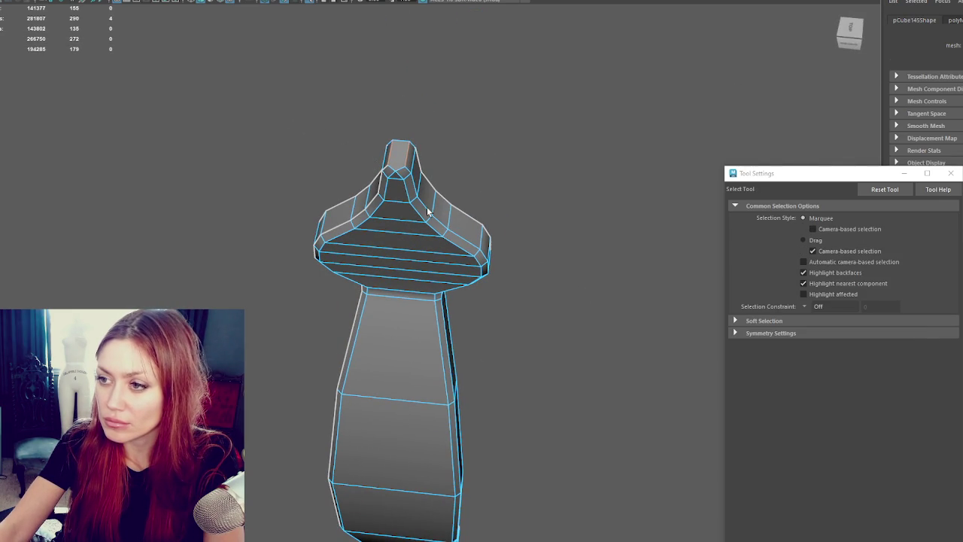
pyautogui.keyDown('shift'); pyautogui.click(393, 173); pyautogui.keyUp('shift')
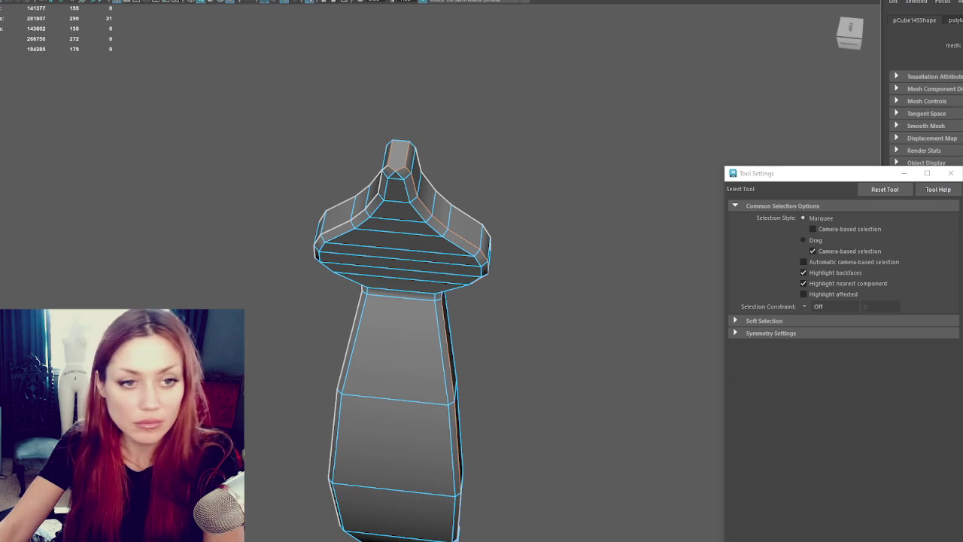
# - Pick more seam edges near the tip, then reselect all faces and deselect the handle
pyautogui.keyDown('alt'); pyautogui.moveTo(611, 199); pyautogui.dragTo(523, 118, button='middle'); pyautogui.keyUp('alt')
pyautogui.keyDown('alt'); pyautogui.moveTo(523, 118); pyautogui.dragTo(529, 295); pyautogui.keyUp('alt')
pyautogui.moveTo(529, 294)
pyautogui.keyDown('alt'); pyautogui.mouseDown(button='middle')
pyautogui.moveTo(514, 192)
pyautogui.moveTo(500, 214)
pyautogui.mouseUp(button='middle'); pyautogui.keyUp('alt')
pyautogui.click(450, 473)
pyautogui.moveTo(452, 485)
pyautogui.keyDown('alt'); pyautogui.mouseDown()
pyautogui.moveTo(654, 512)
pyautogui.moveTo(429, 500)
pyautogui.mouseUp(); pyautogui.keyUp('alt')
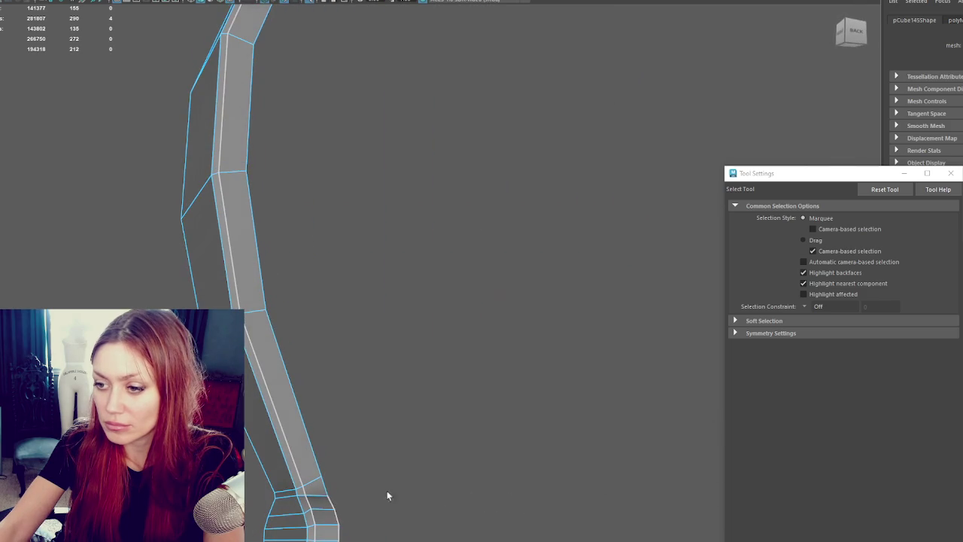
pyautogui.keyDown('shift'); pyautogui.click(323, 499); pyautogui.keyUp('shift')
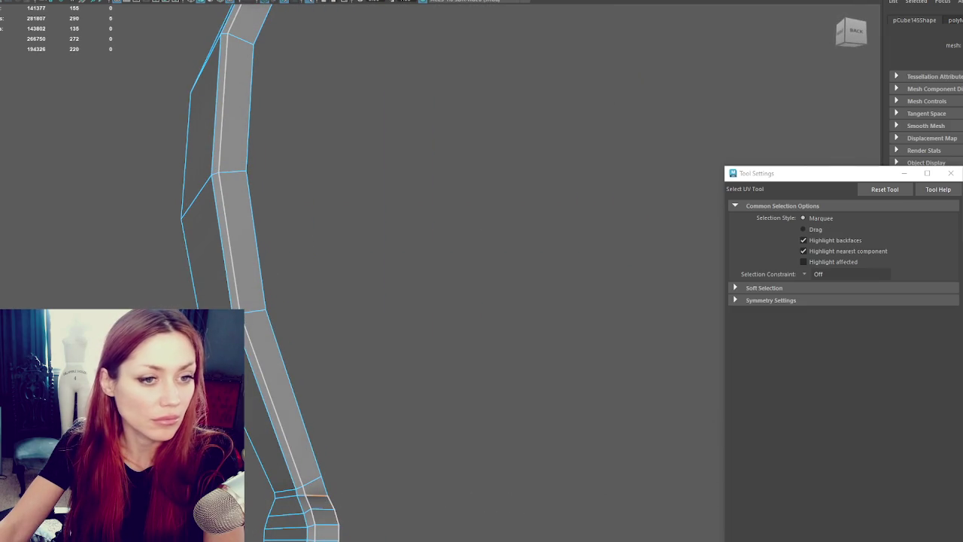
pyautogui.hotkey('ctrl', 'F11')
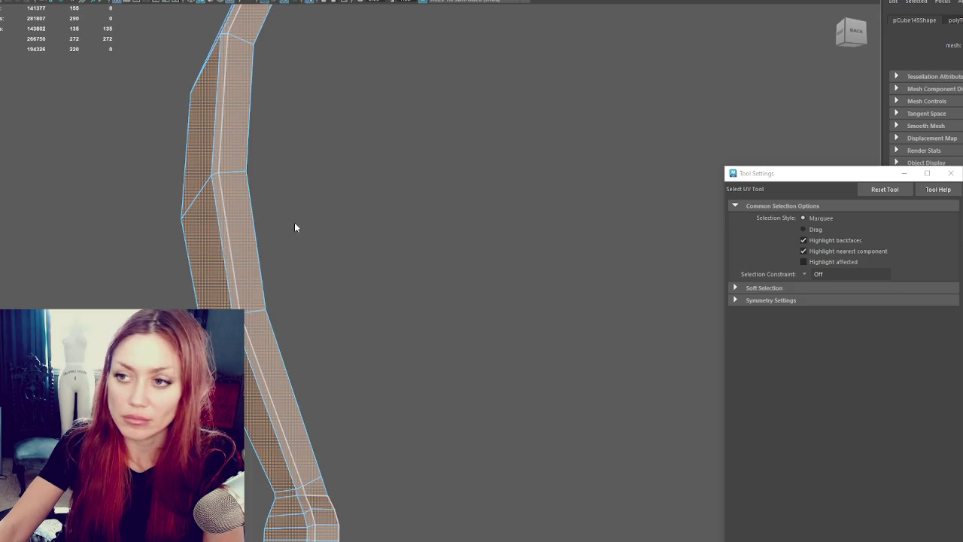
pyautogui.press('F8')
pyautogui.scroll(-5, 382, 263)
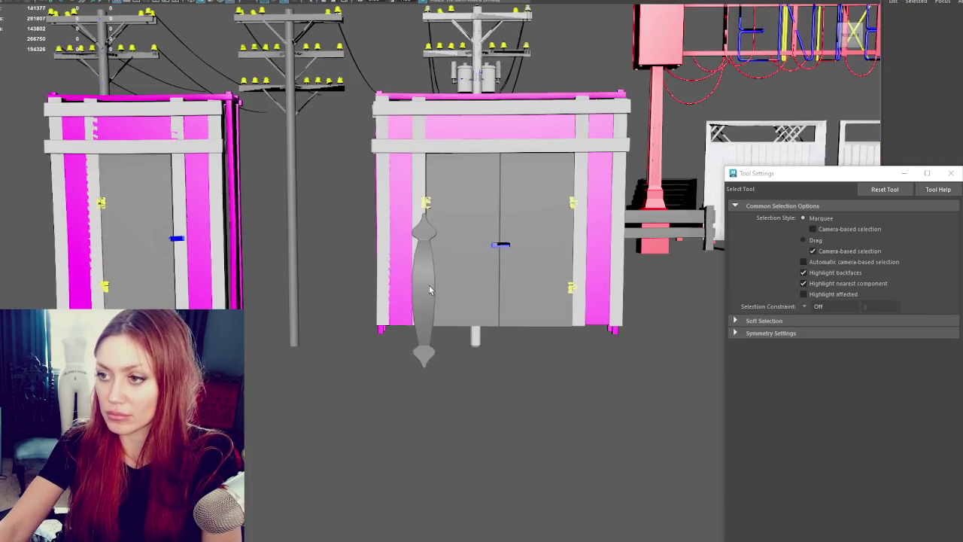
# - Select the handle and move it up onto the grey gate door
pyautogui.click(445, 291)
pyautogui.press('w')
pyautogui.moveTo(445, 294); pyautogui.dragTo(6, 220)
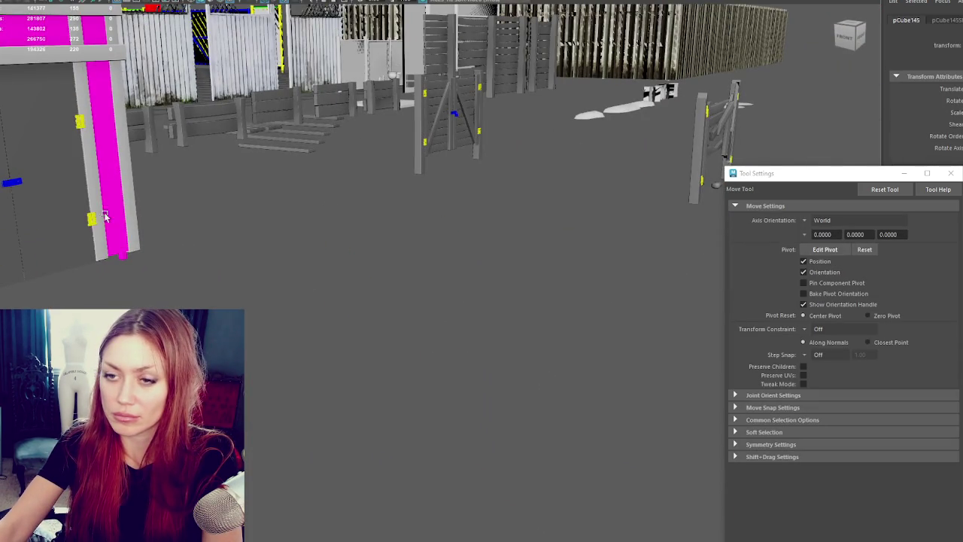
pyautogui.press('f')
pyautogui.press('r')
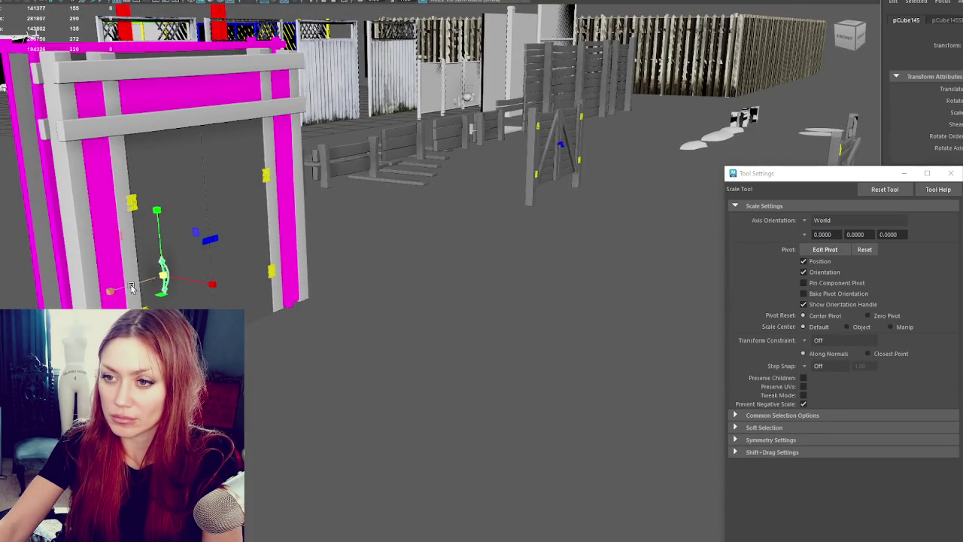
pyautogui.press('w')
pyautogui.moveTo(134, 287); pyautogui.dragTo(213, 243)
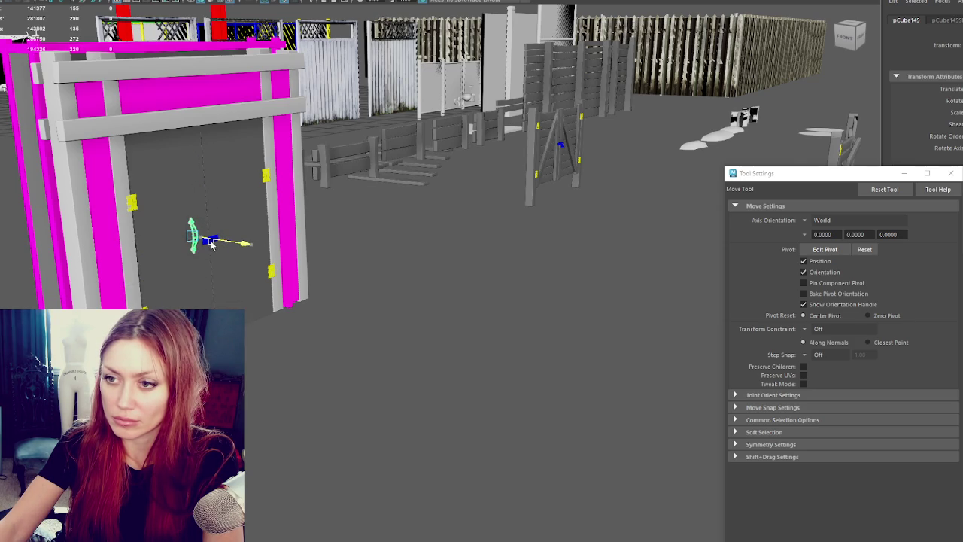
# - Push the handle against the door beside the blue latch at the centre seam
pyautogui.press('f')
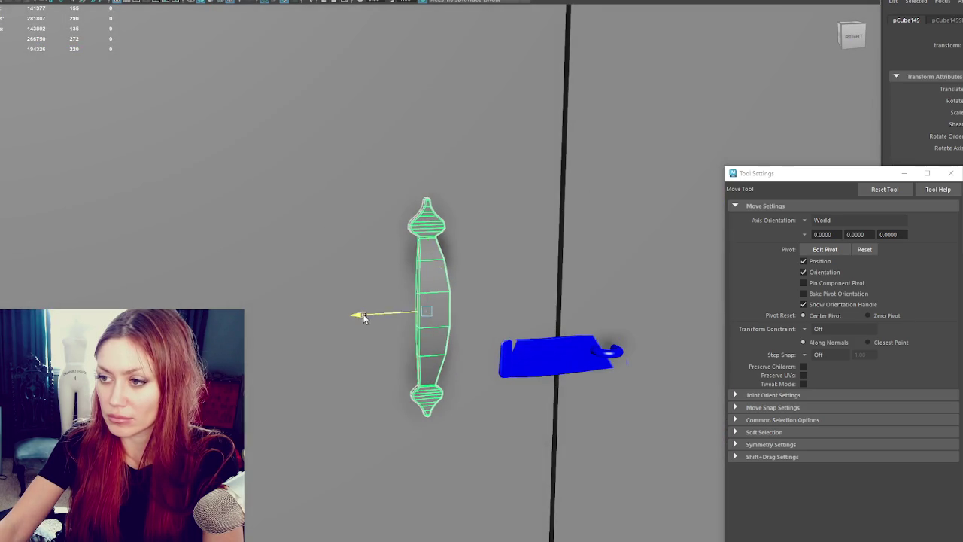
pyautogui.moveTo(355, 315); pyautogui.dragTo(458, 308)
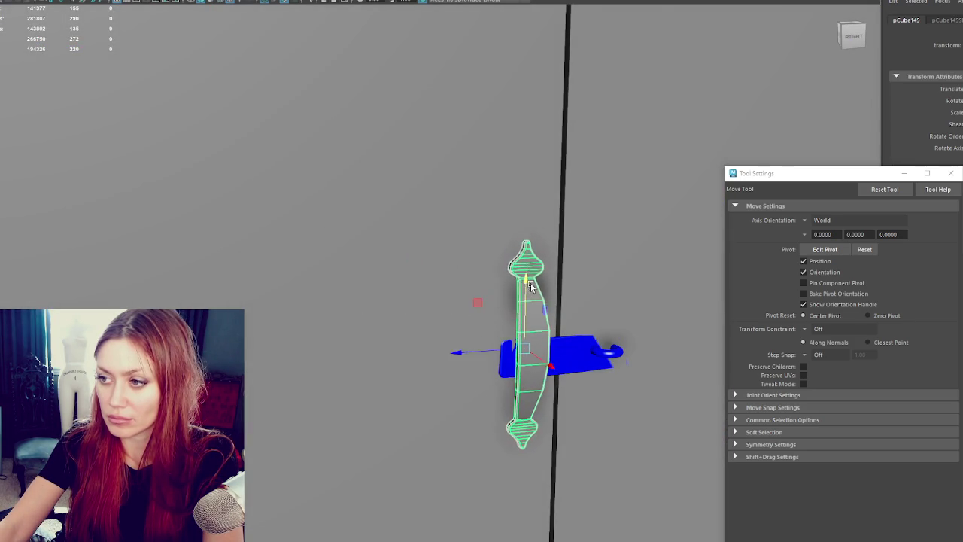
pyautogui.scroll(-5, 551, 298)
pyautogui.keyDown('alt'); pyautogui.moveTo(551, 297); pyautogui.dragTo(402, 312, button='middle'); pyautogui.keyUp('alt')
# - Widen the pull handle's top knob by scaling its vertices
pyautogui.press('r')
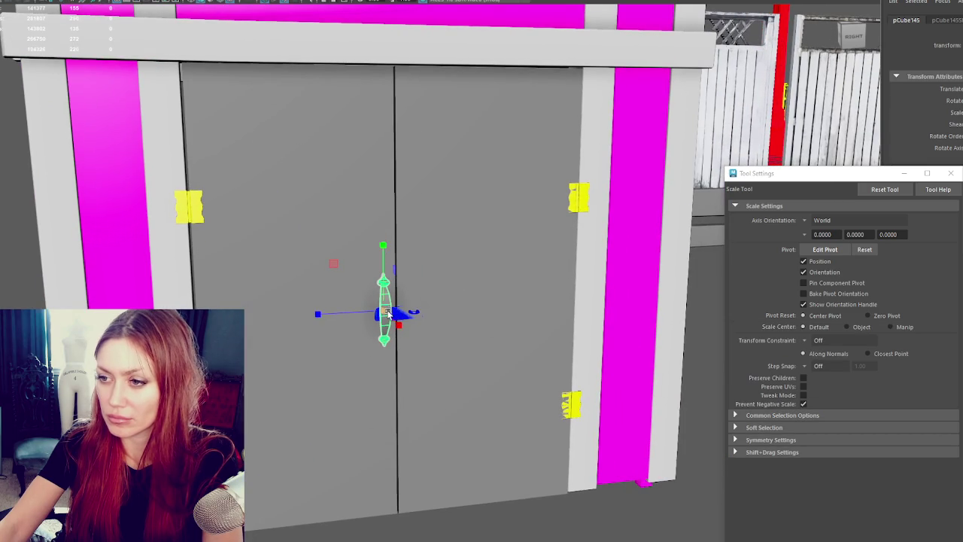
pyautogui.press('f')
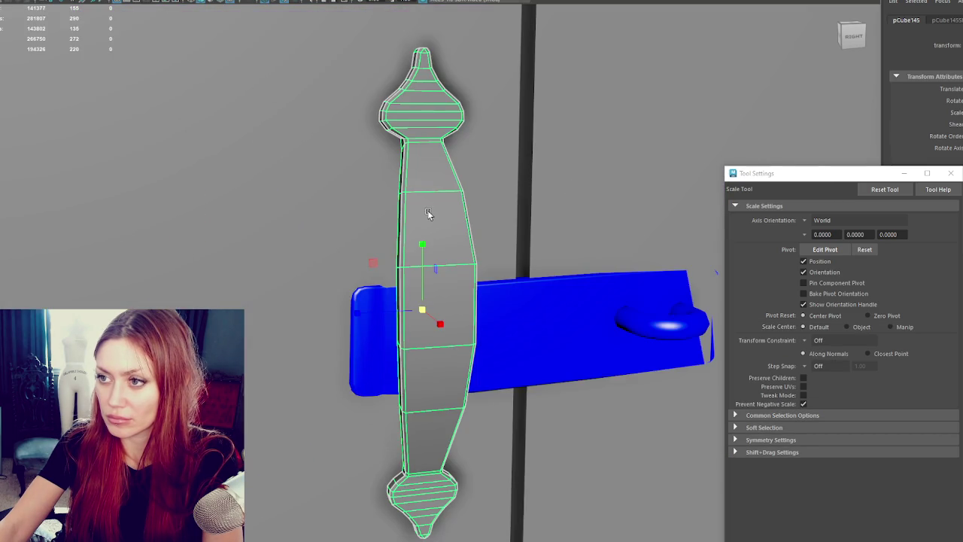
pyautogui.press('F9')
pyautogui.moveTo(559, 8); pyautogui.dragTo(361, 162)
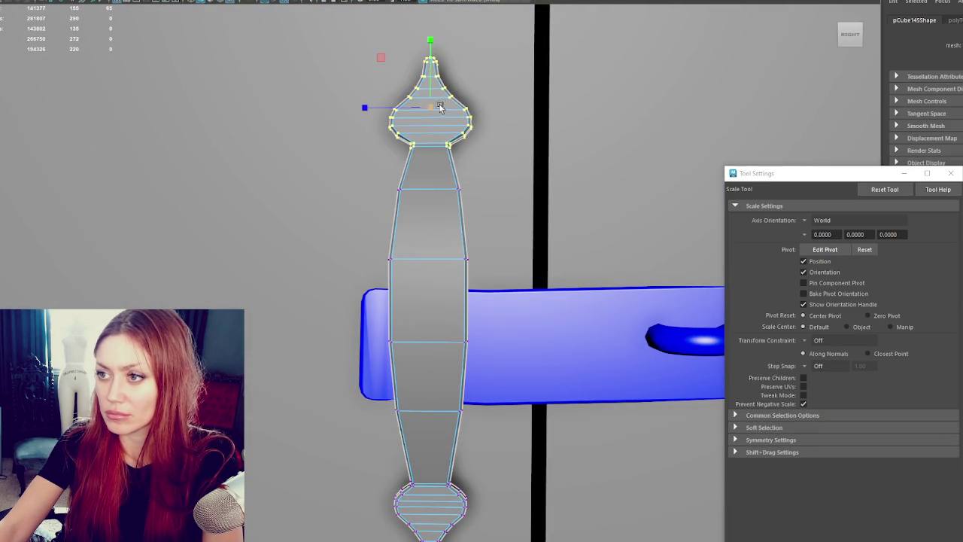
pyautogui.moveTo(429, 107); pyautogui.dragTo(432, 74)
# - Move the bottom knob's vertices further down in the Right view
pyautogui.press('w')
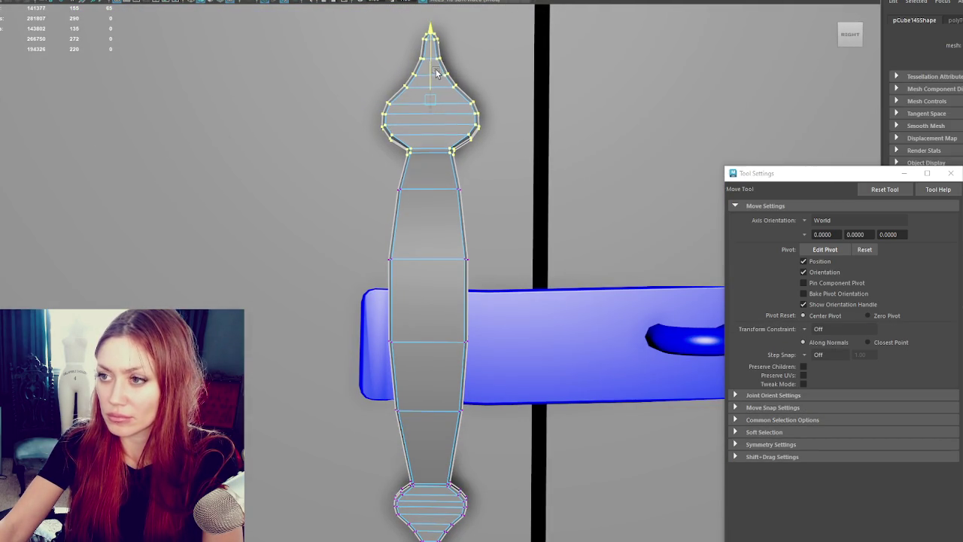
pyautogui.scroll(-5, 436, 316)
pyautogui.moveTo(461, 374); pyautogui.dragTo(399, 441)
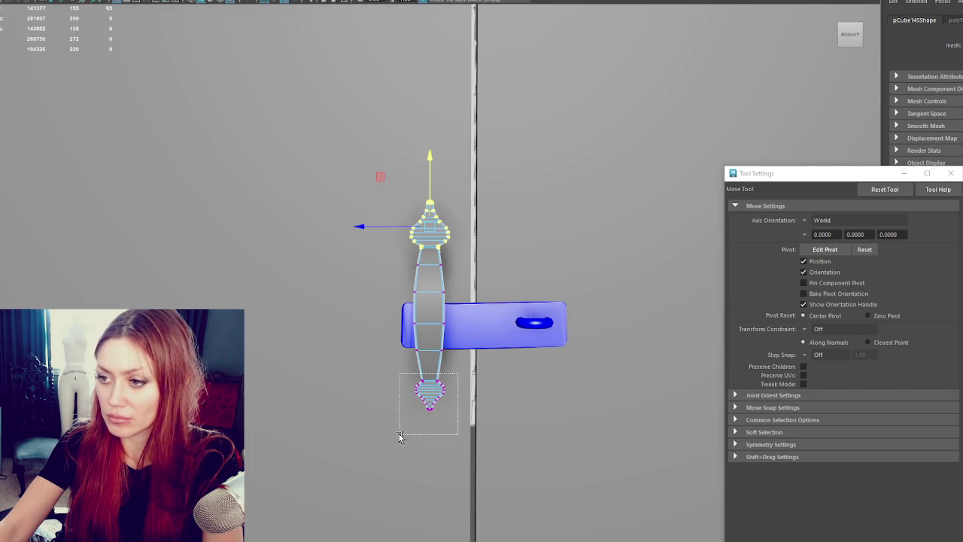
pyautogui.press('r')
pyautogui.press('w')
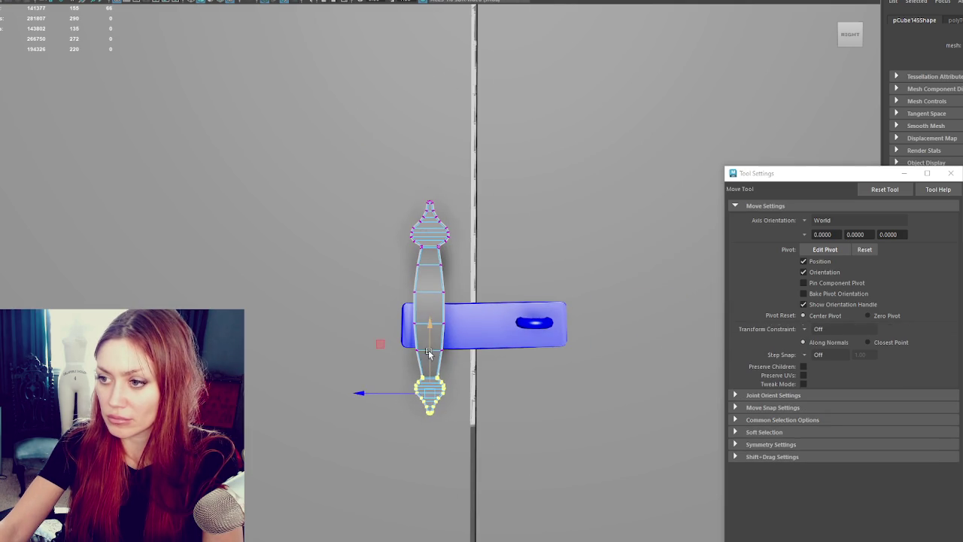
pyautogui.moveTo(428, 356); pyautogui.dragTo(426, 367)
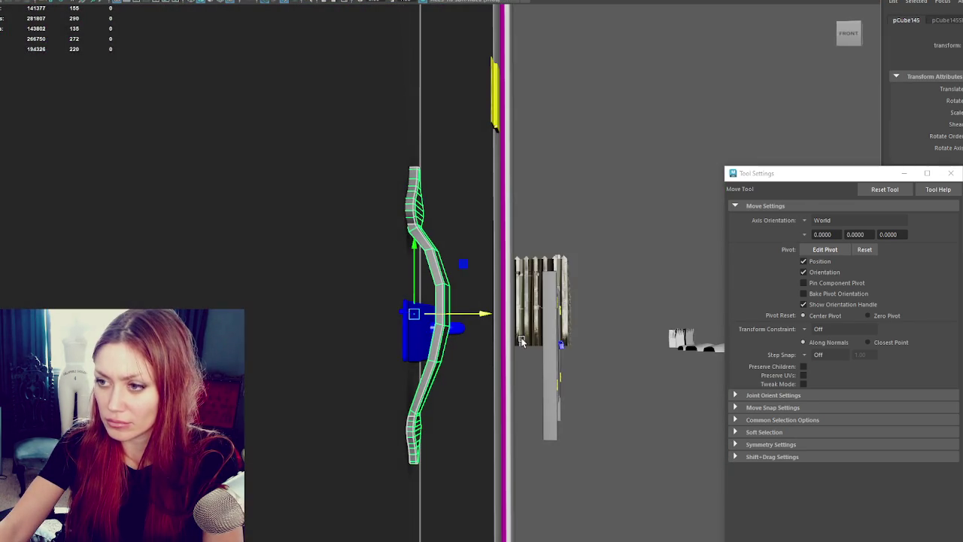
# - Pull the handle's bottom end out from the door along X, then reselect the whole handle
pyautogui.moveTo(391, 474); pyautogui.dragTo(447, 394)
pyautogui.moveTo(481, 437); pyautogui.dragTo(484, 439)
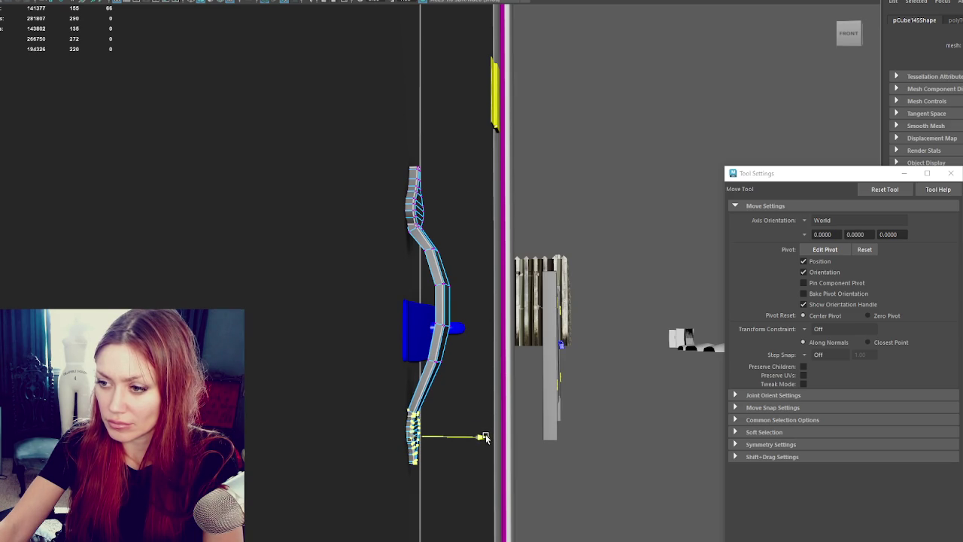
pyautogui.click(595, 202)
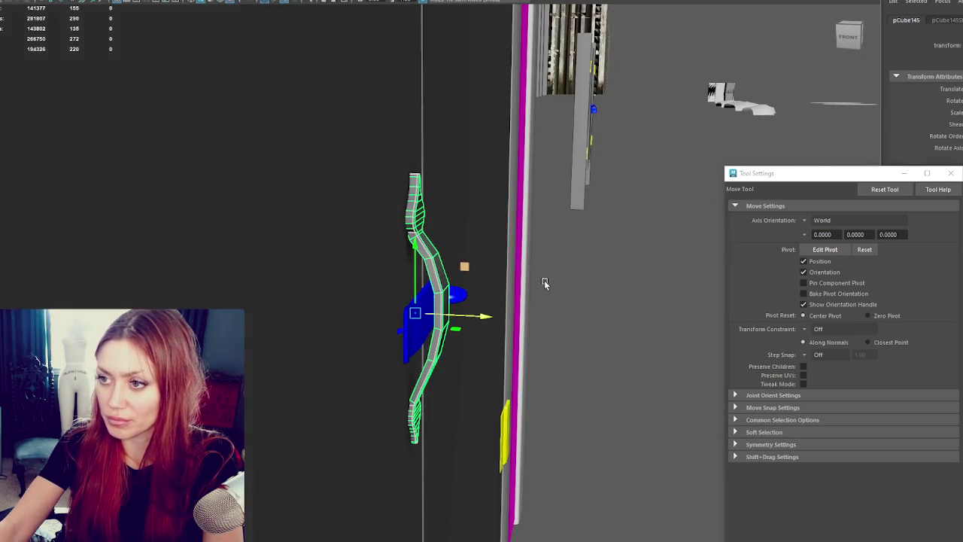
pyautogui.moveTo(634, 193); pyautogui.dragTo(653, 231, button='right')
# - Isolate the handle and select an edge loop along its side in Edge mode
pyautogui.press('f')
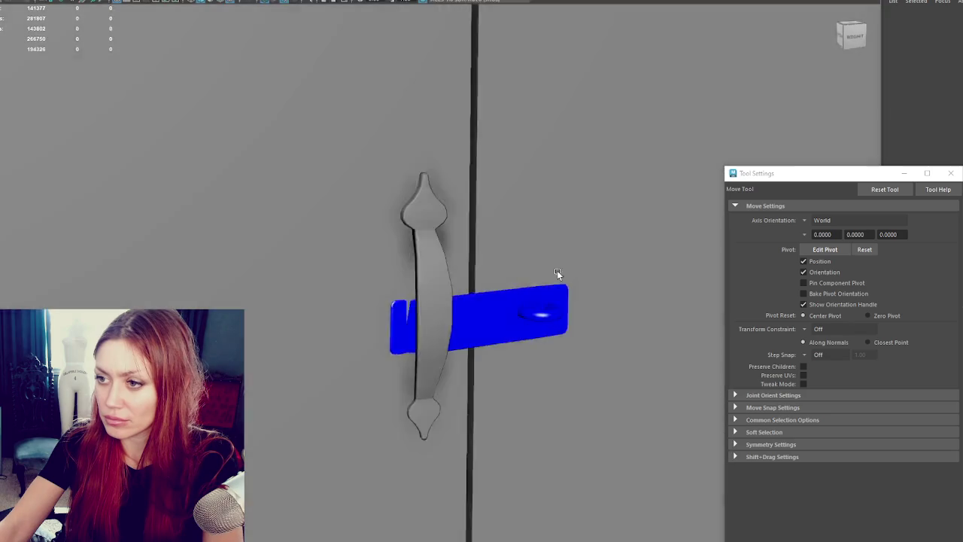
pyautogui.click(440, 291)
pyautogui.hotkey('ctrl', '1')
pyautogui.moveTo(584, 253); pyautogui.dragTo(595, 264, button='right')
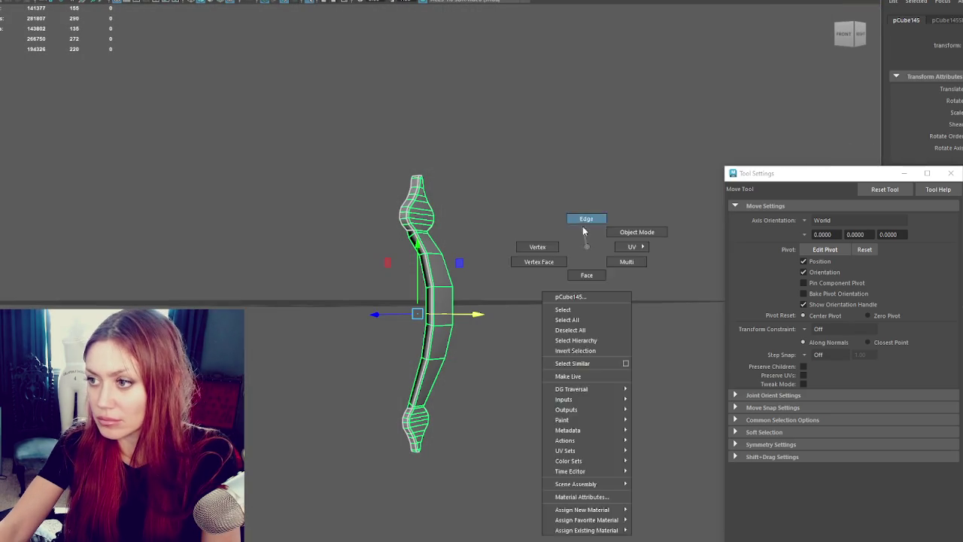
pyautogui.scroll(5, 595, 264)
pyautogui.click(423, 195)
pyautogui.doubleClick(424, 195)
pyautogui.keyDown('shift'); pyautogui.moveTo(538, 133); pyautogui.dragTo(649, 179, button='right'); pyautogui.keyUp('shift')
pyautogui.press('f')
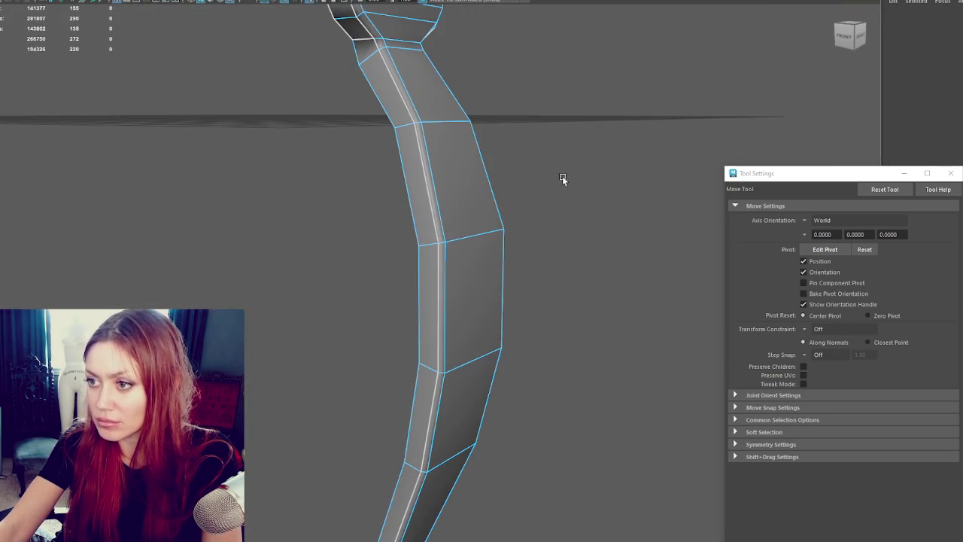
# - Exit isolation to show the door scene again and switch to the Select UV tool
pyautogui.hotkey('ctrl', '1')
pyautogui.scroll(-5, 573, 234)
pyautogui.keyDown('alt'); pyautogui.moveTo(572, 234); pyautogui.dragTo(425, 234); pyautogui.keyUp('alt')
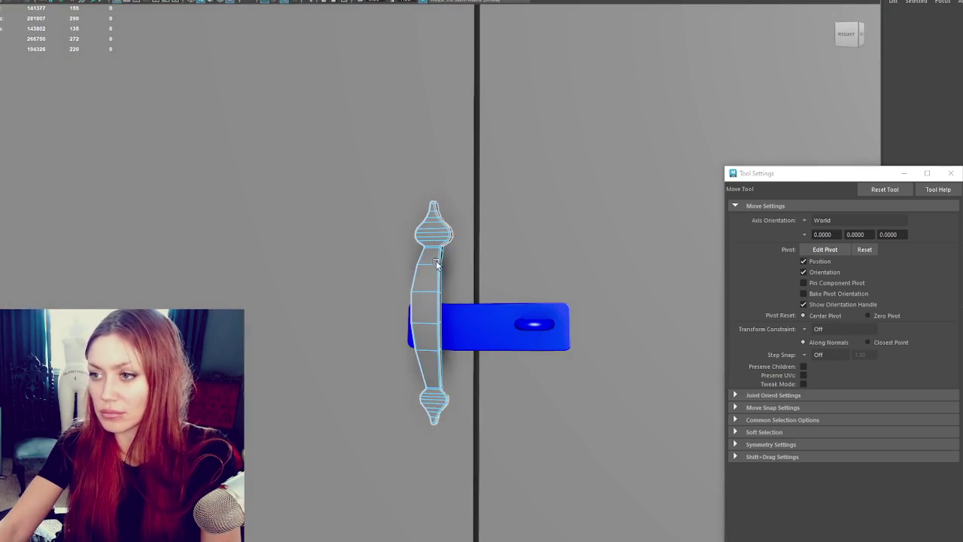
pyautogui.scroll(-5, 425, 234)
pyautogui.press('q')
pyautogui.press('F12')
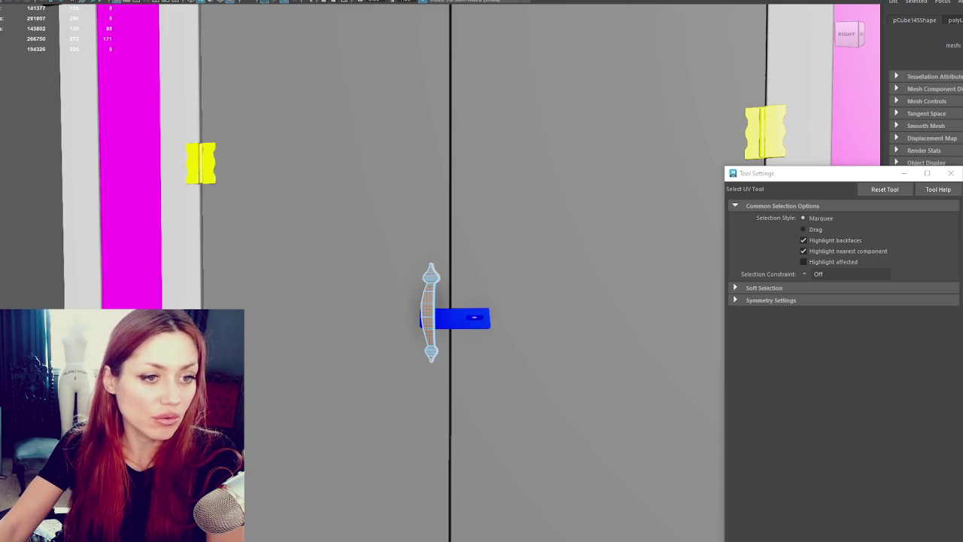
# - Select the handle's bottom and top bulb UVs with the Move UV tool, then clear the selection
pyautogui.press('w')
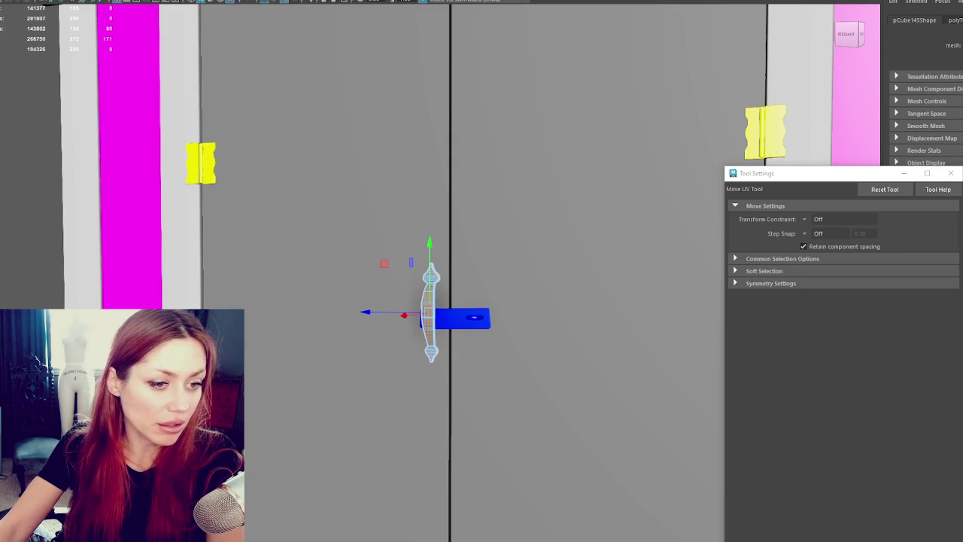
pyautogui.click(430, 358)
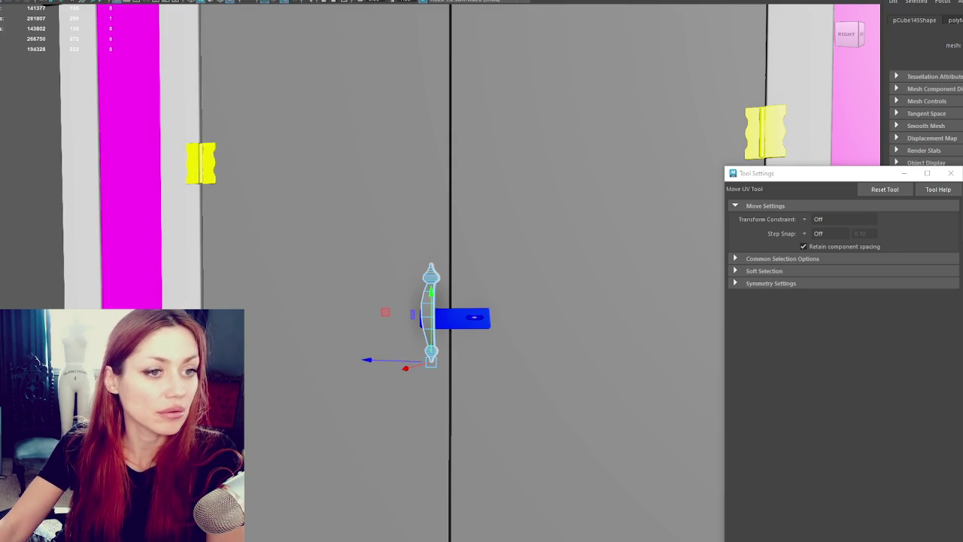
pyautogui.click(427, 314)
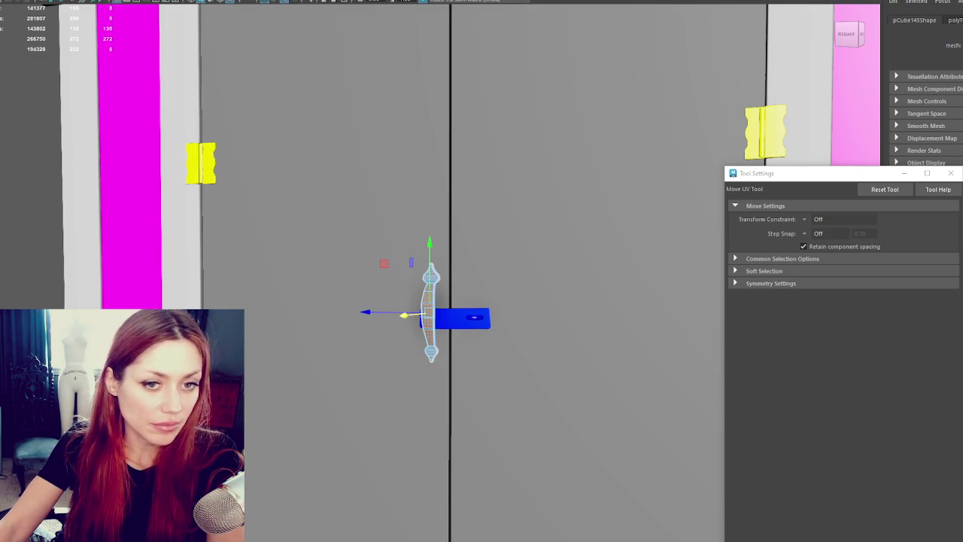
pyautogui.click(427, 315)
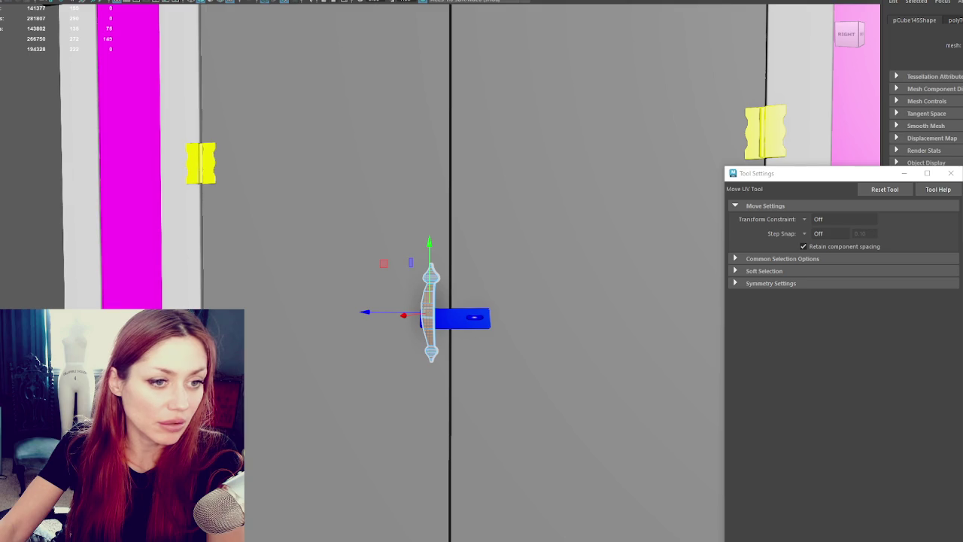
pyautogui.moveTo(445, 342); pyautogui.dragTo(403, 359)
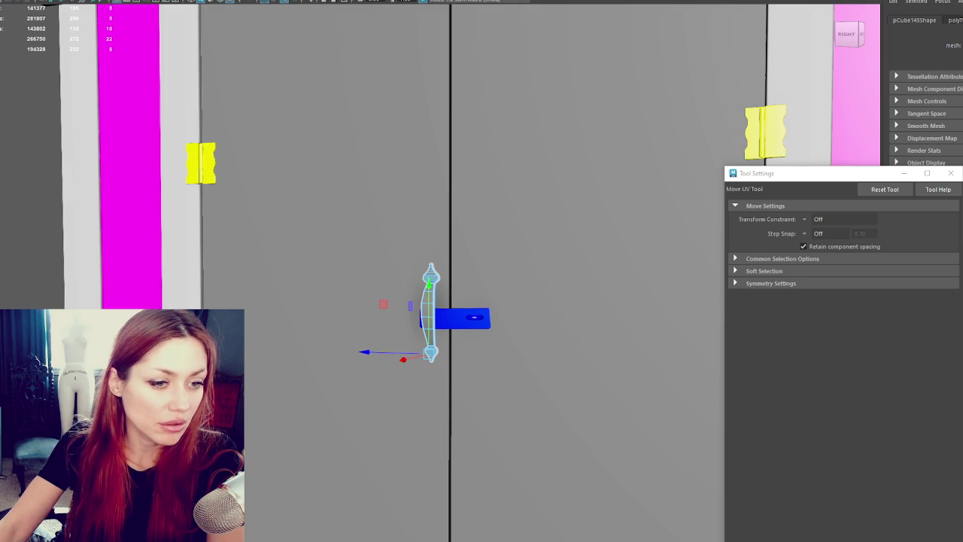
pyautogui.moveTo(448, 259); pyautogui.dragTo(406, 273)
pyautogui.moveTo(447, 337); pyautogui.dragTo(407, 348)
pyautogui.moveTo(448, 258); pyautogui.dragTo(406, 264)
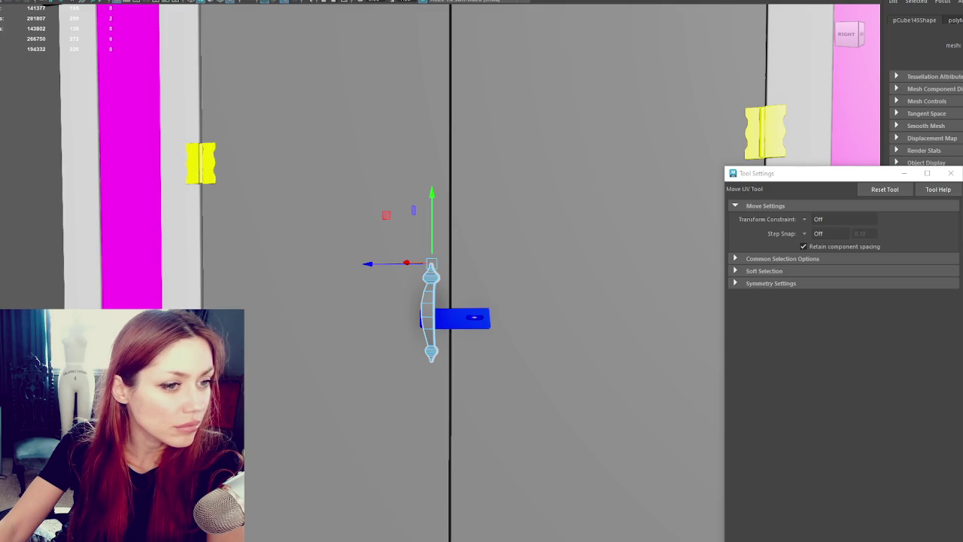
pyautogui.click(572, 376)
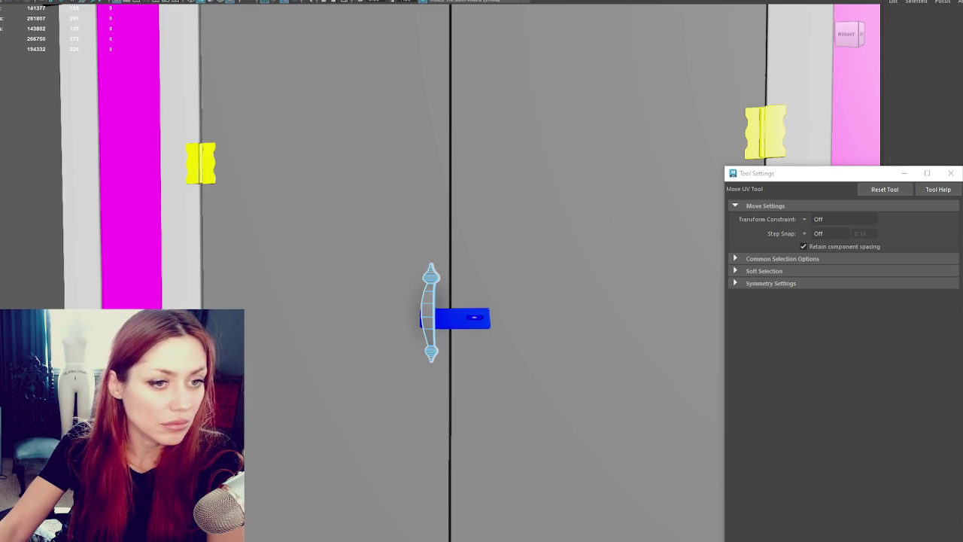
# - Reselect the handle's middle UVs and grow and shrink the UV selection
pyautogui.click(429, 314)
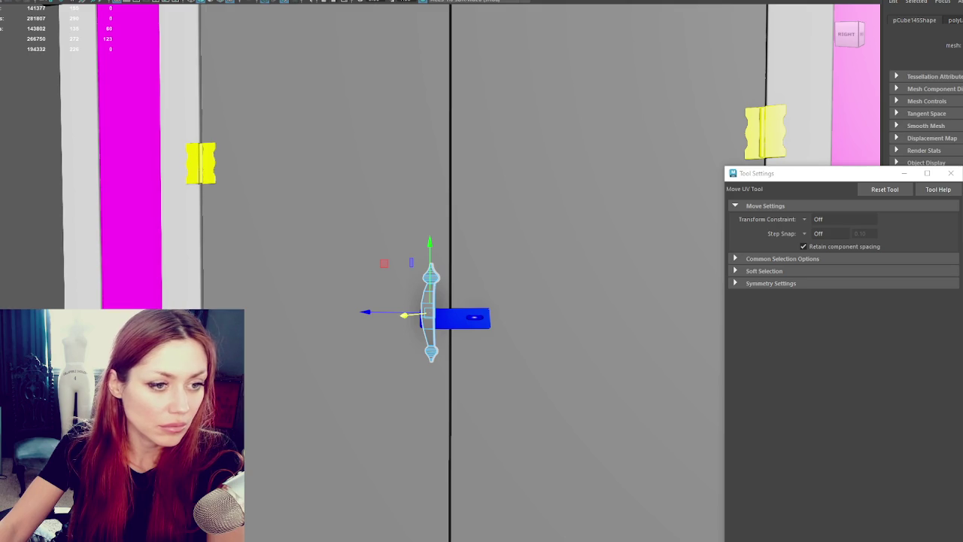
pyautogui.click(404, 316)
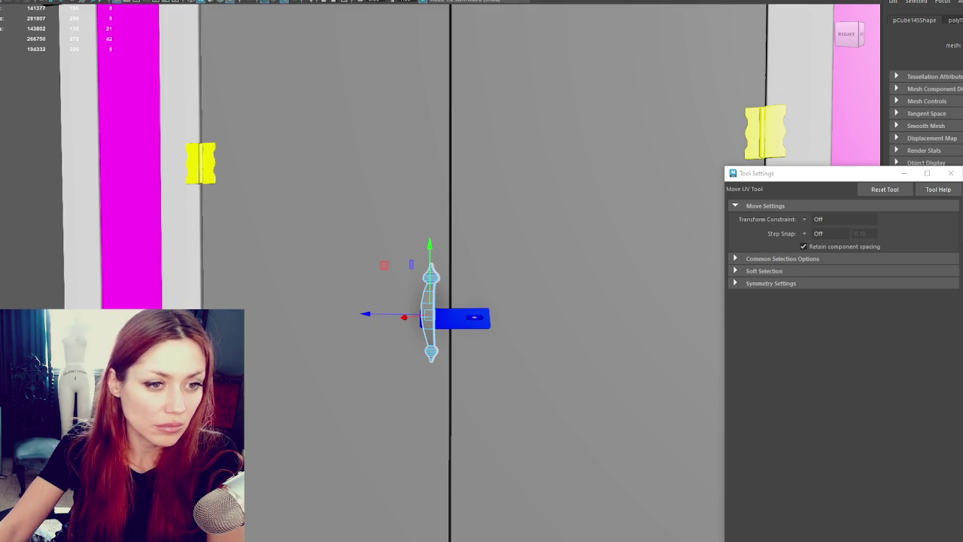
pyautogui.hotkey('shift', '.')
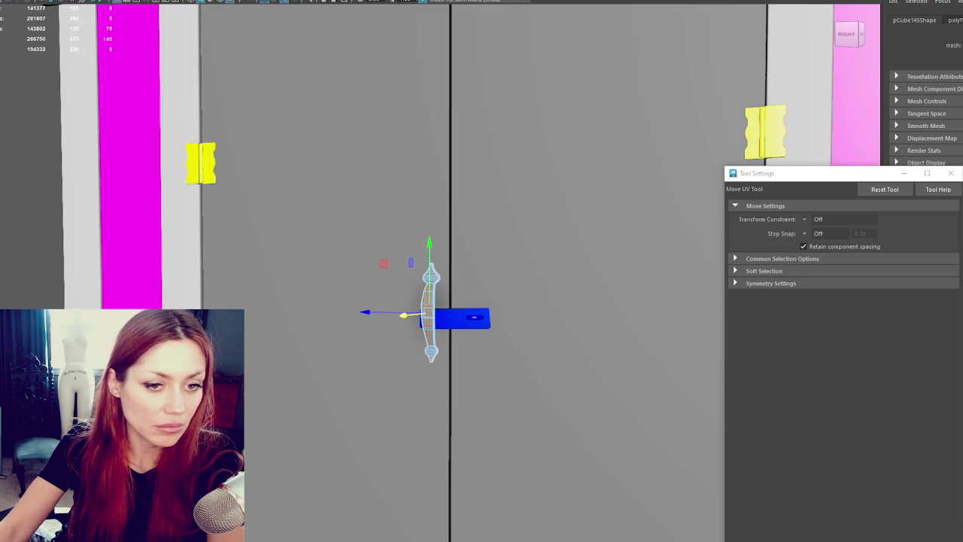
pyautogui.press('e')
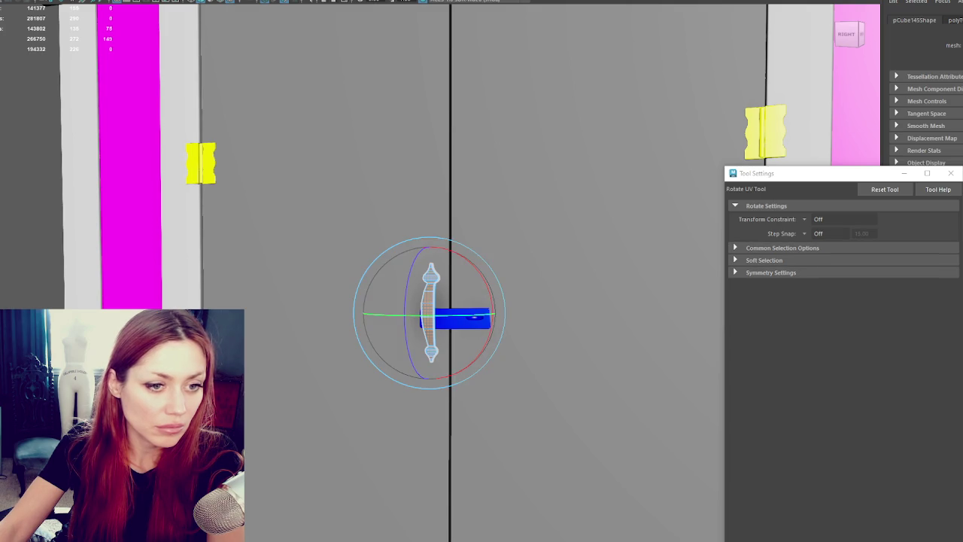
pyautogui.hotkey('shift', ',')
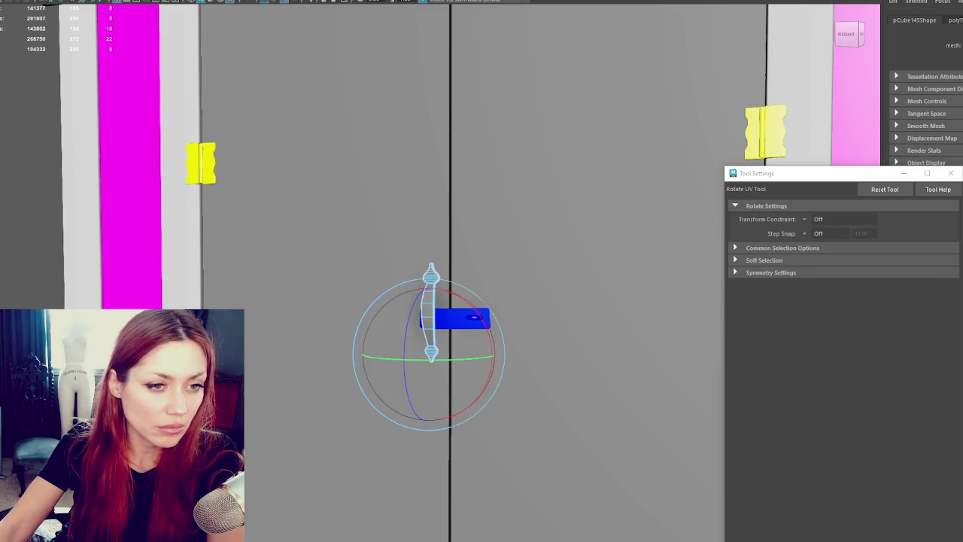
pyautogui.press('w')
pyautogui.hotkey('shift', ',')
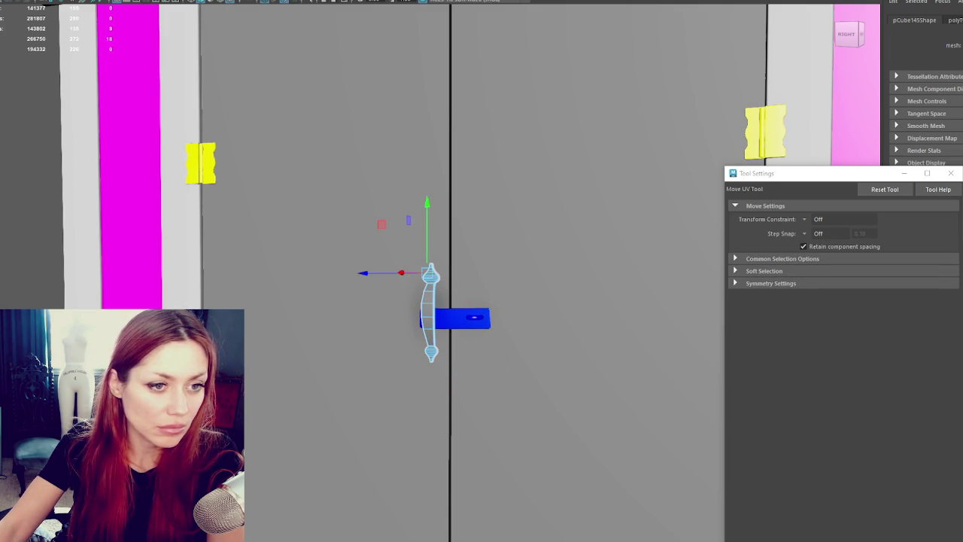
# - Pick UVs at the shell's ends and middle, then drag the UV Editor window into view
pyautogui.click(431, 352)
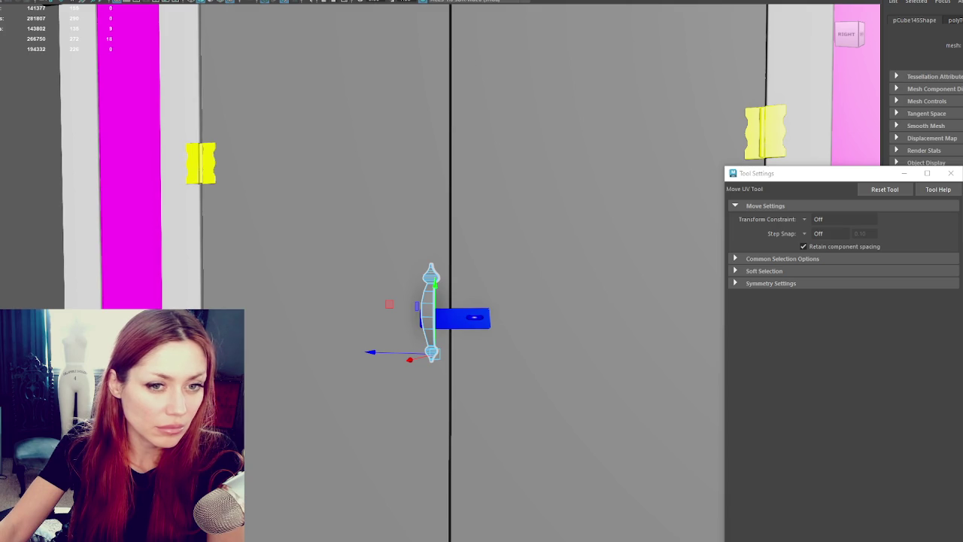
pyautogui.click(431, 268)
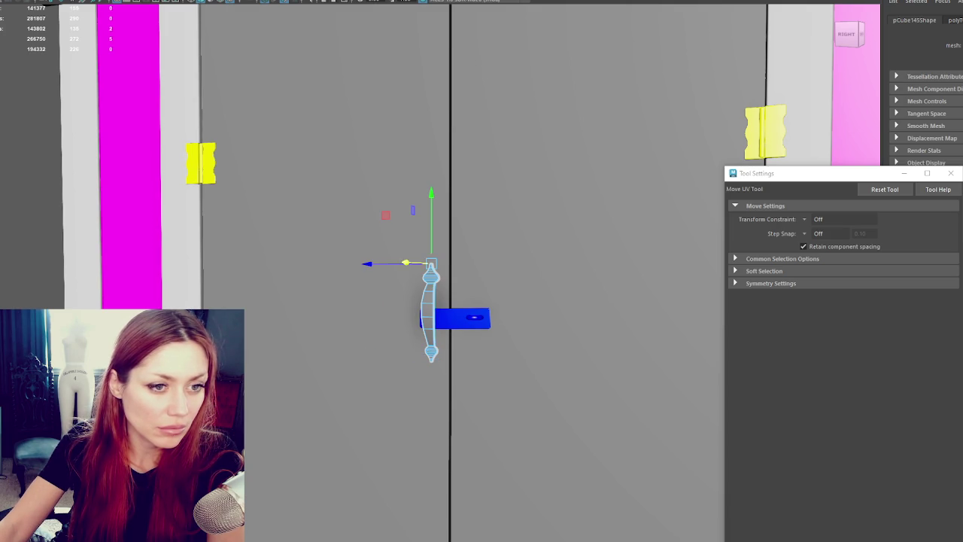
pyautogui.click(430, 316)
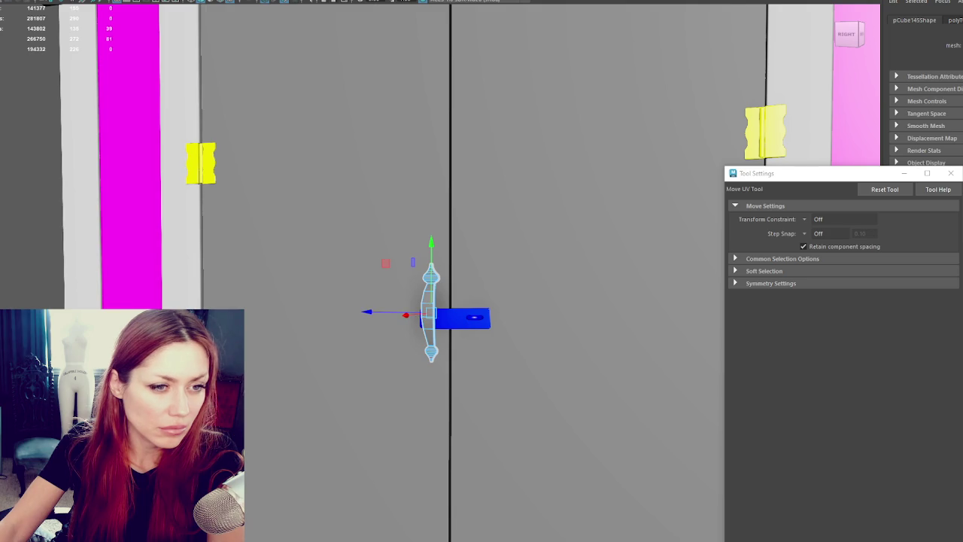
pyautogui.moveTo(0, 57); pyautogui.dragTo(312, 43)
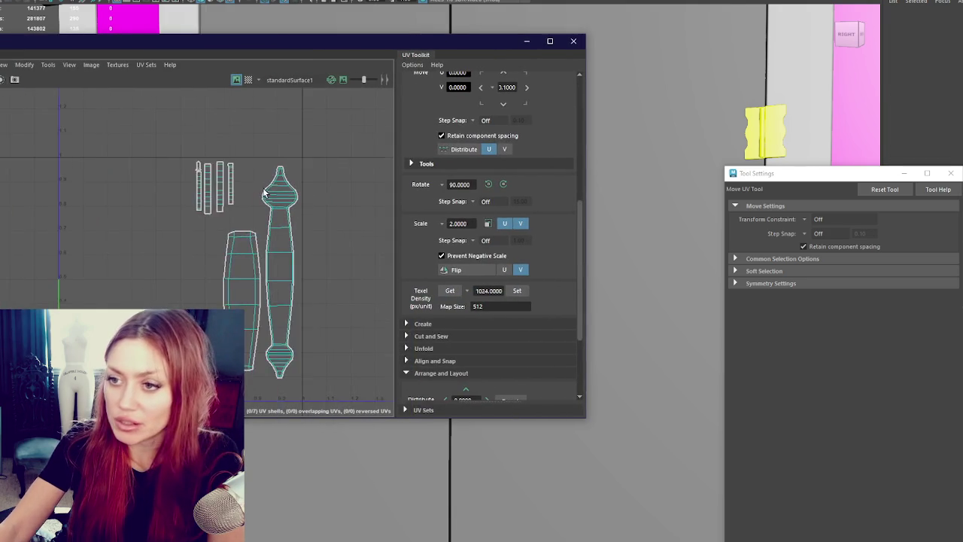
# - Rotate the small UV shells 90 degrees and move them below the tall shells
pyautogui.click(225, 188)
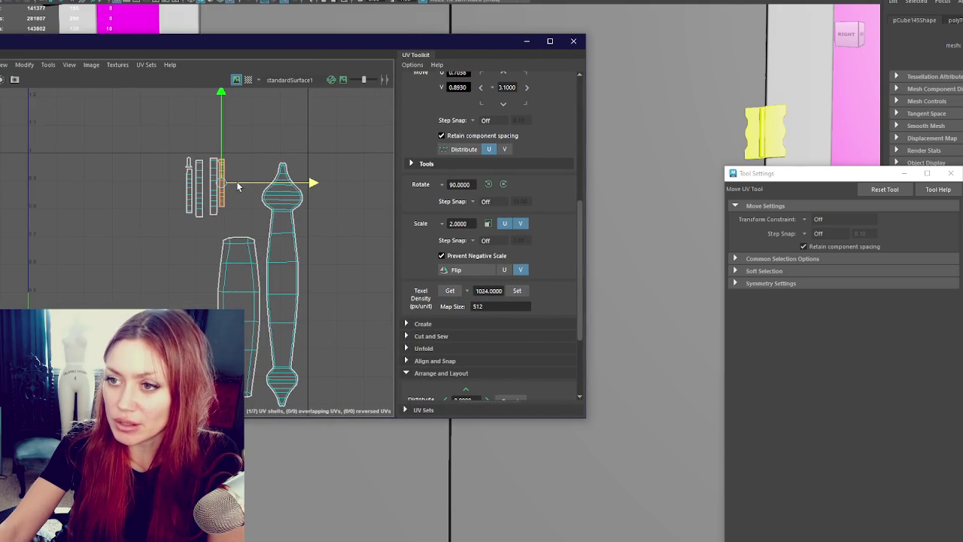
pyautogui.keyDown('shift'); pyautogui.click(212, 188); pyautogui.keyUp('shift')
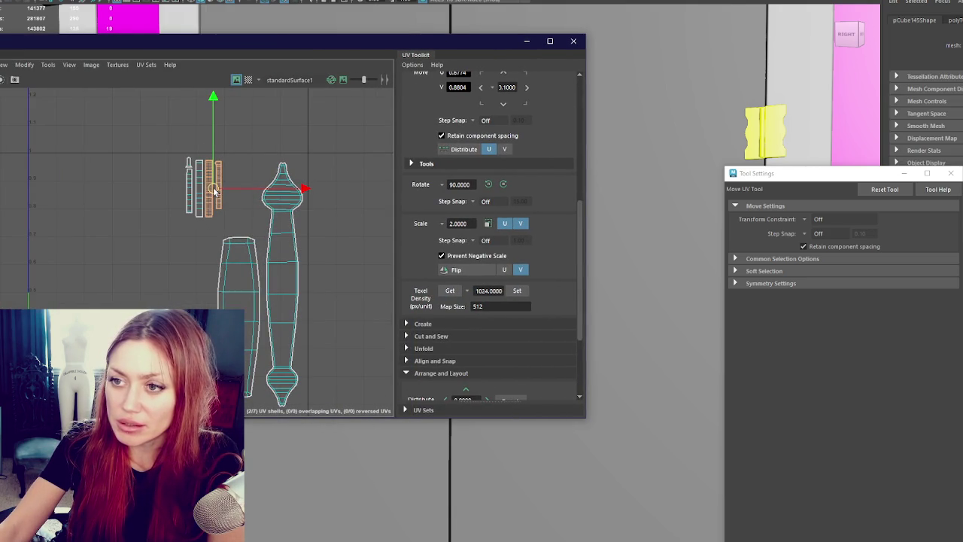
pyautogui.moveTo(245, 140); pyautogui.dragTo(172, 215)
pyautogui.click(503, 185)
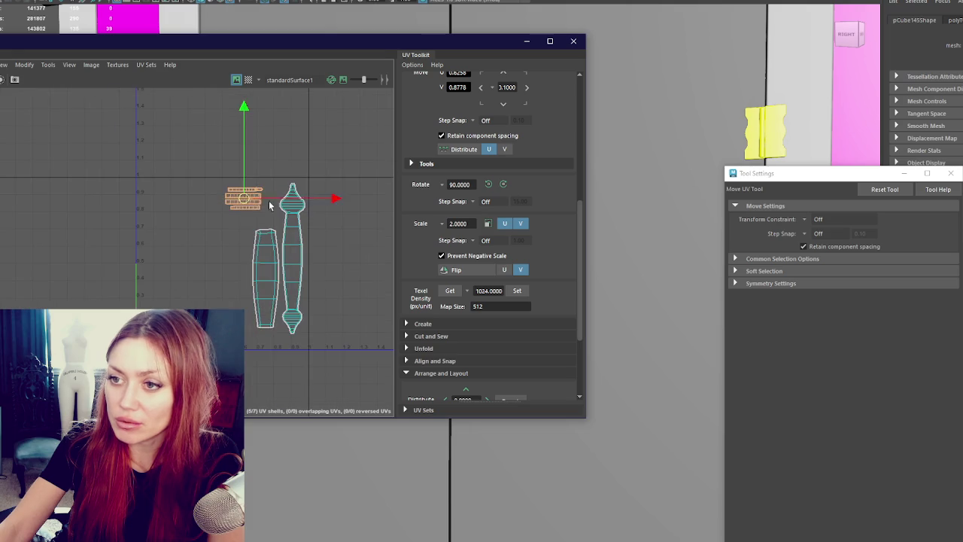
pyautogui.moveTo(245, 210); pyautogui.dragTo(268, 345)
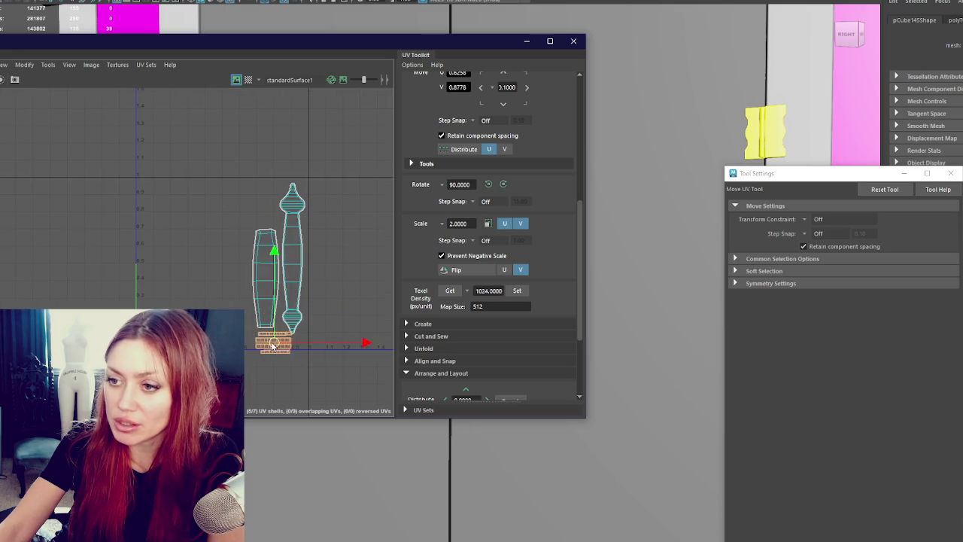
# - Position the left and right tall UV shells side by side, then select all seven shells
pyautogui.keyDown('shift'); pyautogui.click(258, 287); pyautogui.keyUp('shift')
pyautogui.moveTo(257, 286); pyautogui.dragTo(262, 288)
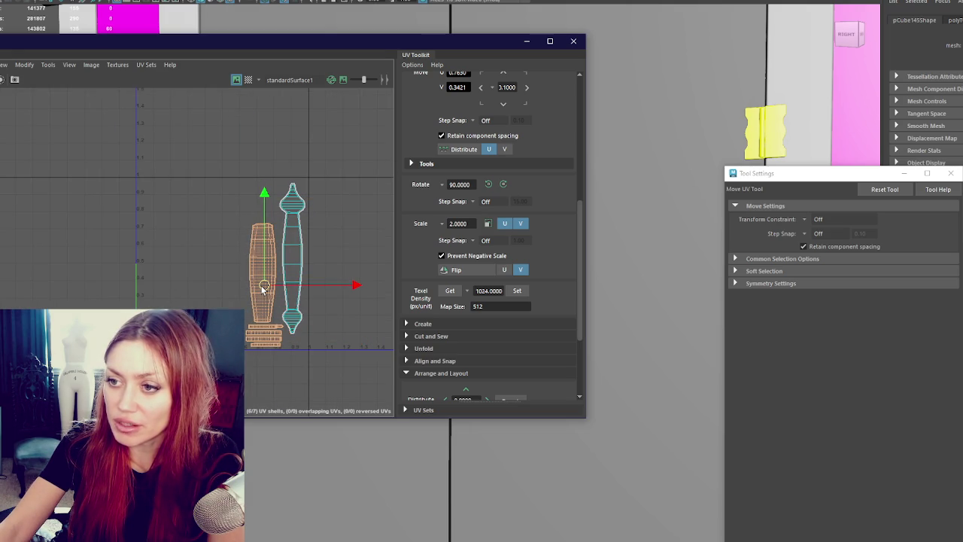
pyautogui.click(302, 254)
pyautogui.moveTo(293, 265)
pyautogui.mouseDown()
pyautogui.moveTo(296, 275)
pyautogui.moveTo(269, 273)
pyautogui.mouseUp()
pyautogui.click(263, 272)
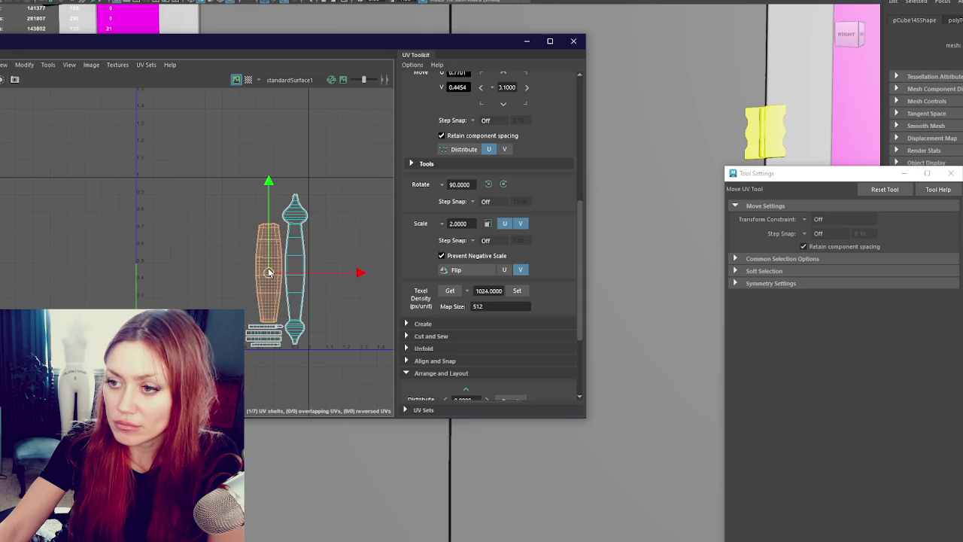
pyautogui.click(293, 292)
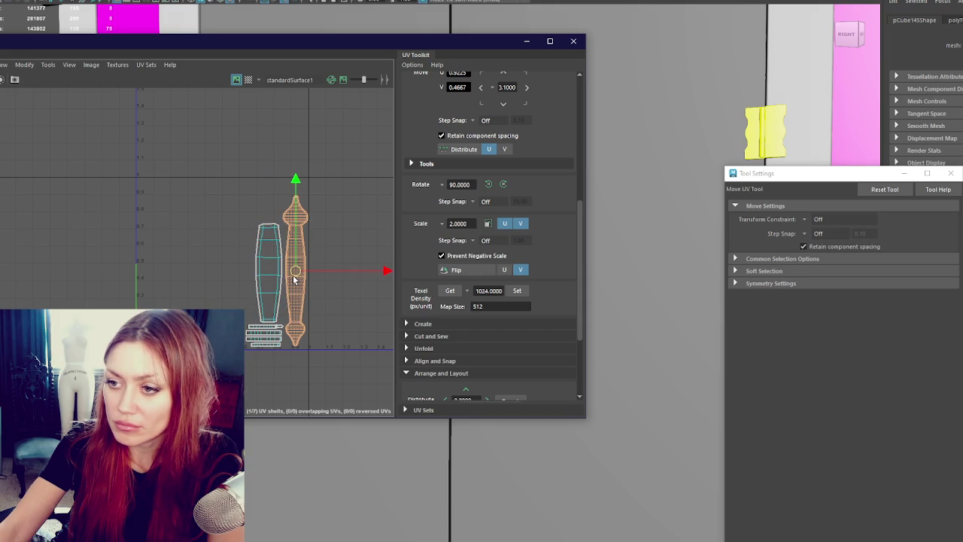
pyautogui.scroll(2, 286, 255)
pyautogui.moveTo(238, 127); pyautogui.dragTo(369, 373)
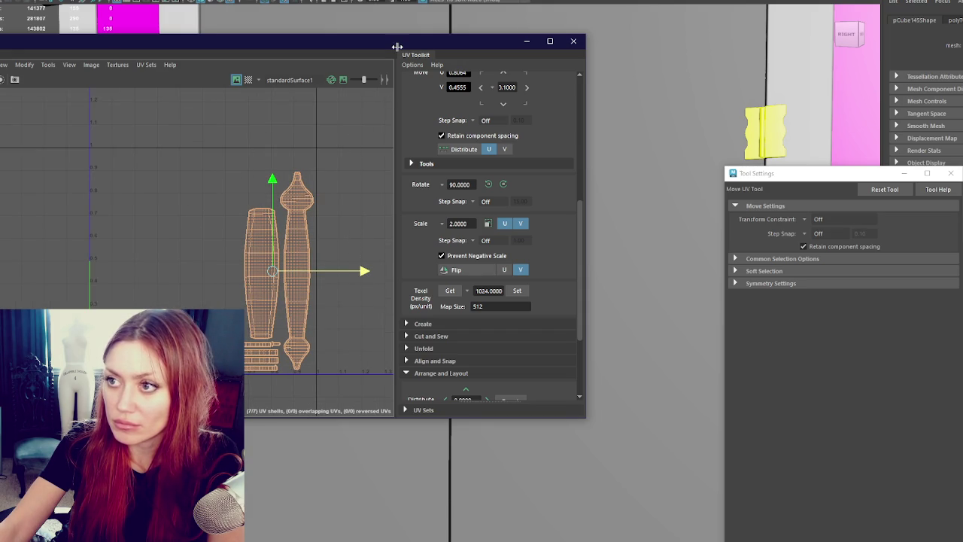
# - Close the UV Editor and select the door in the scene
pyautogui.click(573, 40)
pyautogui.press('q')
pyautogui.click(299, 239)
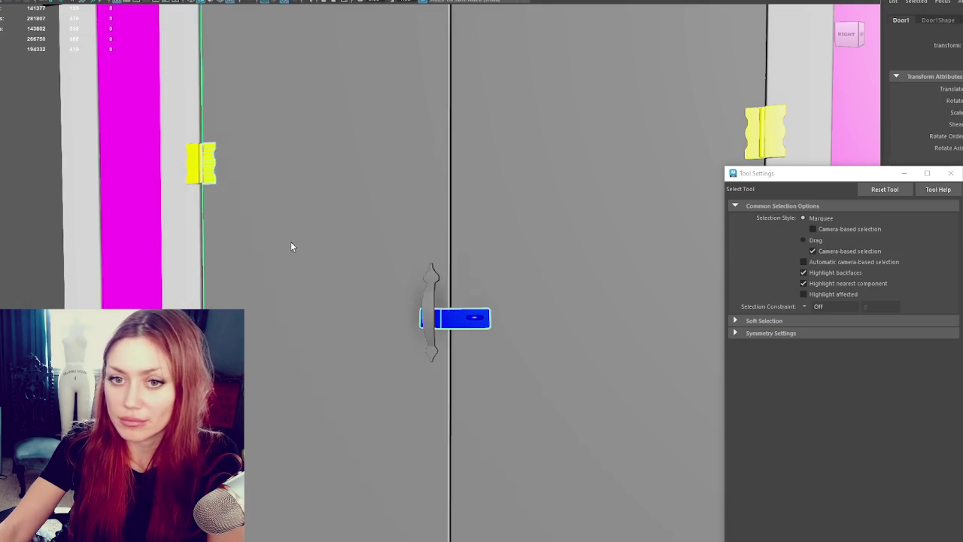
# - Rename pCube145 to Gate_Handle and select its parent Fences group
pyautogui.scroll(1, 314, 243)
pyautogui.click(431, 327)
pyautogui.scroll(-3, 441, 317)
pyautogui.scroll(3, 436, 326)
pyautogui.scroll(-2, 435, 325)
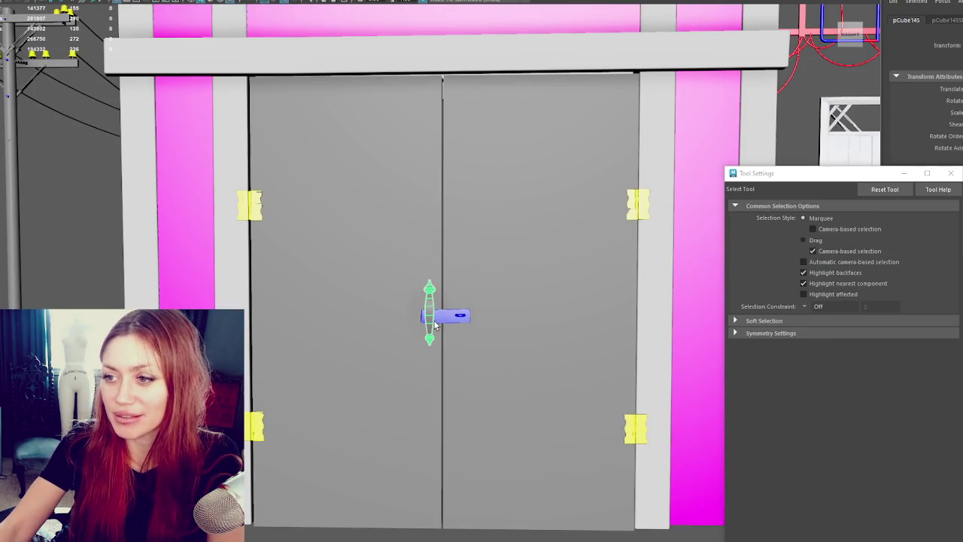
pyautogui.scroll(2, 435, 325)
pyautogui.press('r')
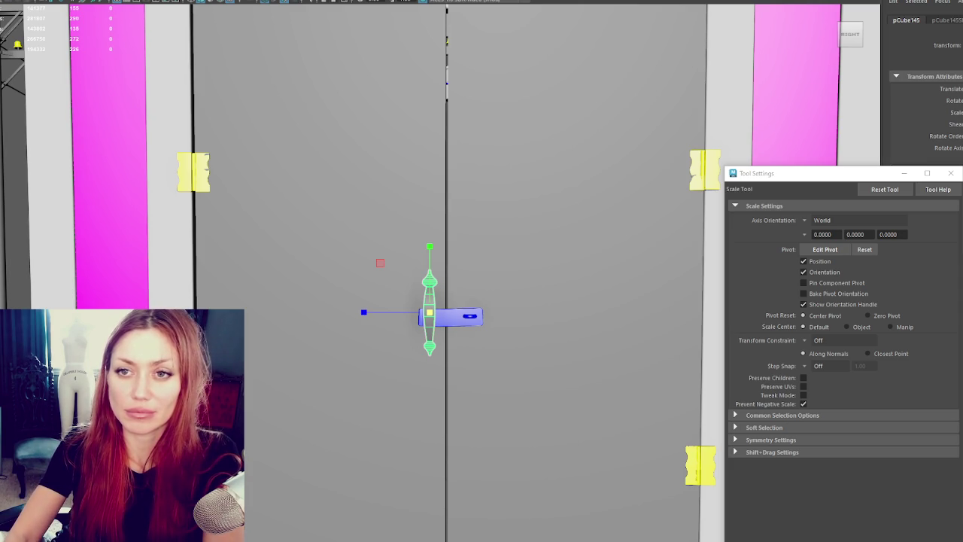
pyautogui.press('Up')
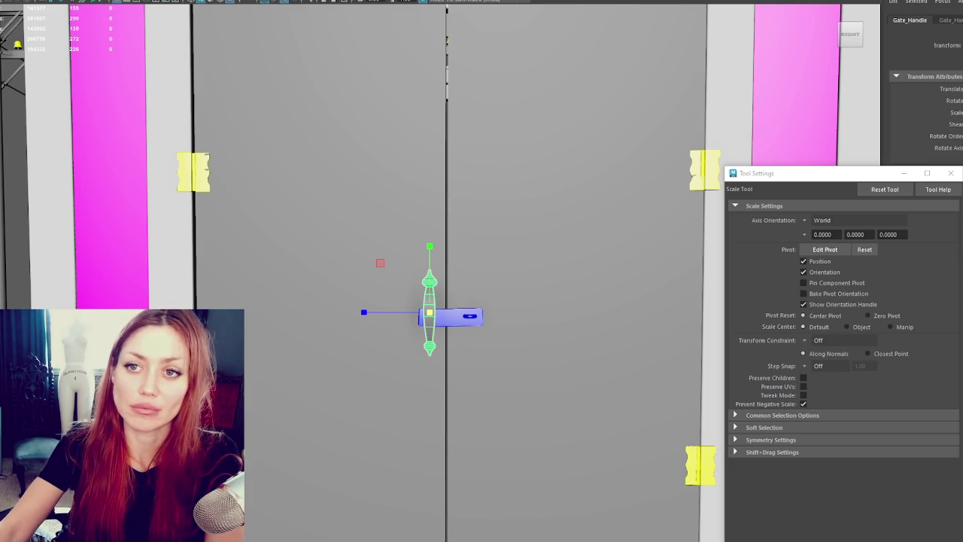
pyautogui.press('Up')
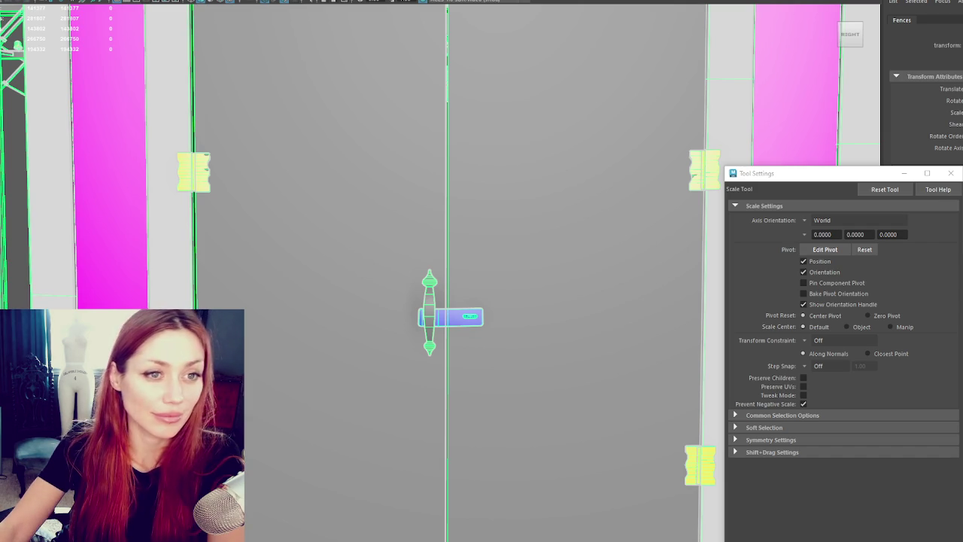
# - Deselect everything in the scene from the right-click menu
pyautogui.scroll(-5, 384, 232)
pyautogui.rightClick(211, 183)
pyautogui.click(183, 245)
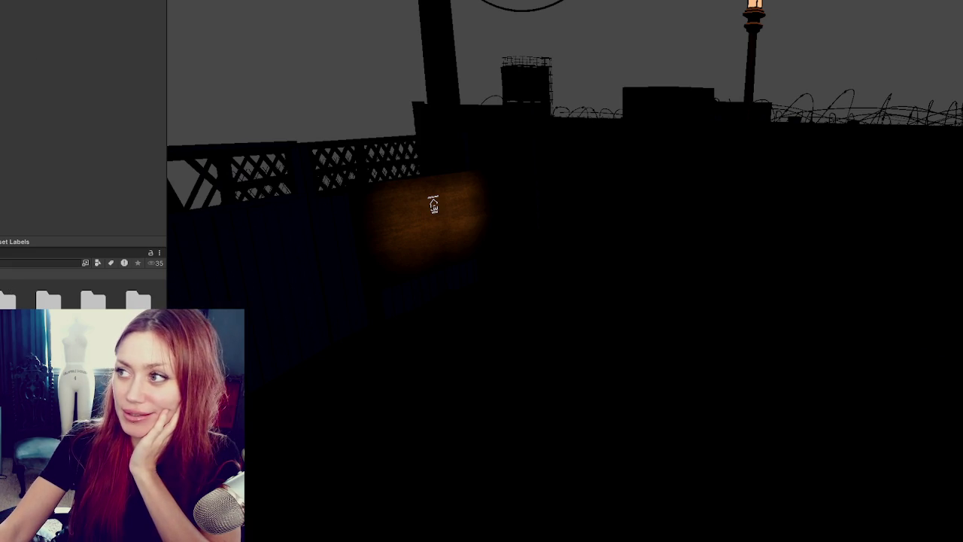
# - Switch to lit shading in Unity, then select and frame the shed's gate door
pyautogui.click(890, 82)
pyautogui.scroll(-3, 514, 262)
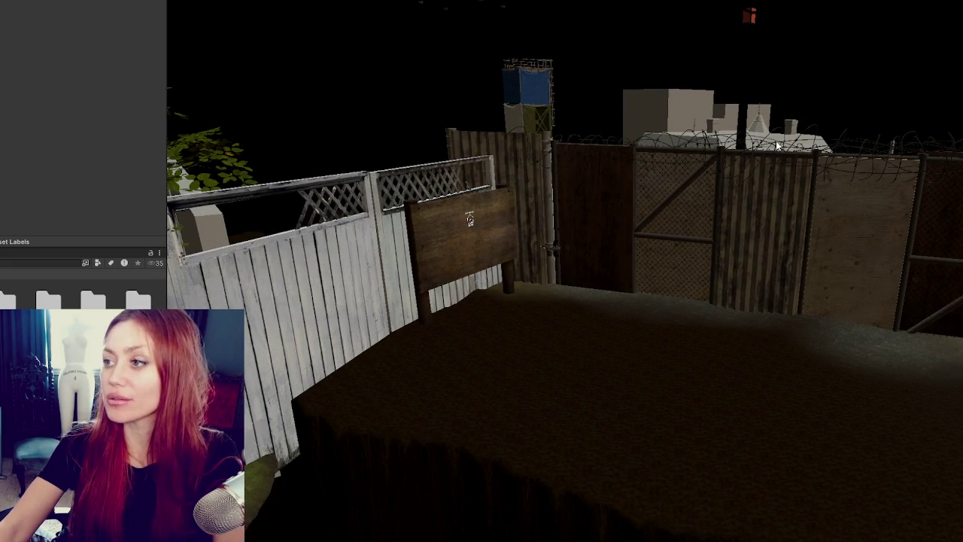
pyautogui.scroll(-5, 827, 136)
pyautogui.scroll(-3, 917, 207)
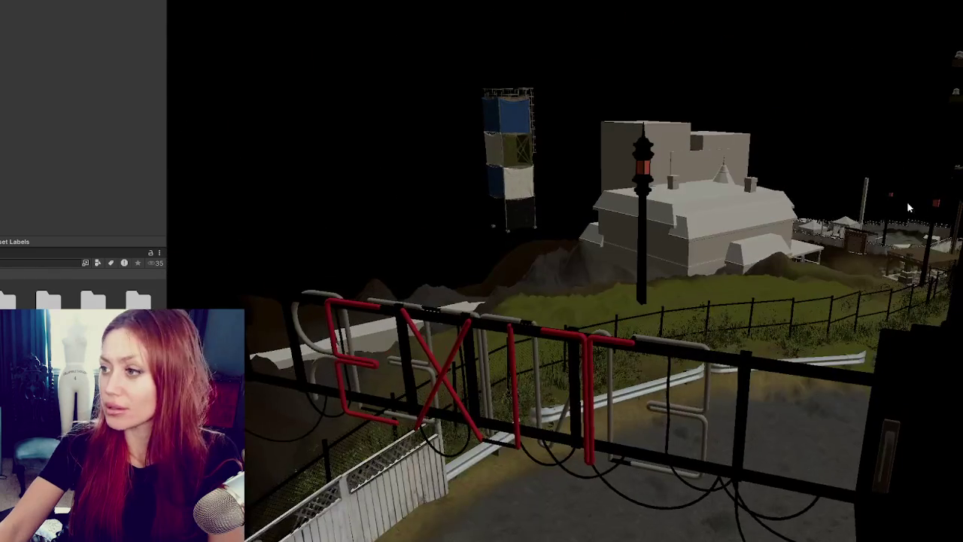
pyautogui.click(860, 246)
pyautogui.press('f')
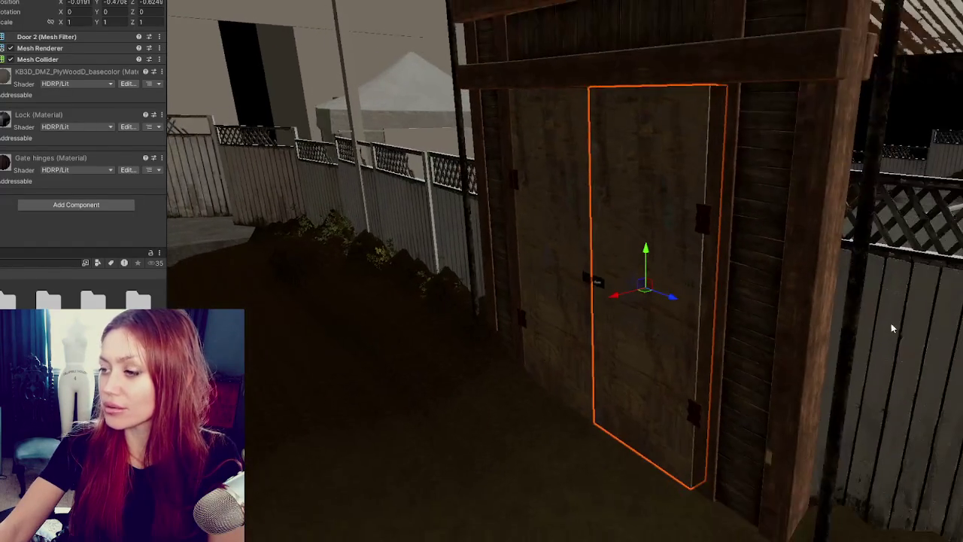
pyautogui.scroll(-5, 921, 368)
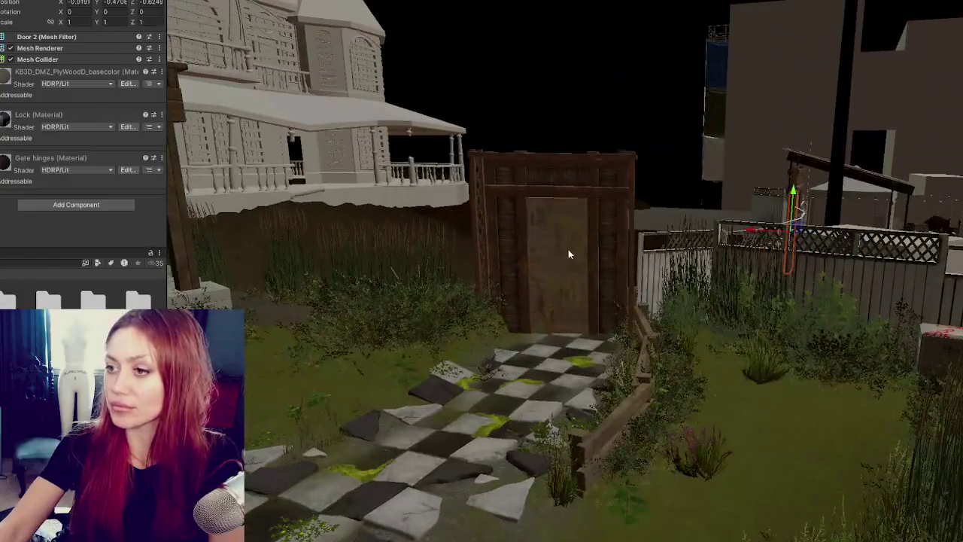
pyautogui.click(570, 254)
pyautogui.press('f')
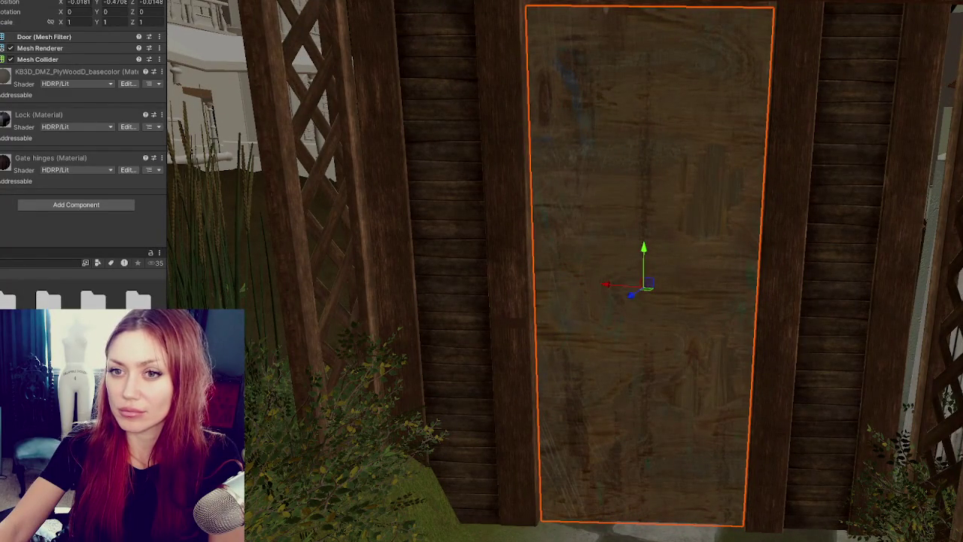
# - Rotate the door on Y to test it, showing it turns around its centre
pyautogui.press('e')
pyautogui.moveTo(687, 295); pyautogui.dragTo(595, 284)
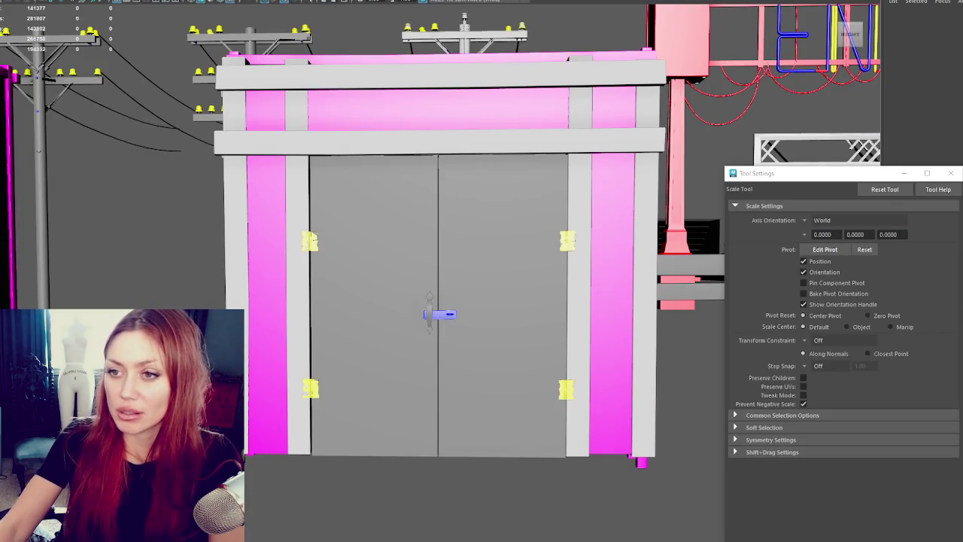
pyautogui.scroll(-3, 313, 239)
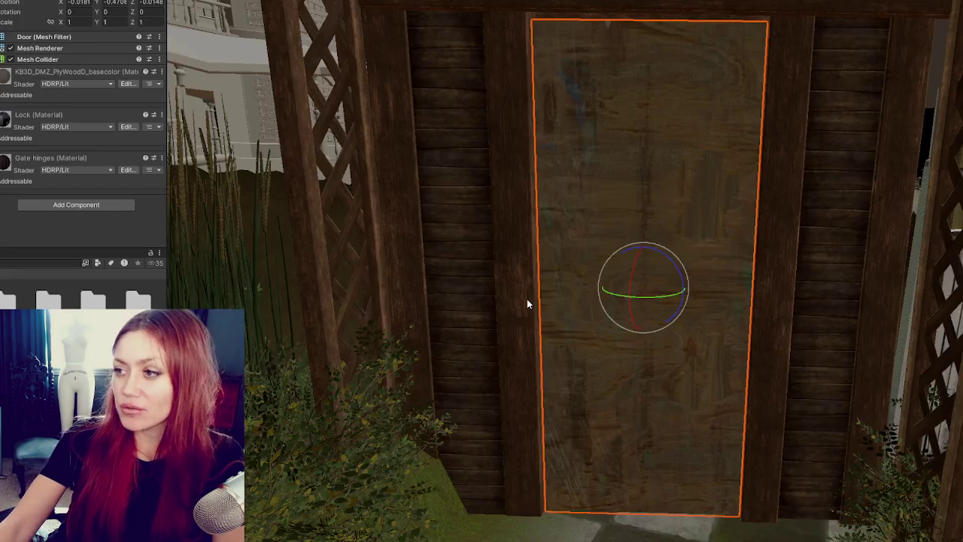
pyautogui.scroll(-3, 795, 152)
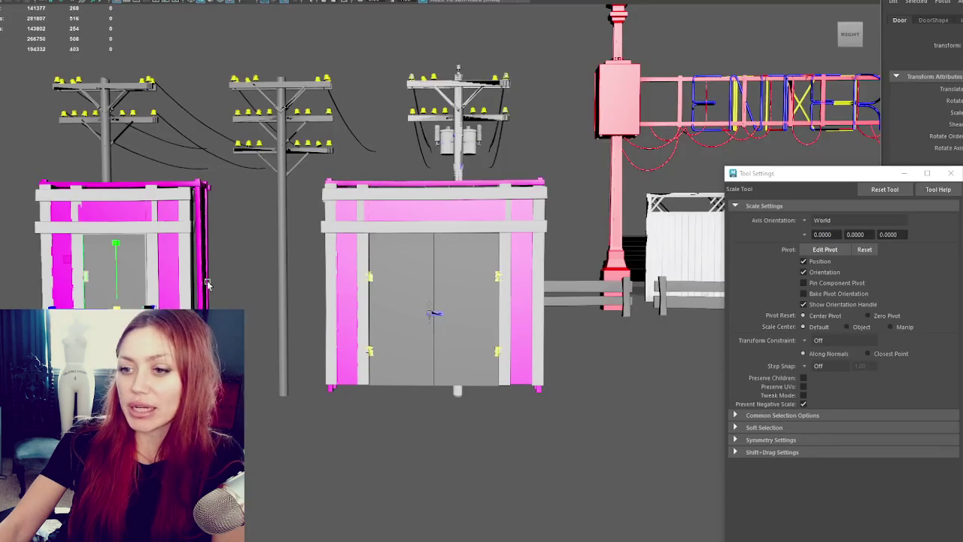
pyautogui.press('f')
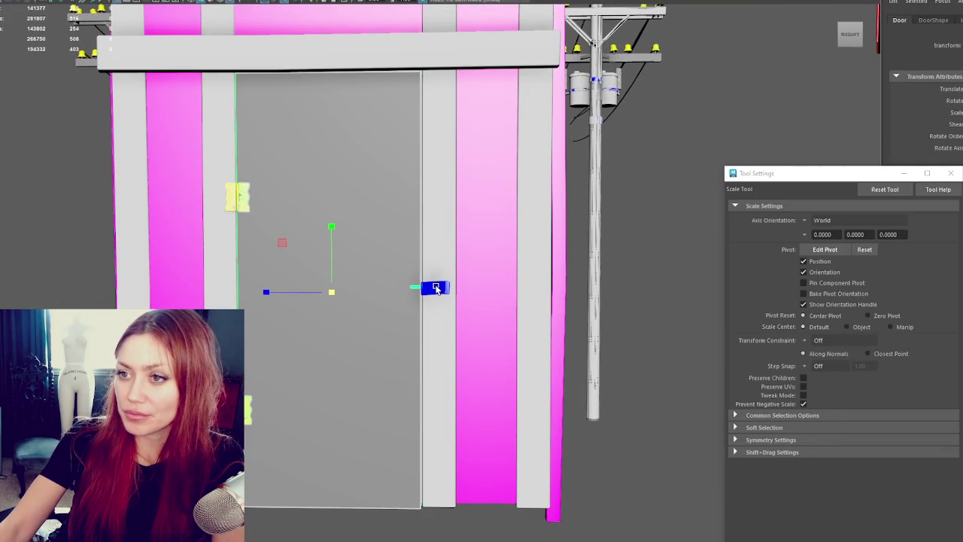
# - Select the inner door panel in the maximized top view and enter pivot editing
pyautogui.press('d')
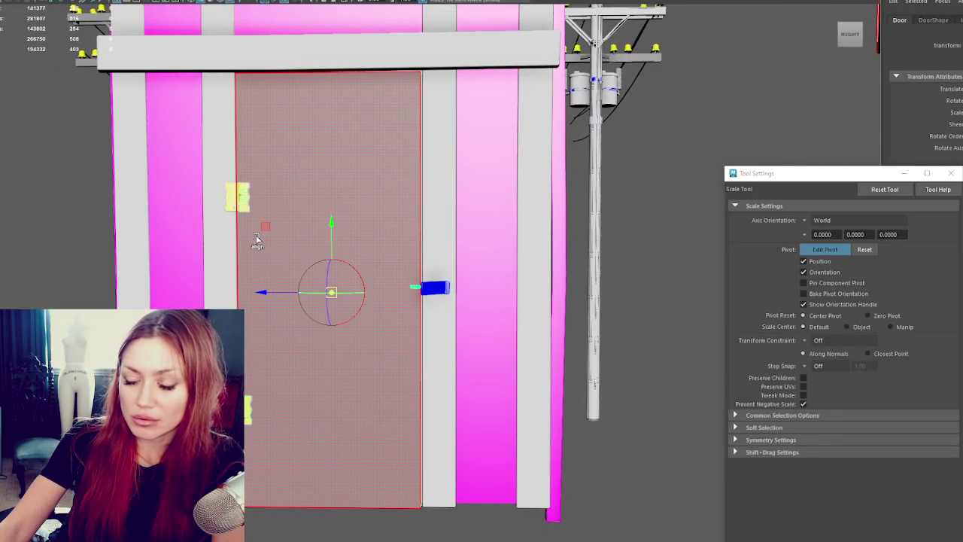
pyautogui.press('w')
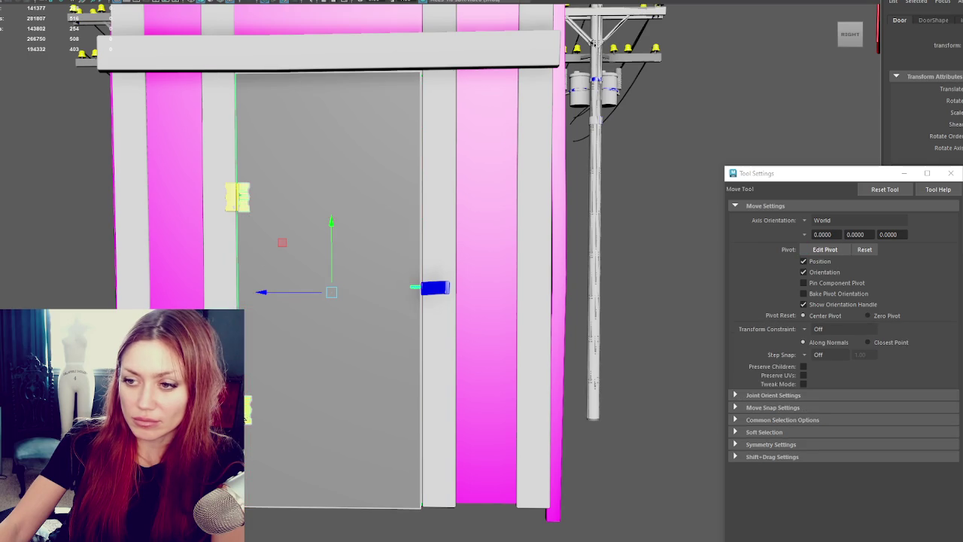
pyautogui.scroll(-2, 324, 346)
pyautogui.press('space')
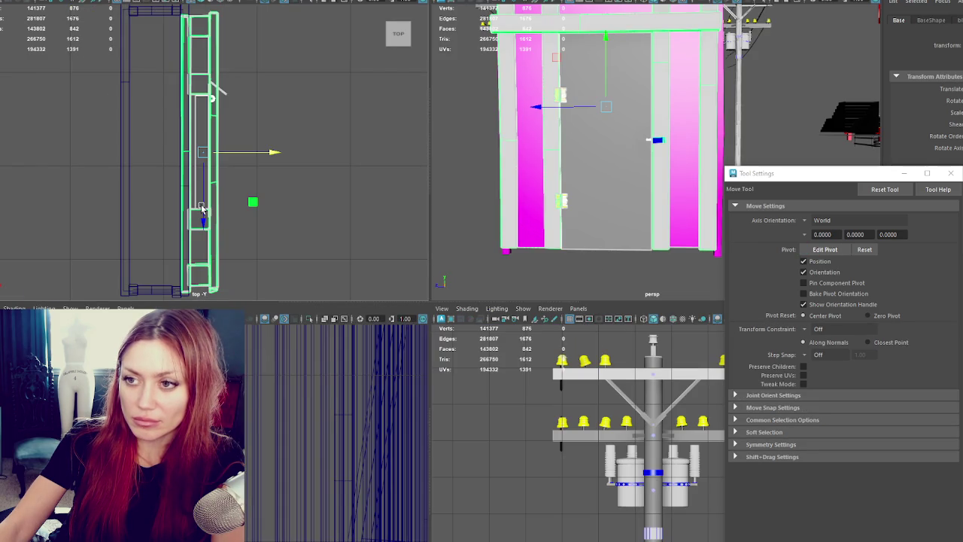
pyautogui.press('space')
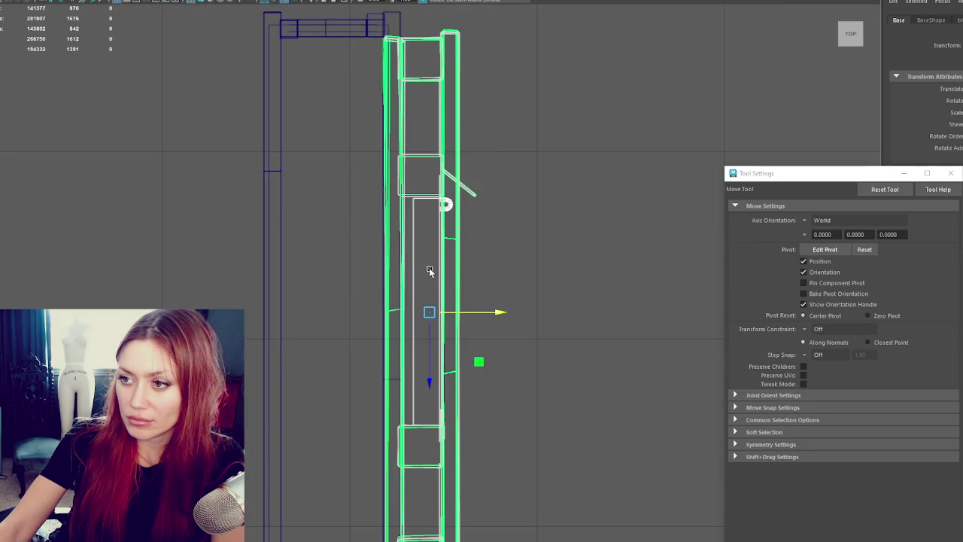
pyautogui.click(415, 262)
pyautogui.click(414, 262)
pyautogui.press('d')
# - Drag the door's pivot from its centre onto the hinge edge
pyautogui.moveTo(430, 380); pyautogui.dragTo(433, 496)
pyautogui.scroll(3, 505, 470)
pyautogui.scroll(3, 472, 256)
pyautogui.scroll(2, 493, 448)
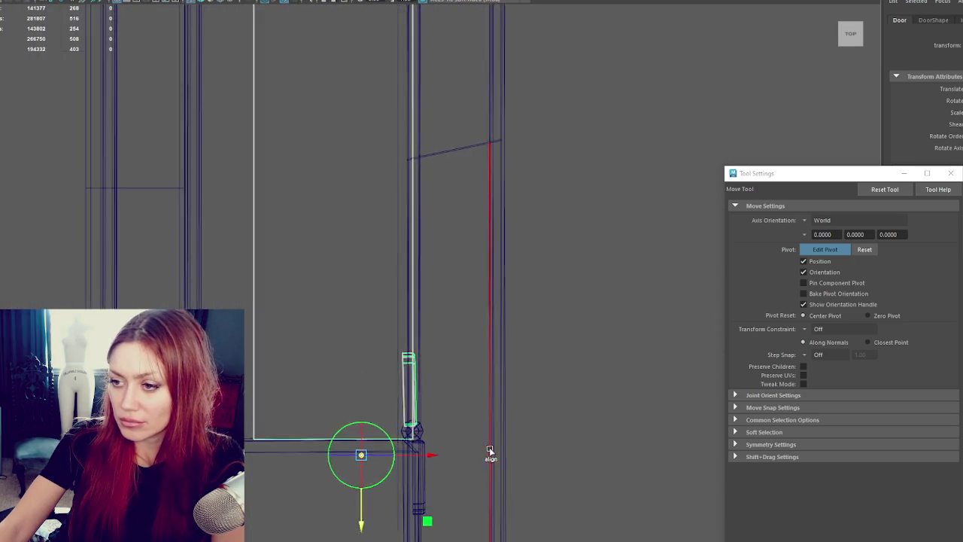
pyautogui.scroll(2, 493, 448)
pyautogui.keyDown('alt'); pyautogui.moveTo(432, 348); pyautogui.dragTo(432, 288, button='middle'); pyautogui.keyUp('alt')
pyautogui.moveTo(360, 372); pyautogui.dragTo(434, 377)
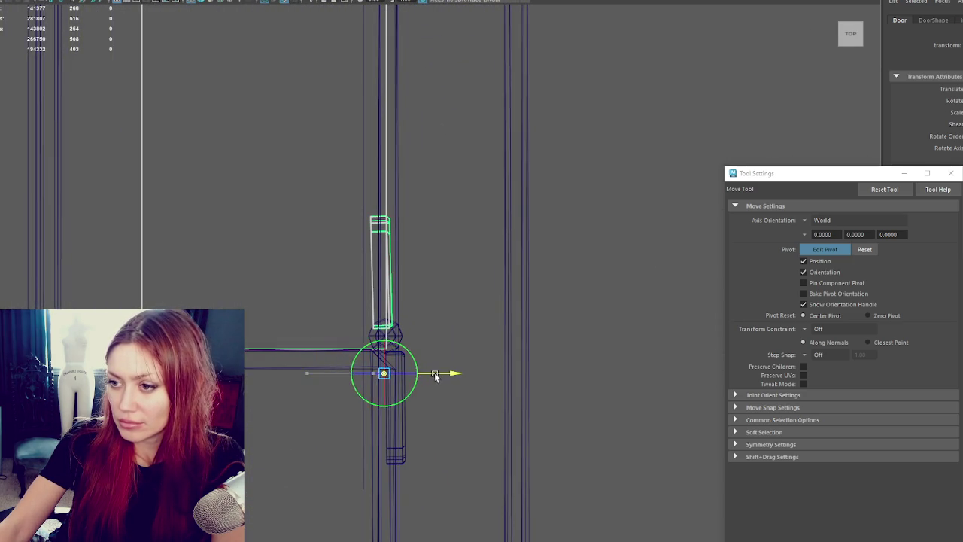
pyautogui.scroll(2, 409, 410)
pyautogui.scroll(1, 409, 410)
pyautogui.moveTo(359, 463); pyautogui.dragTo(383, 408)
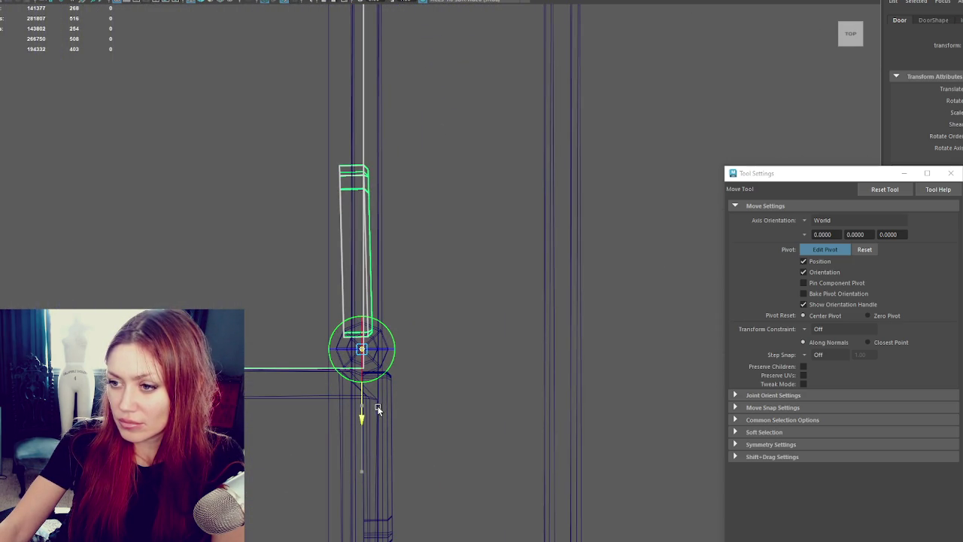
pyautogui.press('space')
pyautogui.press('space')
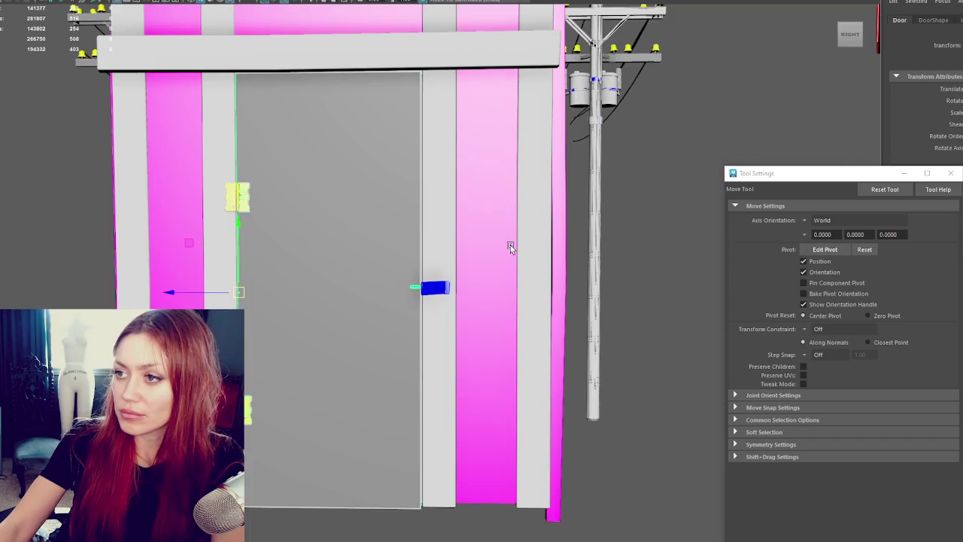
# - Rotate the reimported door on Y to confirm it swings from its hinge side
pyautogui.press('Up')
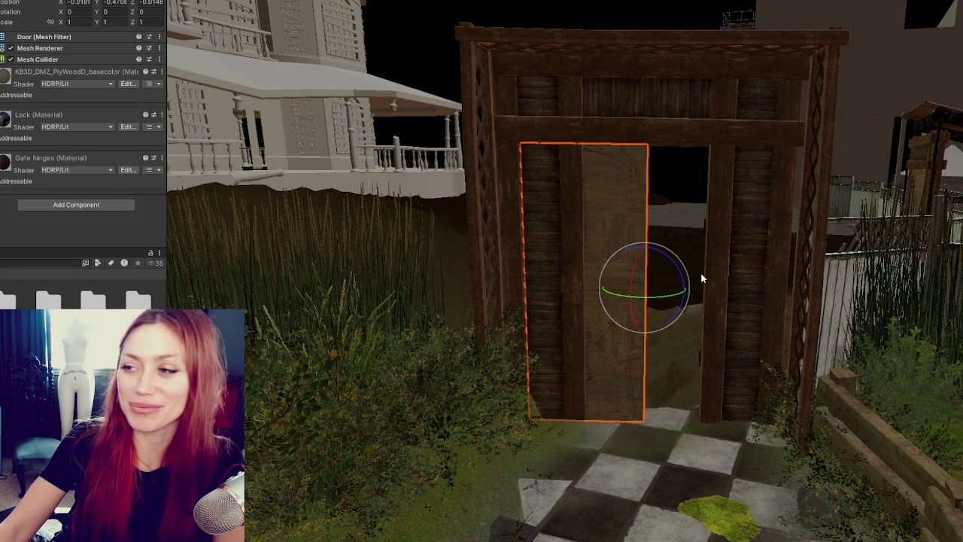
pyautogui.press('w')
pyautogui.press('e')
pyautogui.moveTo(645, 290)
pyautogui.mouseDown()
pyautogui.moveTo(484, 316)
pyautogui.moveTo(466, 309)
pyautogui.moveTo(694, 339)
pyautogui.mouseUp()
pyautogui.scroll(5, 694, 338)
pyautogui.scroll(3, 764, 280)
pyautogui.press('w')
# - Shift the gate door right along X to sit in its frame
pyautogui.click(639, 285)
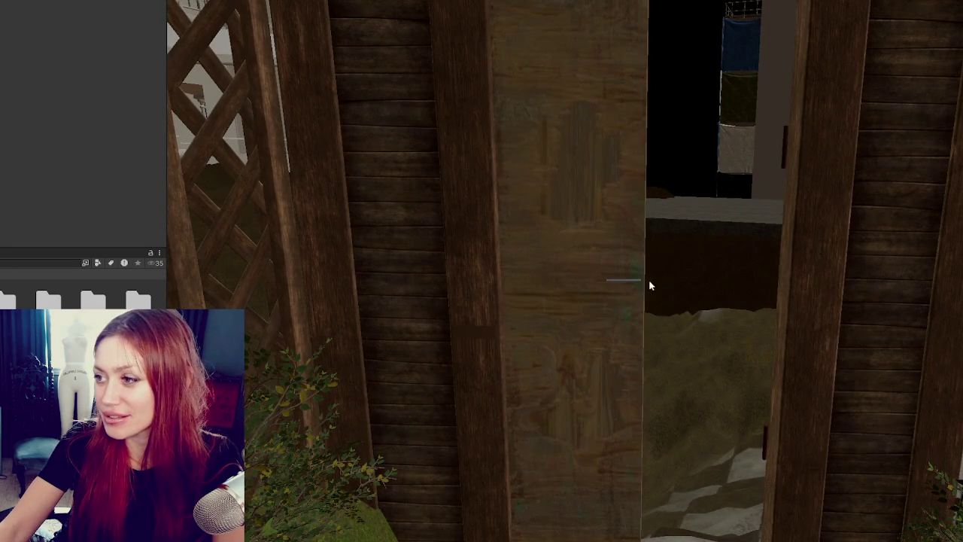
pyautogui.click(604, 296)
pyautogui.moveTo(624, 288)
pyautogui.mouseDown()
pyautogui.moveTo(739, 295)
pyautogui.moveTo(752, 304)
pyautogui.moveTo(737, 282)
pyautogui.mouseUp()
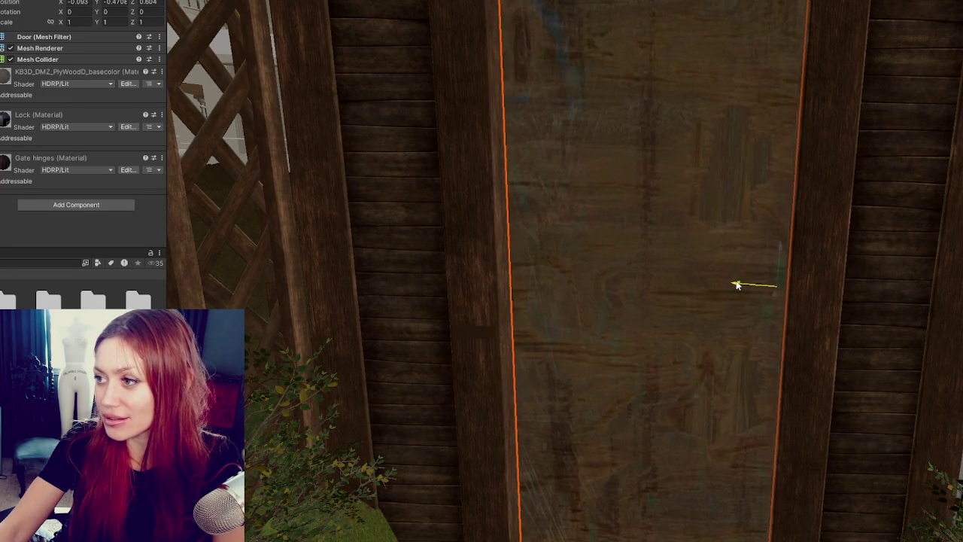
# - Nudge the gate door's position slightly with the move gizmo
pyautogui.scroll(-1, 687, 304)
pyautogui.scroll(-5, 687, 303)
pyautogui.keyDown('alt'); pyautogui.moveTo(687, 304); pyautogui.dragTo(581, 295); pyautogui.keyUp('alt')
pyautogui.scroll(3, 580, 294)
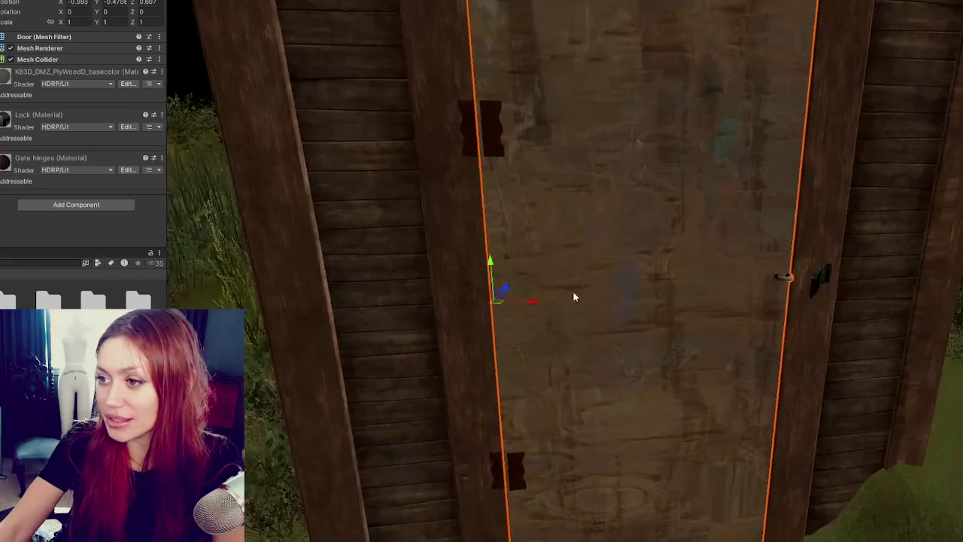
pyautogui.scroll(2, 567, 322)
pyautogui.moveTo(537, 318); pyautogui.dragTo(501, 301)
pyautogui.moveTo(663, 271)
pyautogui.keyDown('alt'); pyautogui.mouseDown()
pyautogui.moveTo(522, 230)
pyautogui.moveTo(539, 228)
pyautogui.mouseUp(); pyautogui.keyUp('alt')
pyautogui.moveTo(545, 280)
pyautogui.mouseDown()
pyautogui.moveTo(566, 277)
pyautogui.moveTo(540, 293)
pyautogui.mouseUp()
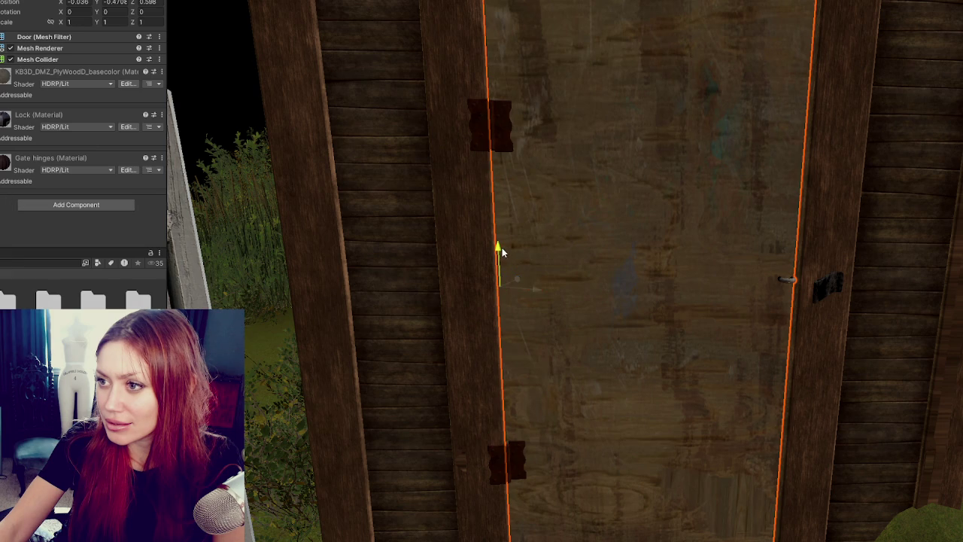
pyautogui.moveTo(502, 246)
pyautogui.keyDown('alt'); pyautogui.mouseDown()
pyautogui.moveTo(574, 268)
pyautogui.moveTo(554, 281)
pyautogui.moveTo(678, 282)
pyautogui.moveTo(667, 281)
pyautogui.moveTo(660, 309)
pyautogui.moveTo(830, 213)
pyautogui.moveTo(556, 241)
pyautogui.moveTo(645, 241)
pyautogui.mouseUp(); pyautogui.keyUp('alt')
pyautogui.scroll(3, 592, 267)
pyautogui.keyDown('alt'); pyautogui.moveTo(286, 221); pyautogui.dragTo(243, 239); pyautogui.keyUp('alt')
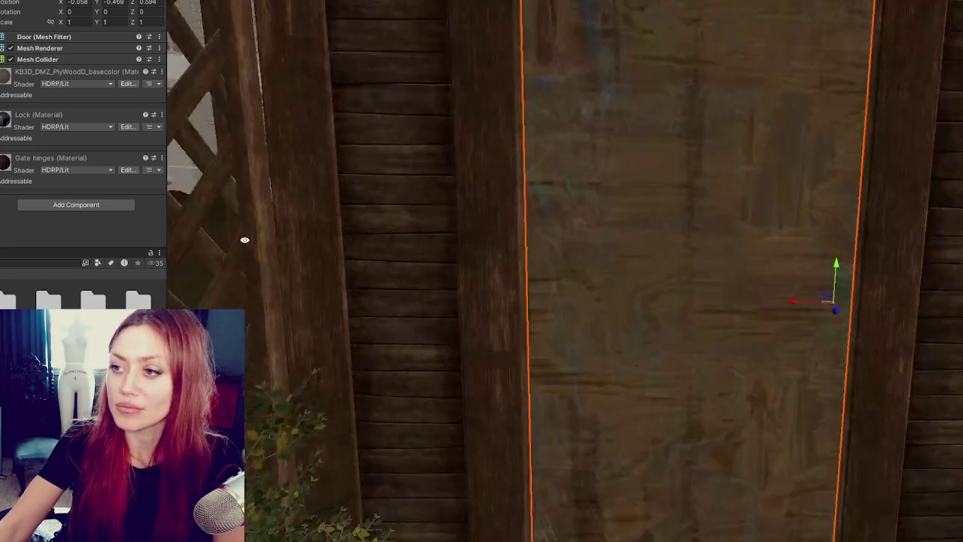
# - Find Gate_Handle in the Project window and drag it into the scene beside the door
pyautogui.click(41, 263)
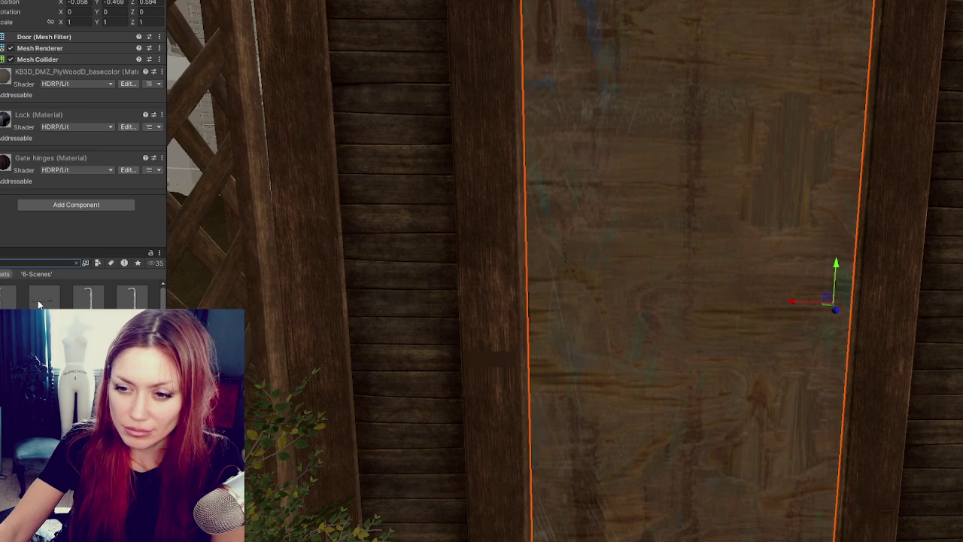
pyautogui.scroll(1, 38, 302)
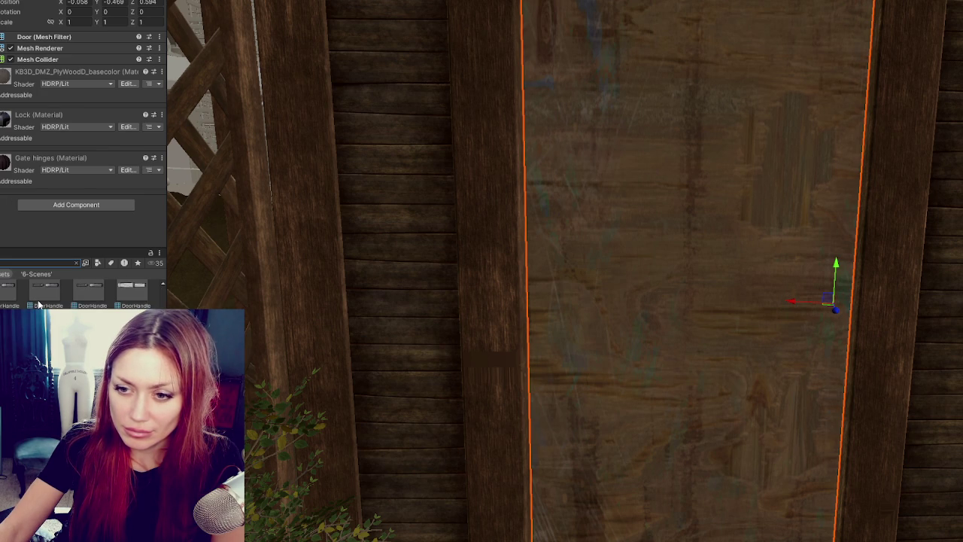
pyautogui.scroll(1, 83, 289)
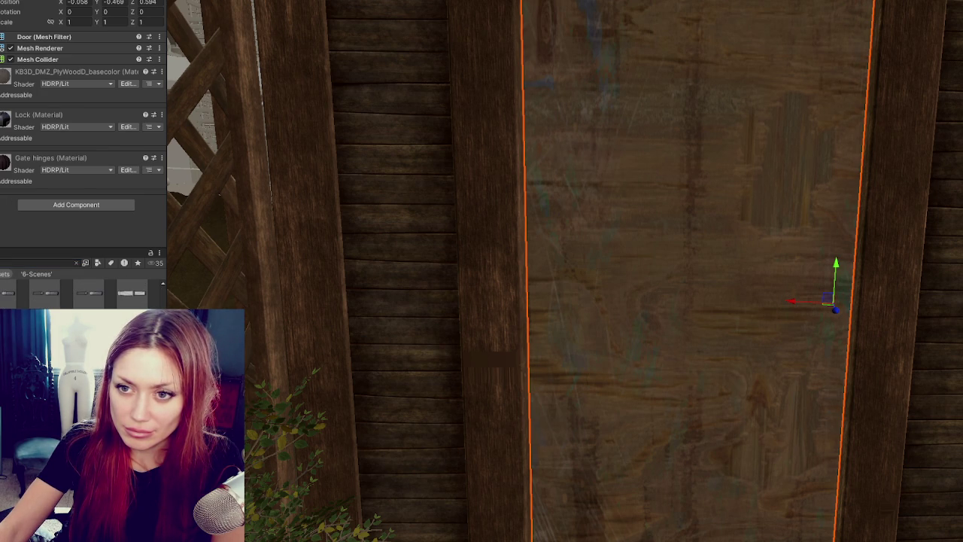
pyautogui.click(89, 292)
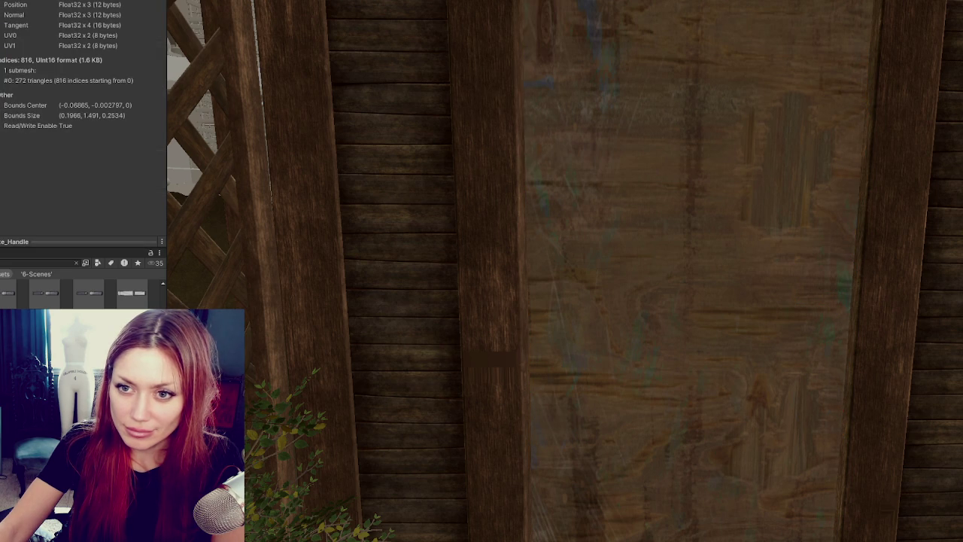
pyautogui.moveTo(131, 292); pyautogui.dragTo(503, 489)
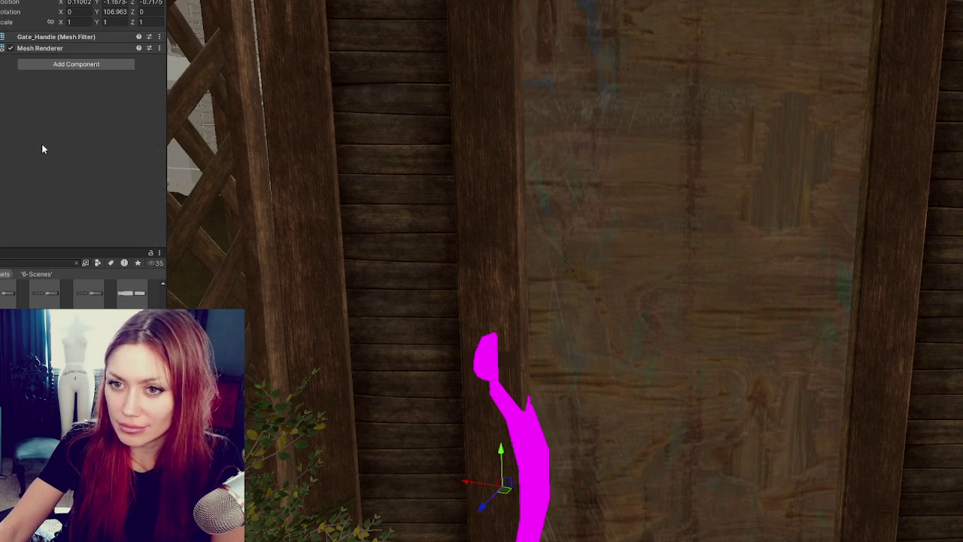
# - Zero the handle's Y rotation, move it onto the door, scale it to about 0.25 and turn it 180°
pyautogui.click(107, 13)
pyautogui.write('0')
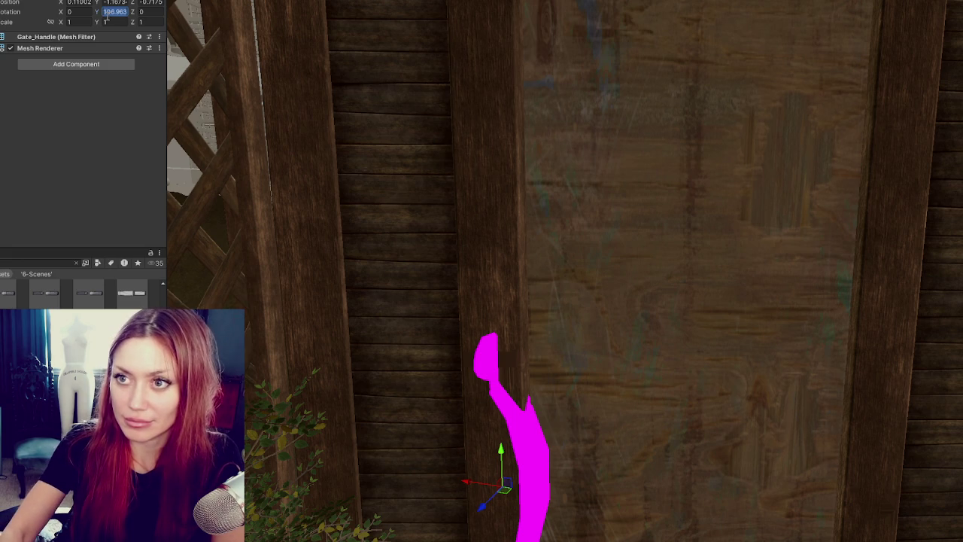
pyautogui.click(46, 262)
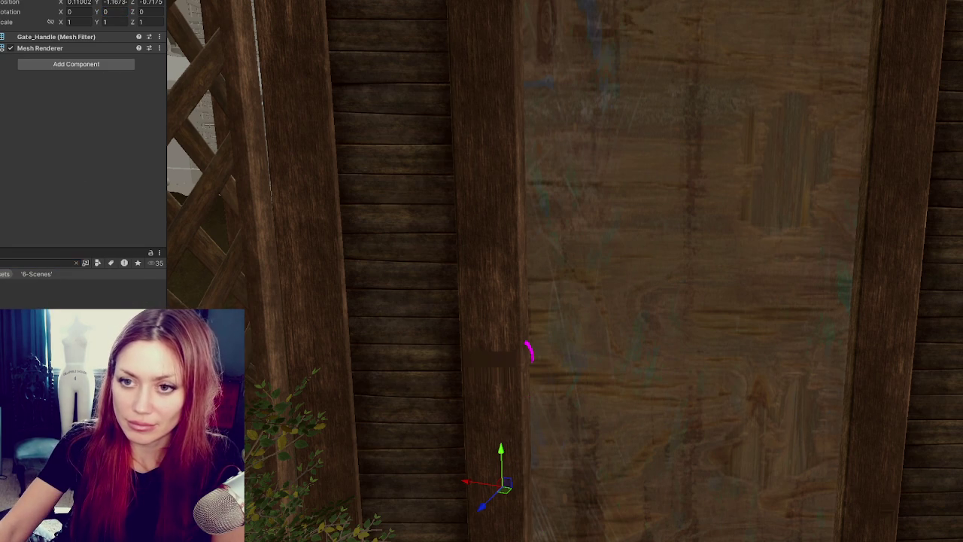
pyautogui.click(11, 186)
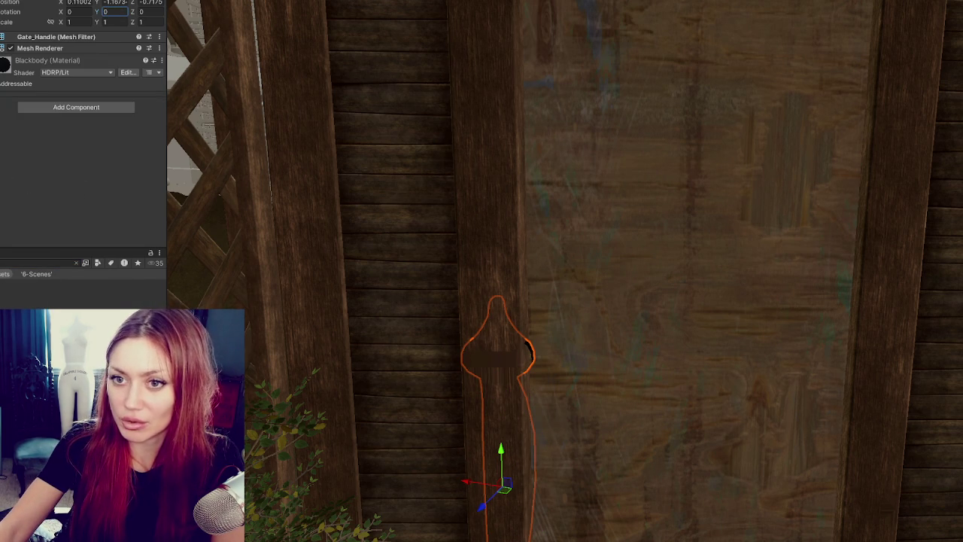
pyautogui.moveTo(468, 481)
pyautogui.mouseDown()
pyautogui.moveTo(537, 492)
pyautogui.moveTo(561, 508)
pyautogui.moveTo(551, 505)
pyautogui.moveTo(589, 279)
pyautogui.moveTo(419, 296)
pyautogui.mouseUp()
pyautogui.press('r')
pyautogui.press('w')
pyautogui.press('e')
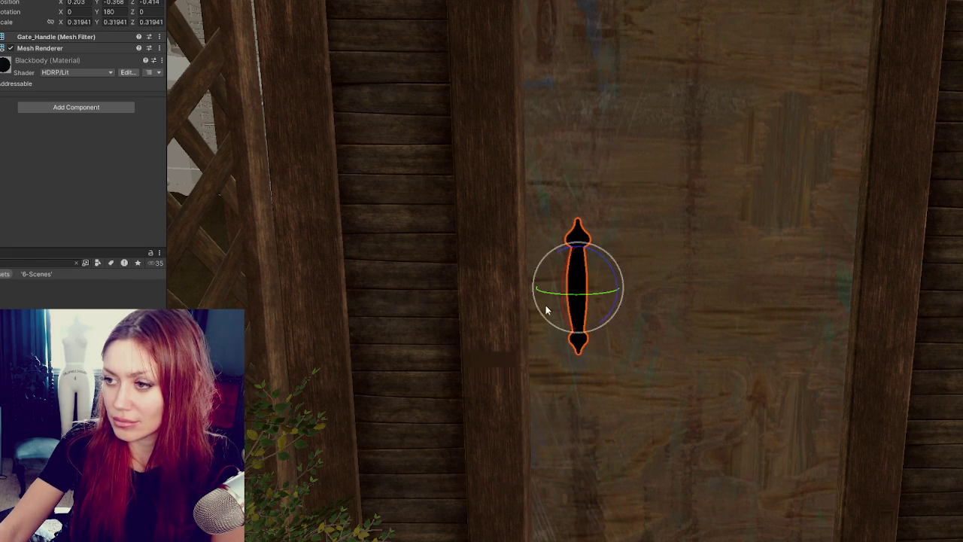
# - Check the handle against the door's orientation and nudge it slightly left on the door face
pyautogui.click(669, 311)
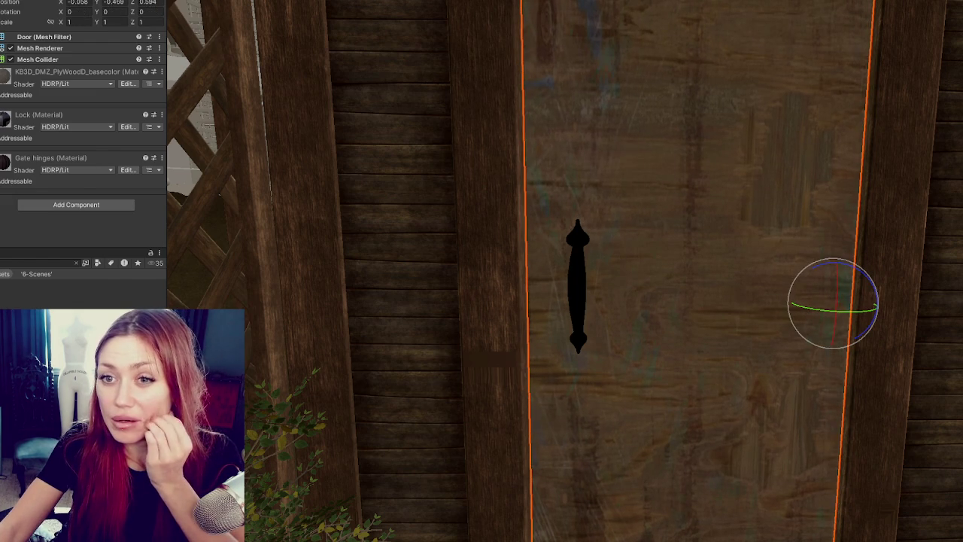
pyautogui.click(578, 286)
pyautogui.press('f')
pyautogui.press('w')
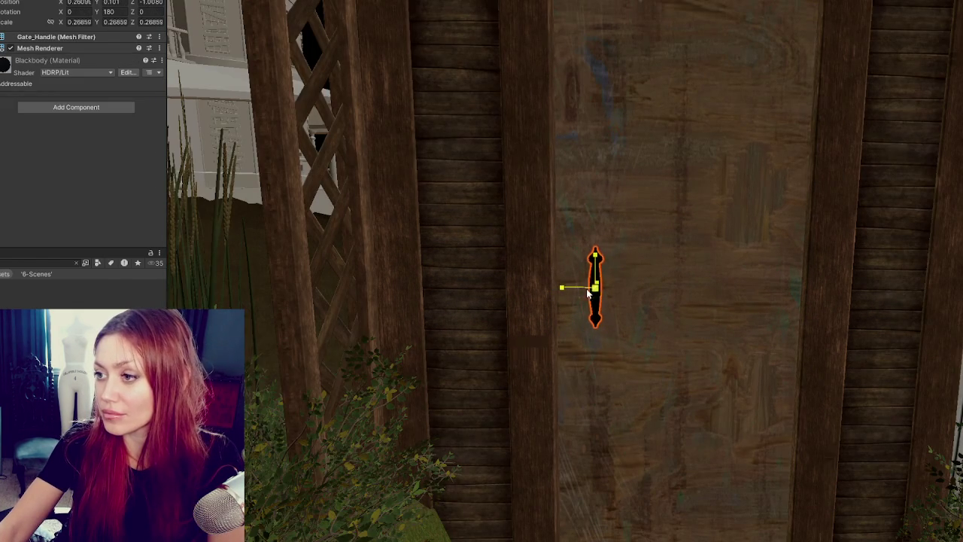
pyautogui.moveTo(568, 291)
pyautogui.mouseDown()
pyautogui.moveTo(547, 291)
pyautogui.moveTo(573, 295)
pyautogui.mouseUp()
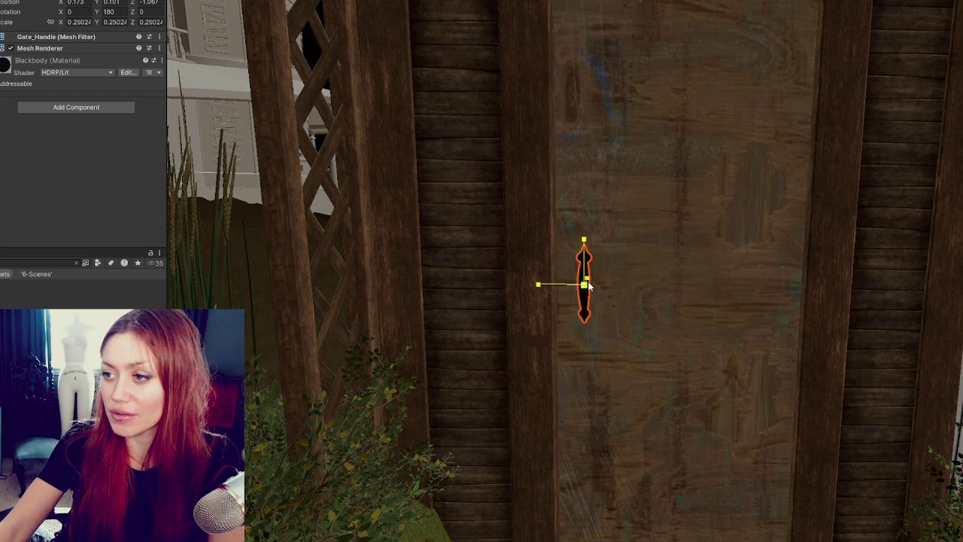
pyautogui.hotkey('alt', 'Tab')
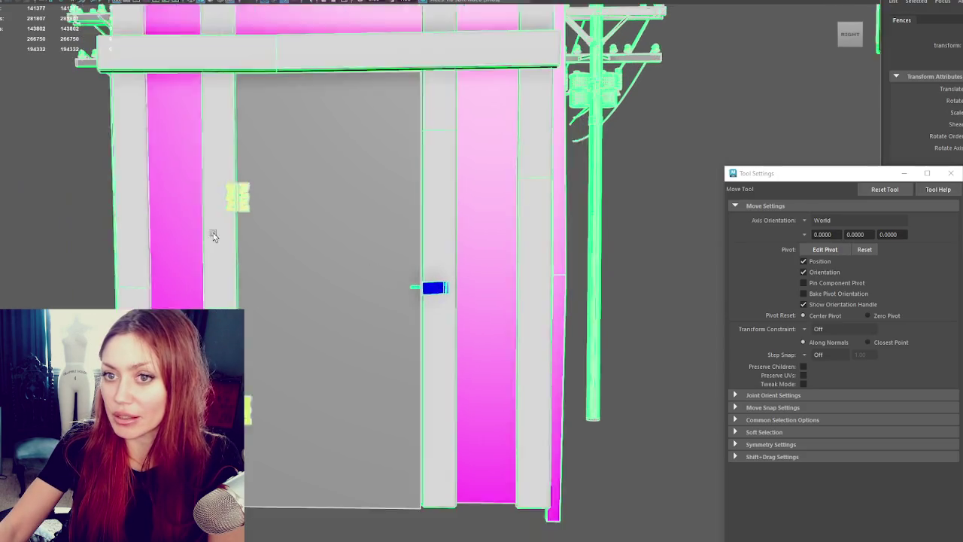
# - Shift the right-side vertex column of Gate_Handle sideways in vertex mode
pyautogui.scroll(-3, 374, 271)
pyautogui.click(432, 295)
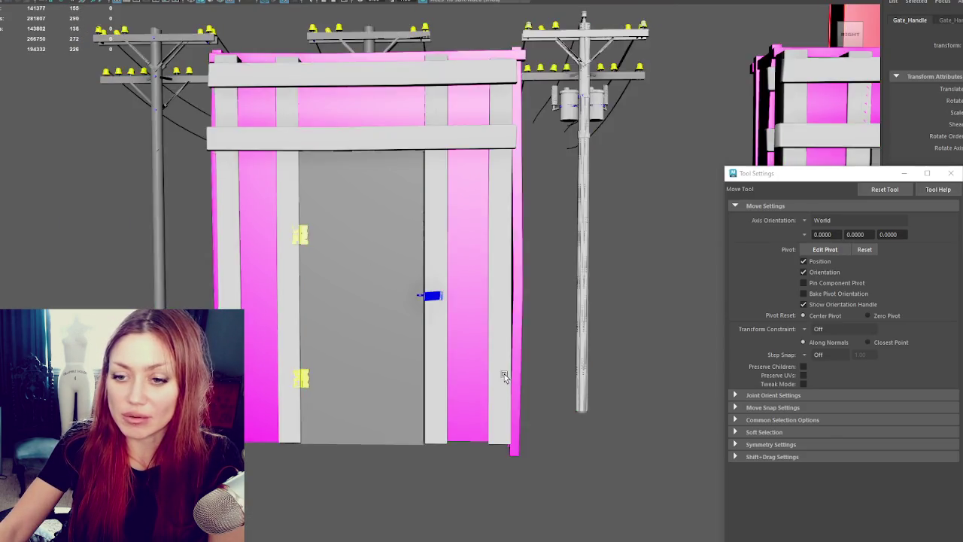
pyautogui.press('f')
pyautogui.press('F9')
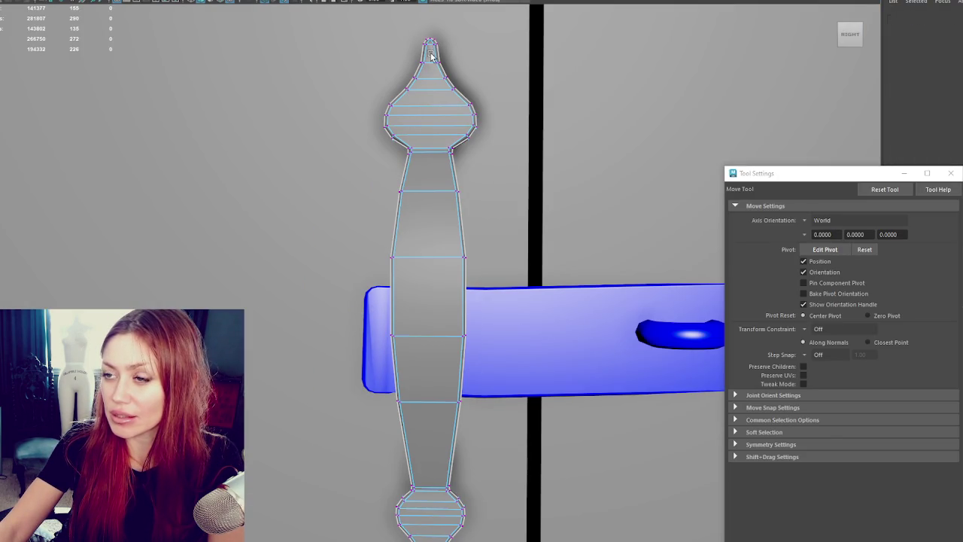
pyautogui.moveTo(430, 53); pyautogui.dragTo(537, 538)
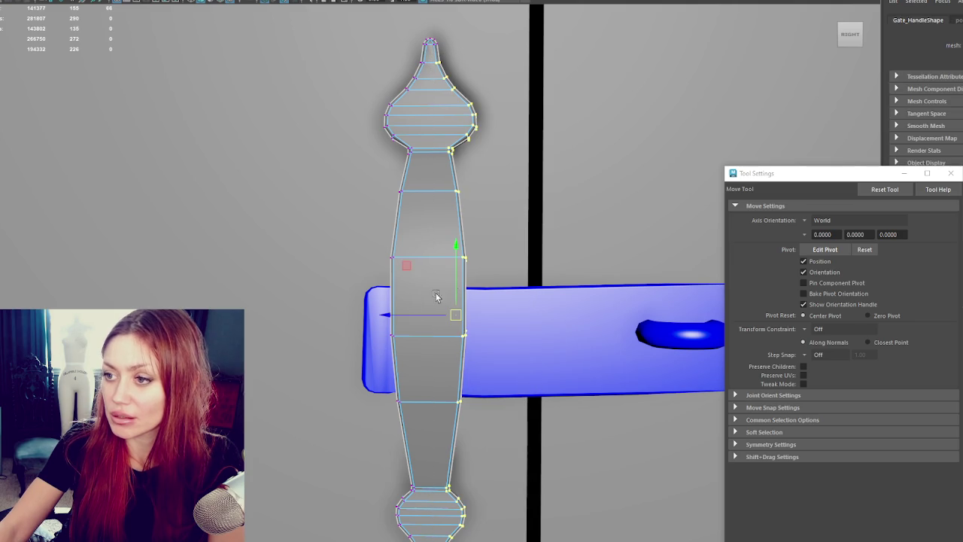
pyautogui.moveTo(407, 317); pyautogui.dragTo(409, 299)
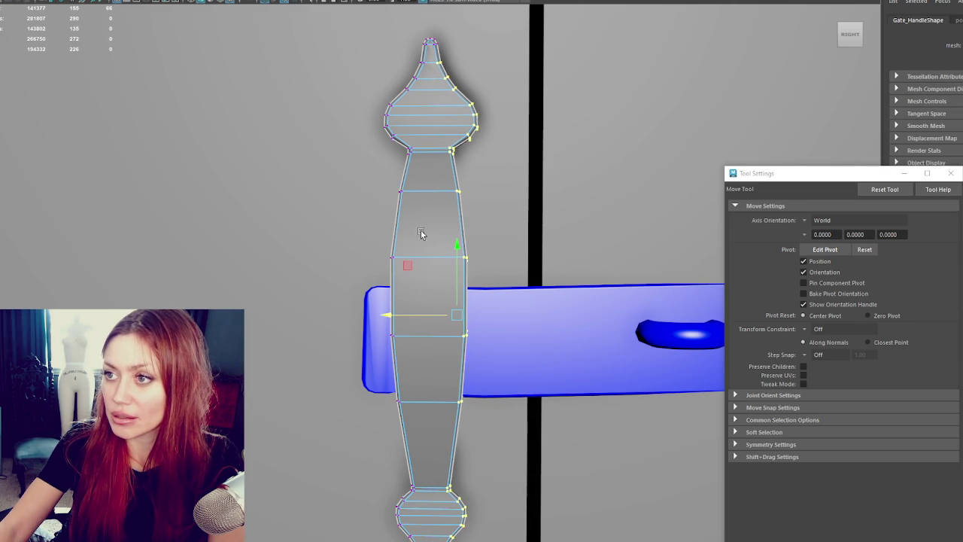
# - Push the left-side vertex column slightly outward, then view the UV checker pattern
pyautogui.moveTo(431, 59); pyautogui.dragTo(226, 496)
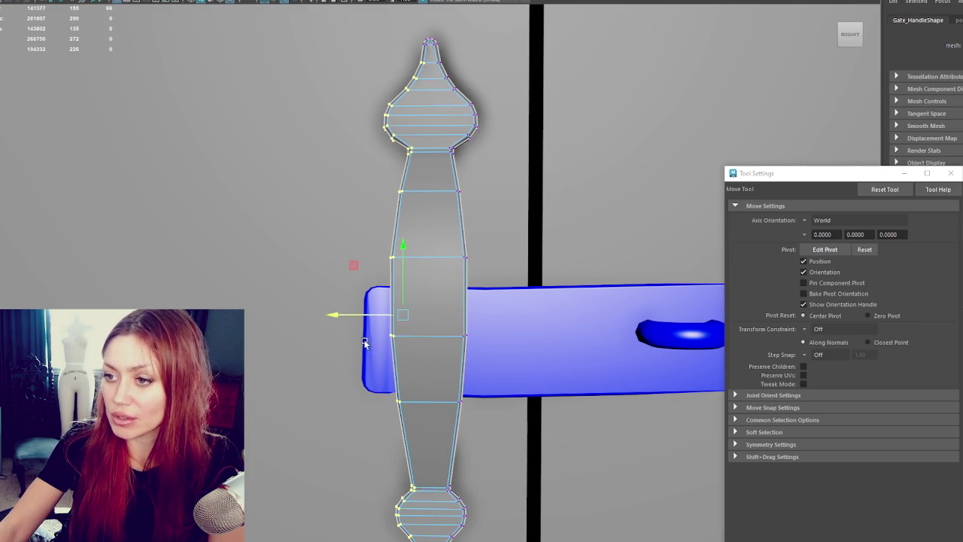
pyautogui.moveTo(370, 316); pyautogui.dragTo(369, 317)
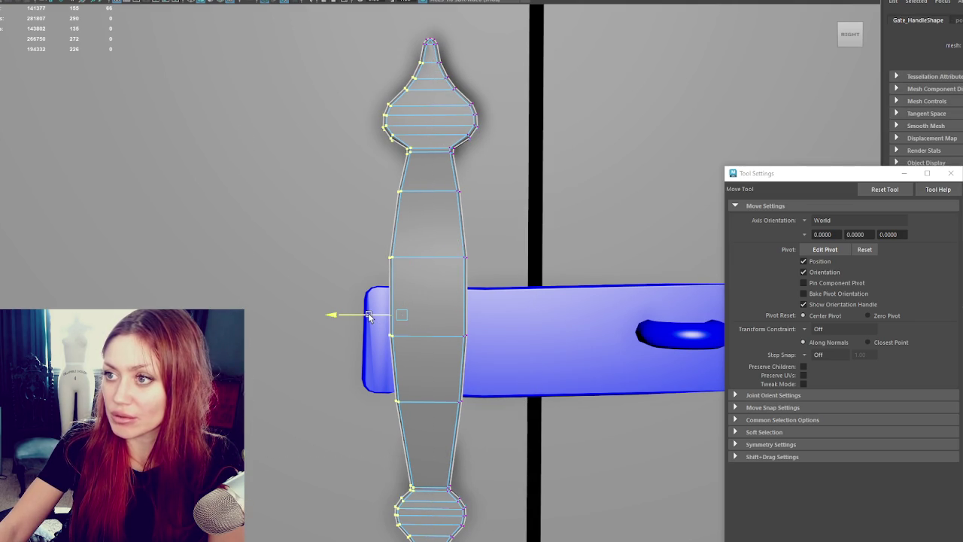
pyautogui.moveTo(380, 304); pyautogui.dragTo(464, 205, button='right')
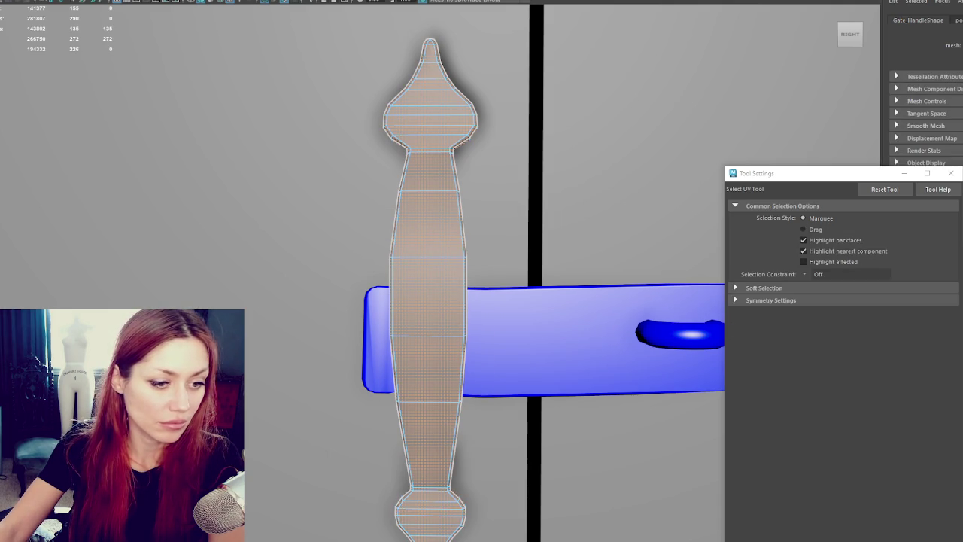
pyautogui.press('F8')
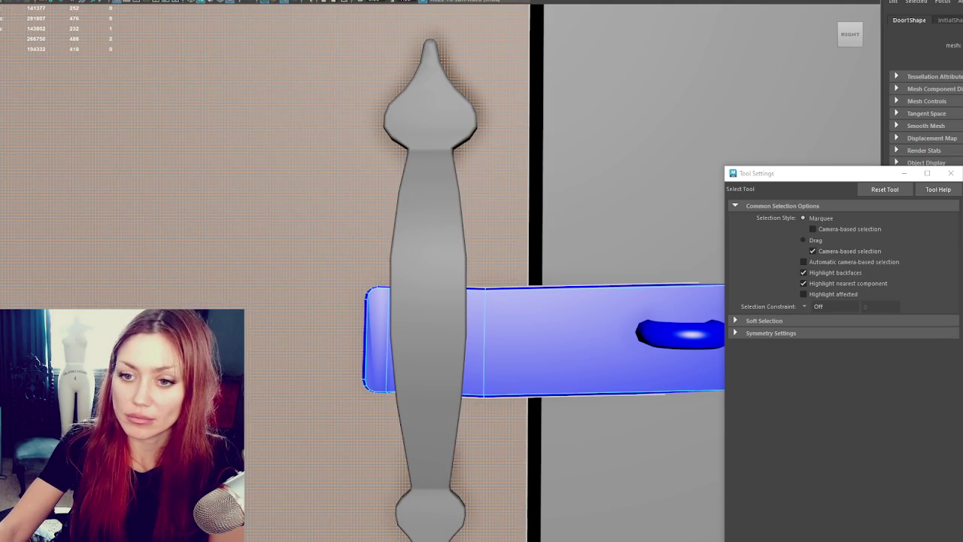
pyautogui.click(429, 225)
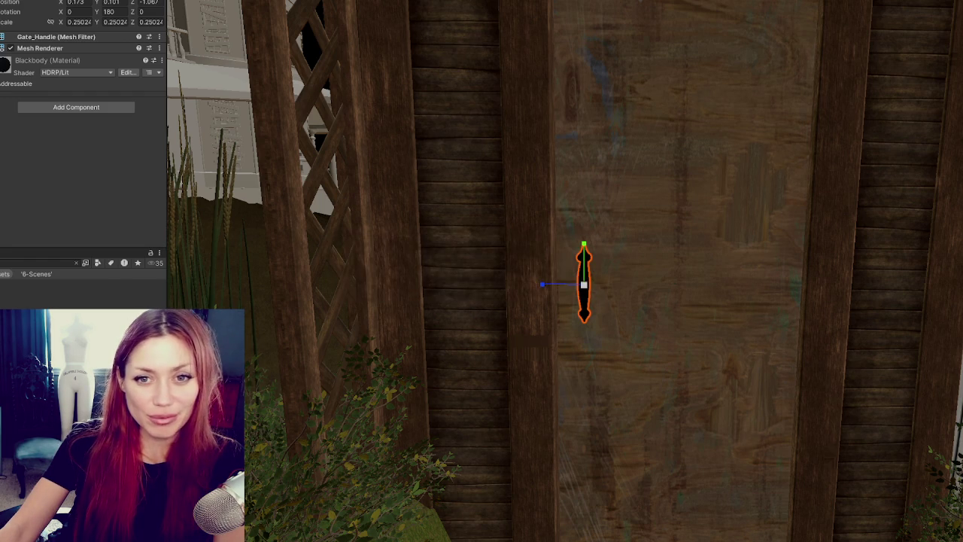
# - Frame and orbit around the gate handle, zooming out to check its placement on the door
pyautogui.press('f')
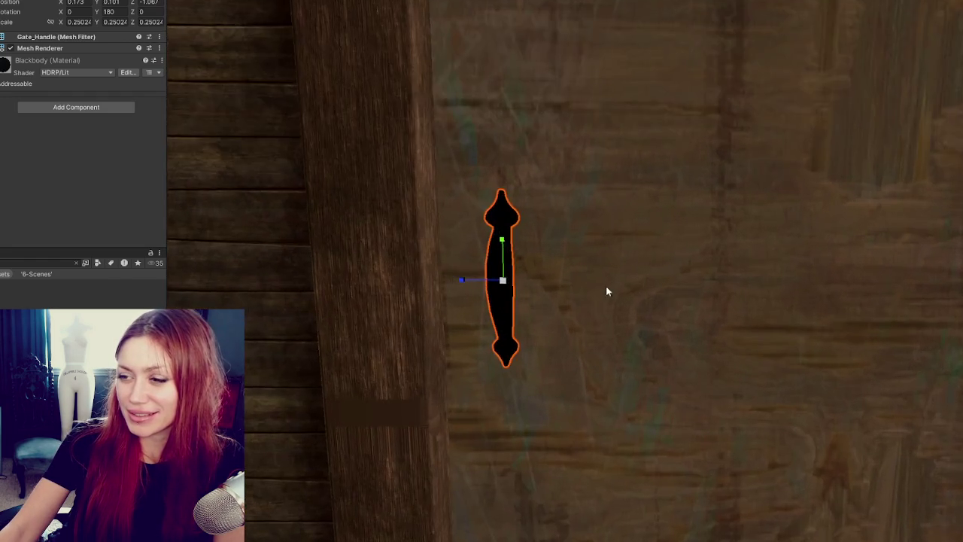
pyautogui.moveTo(607, 288)
pyautogui.keyDown('alt'); pyautogui.mouseDown()
pyautogui.moveTo(690, 329)
pyautogui.moveTo(733, 320)
pyautogui.moveTo(464, 330)
pyautogui.moveTo(576, 305)
pyautogui.moveTo(707, 335)
pyautogui.moveTo(741, 318)
pyautogui.mouseUp(); pyautogui.keyUp('alt')
pyautogui.scroll(-5, 742, 318)
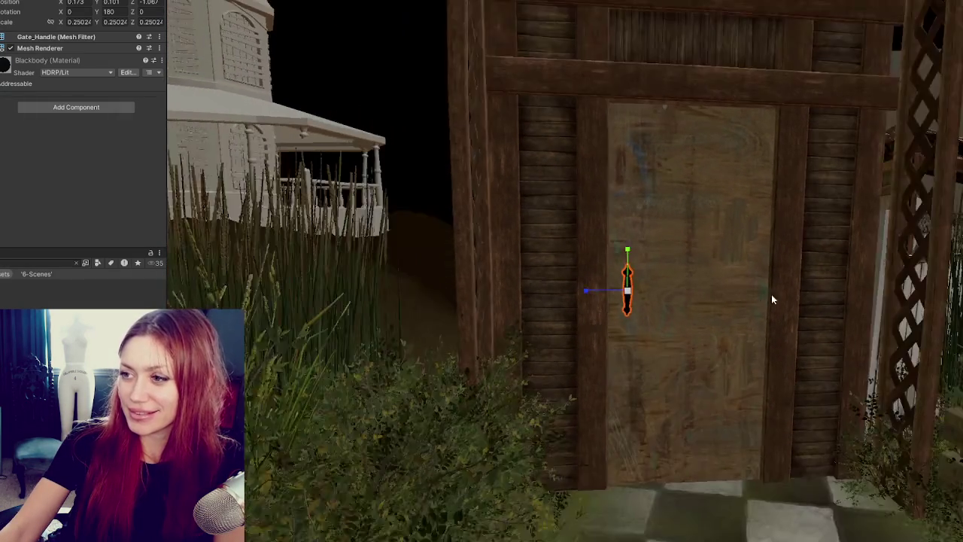
pyautogui.scroll(-3, 744, 305)
pyautogui.scroll(-2, 729, 312)
pyautogui.scroll(3, 716, 313)
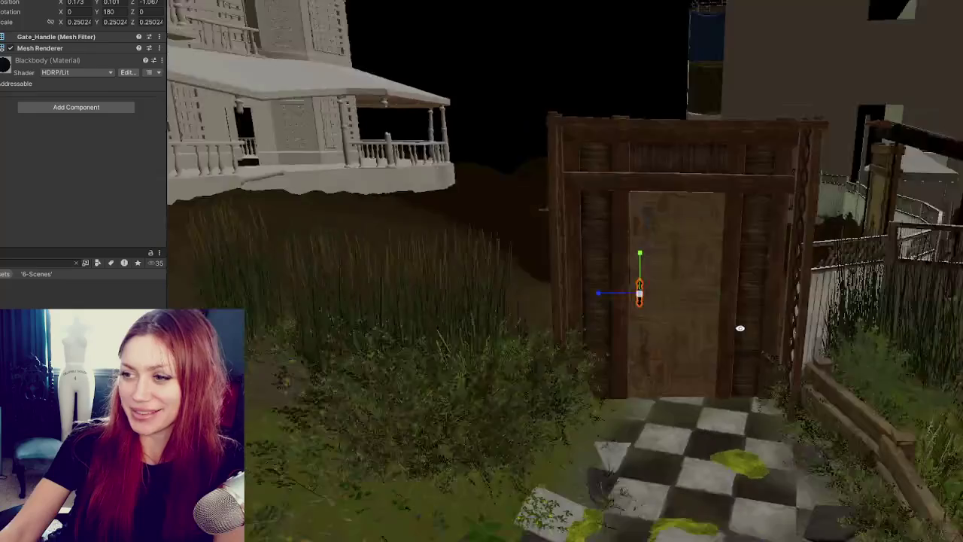
pyautogui.scroll(3, 719, 309)
pyautogui.scroll(2, 719, 309)
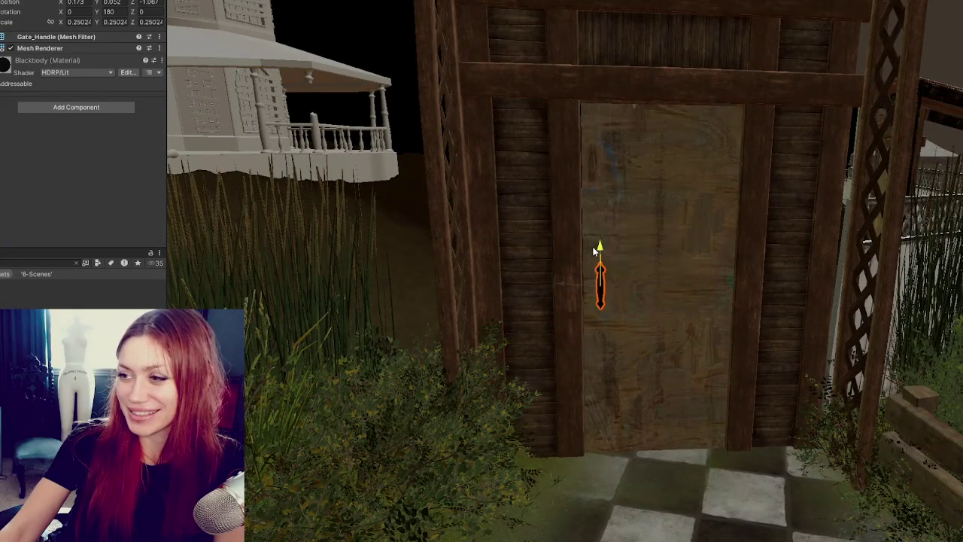
pyautogui.scroll(-3, 600, 250)
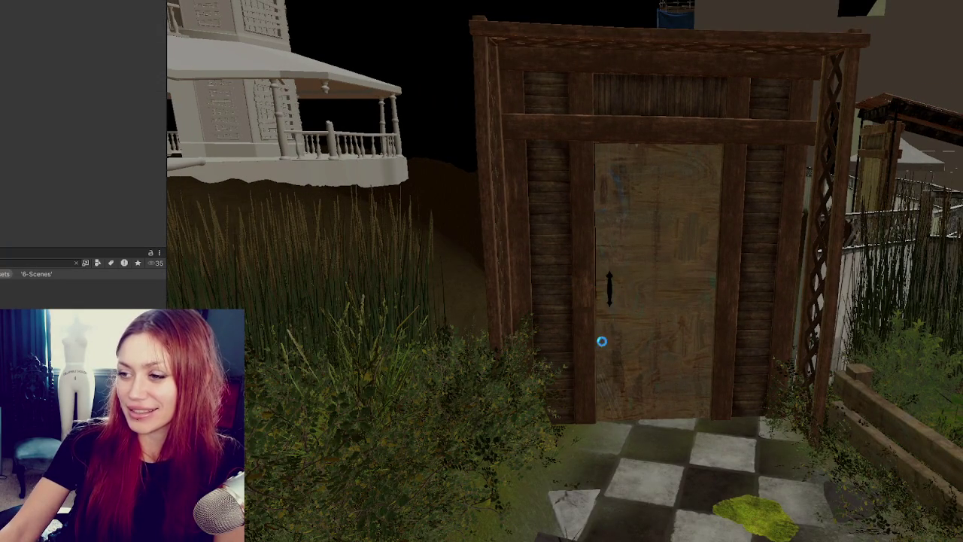
pyautogui.scroll(-3, 602, 346)
pyautogui.scroll(-2, 831, 320)
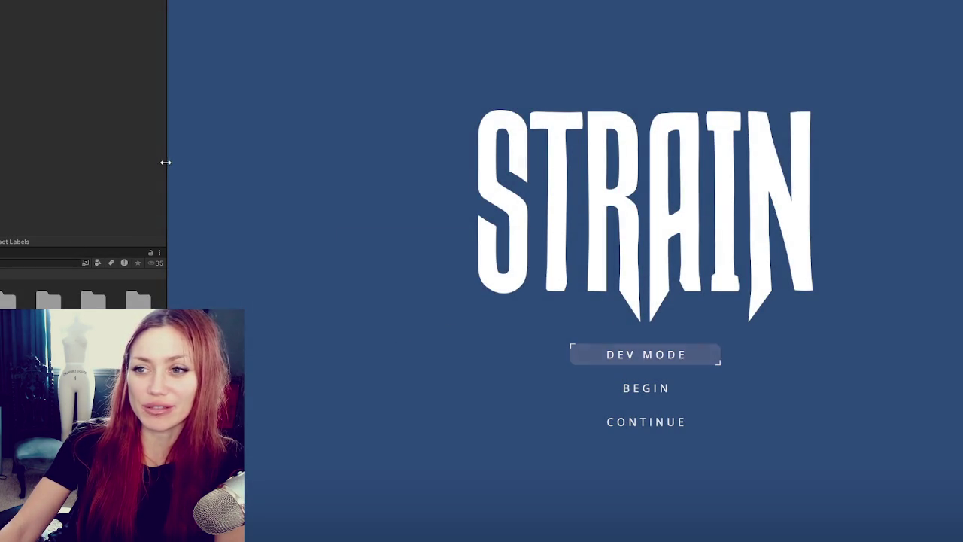
# - Widen the Game view displaying the STRAIN title menu
pyautogui.moveTo(164, 161); pyautogui.dragTo(54, 161)
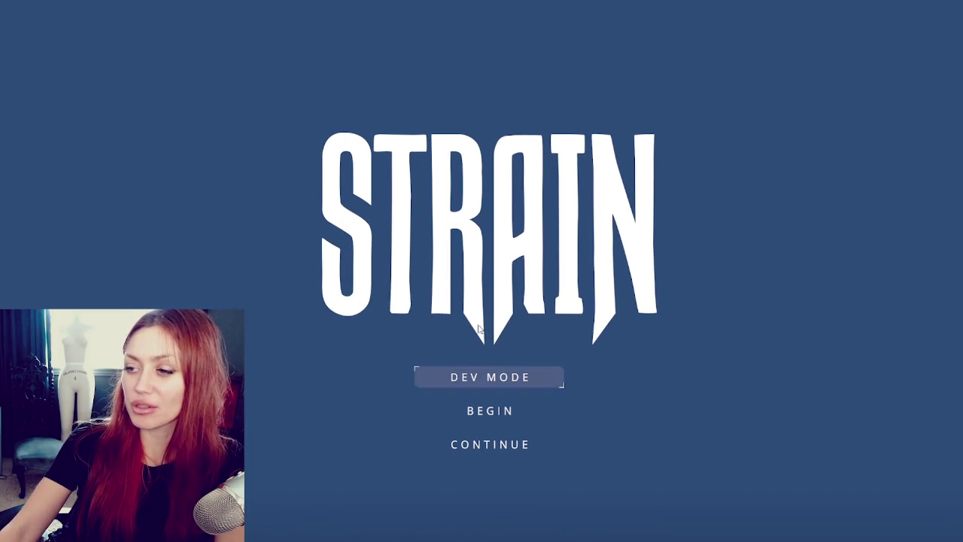
# - Start the game in Dev Mode and walk out through the base's EXIT gate
pyautogui.click(522, 378)
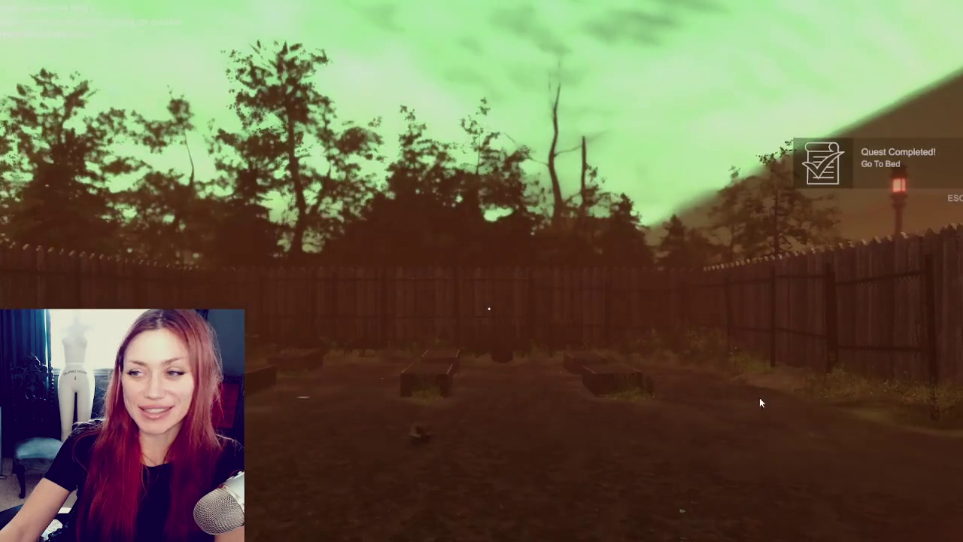
pyautogui.press('w')
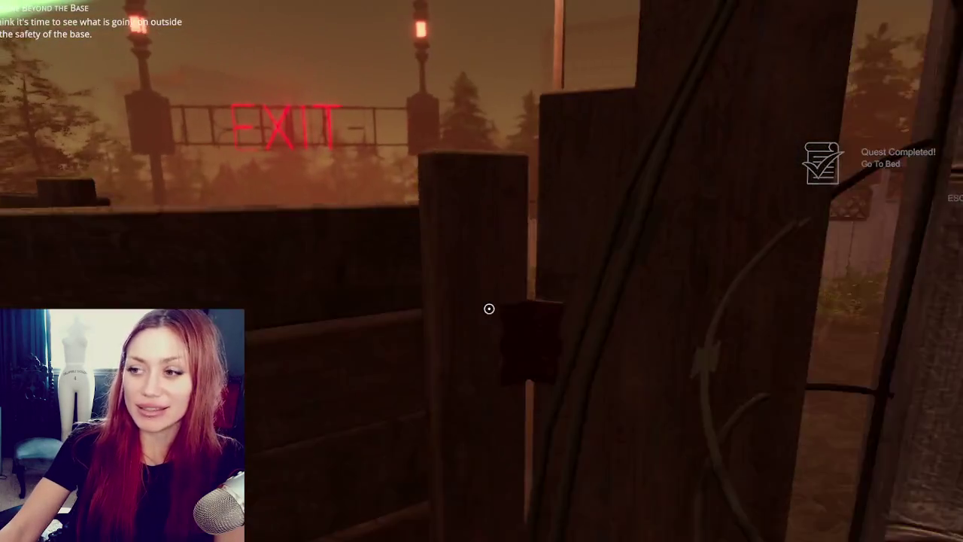
pyautogui.click(489, 309)
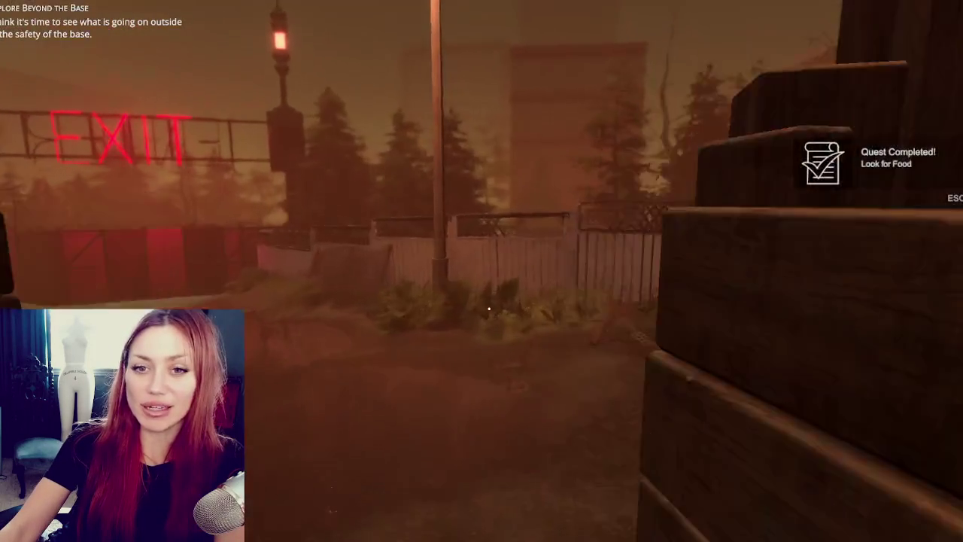
pyautogui.press('w')
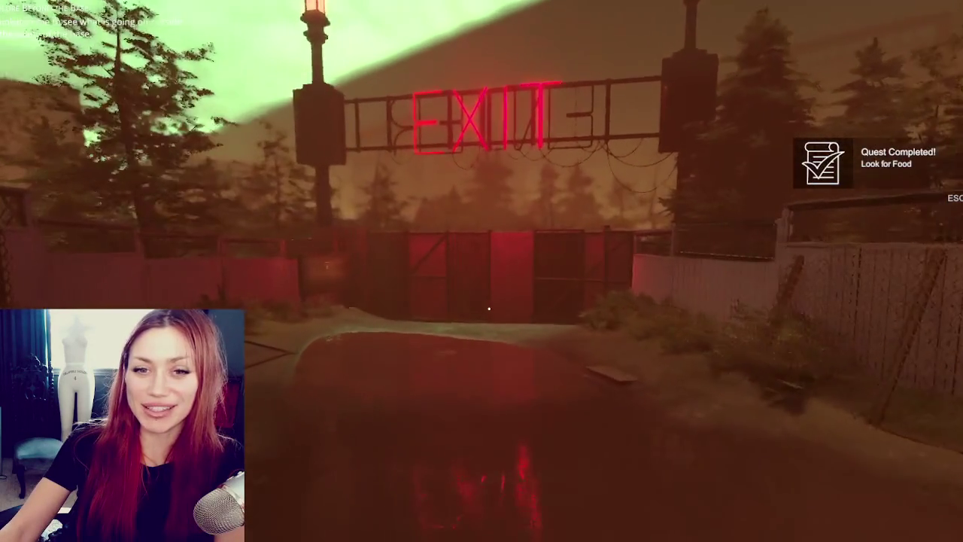
pyautogui.press('w')
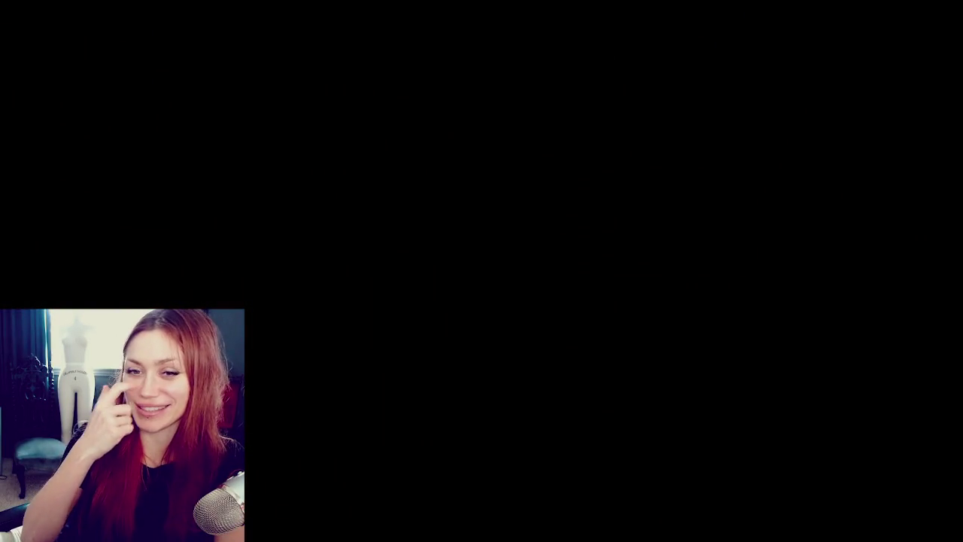
# - Walk across the flooded checkered tiles and along the foggy lamp-lit street
pyautogui.press('w')
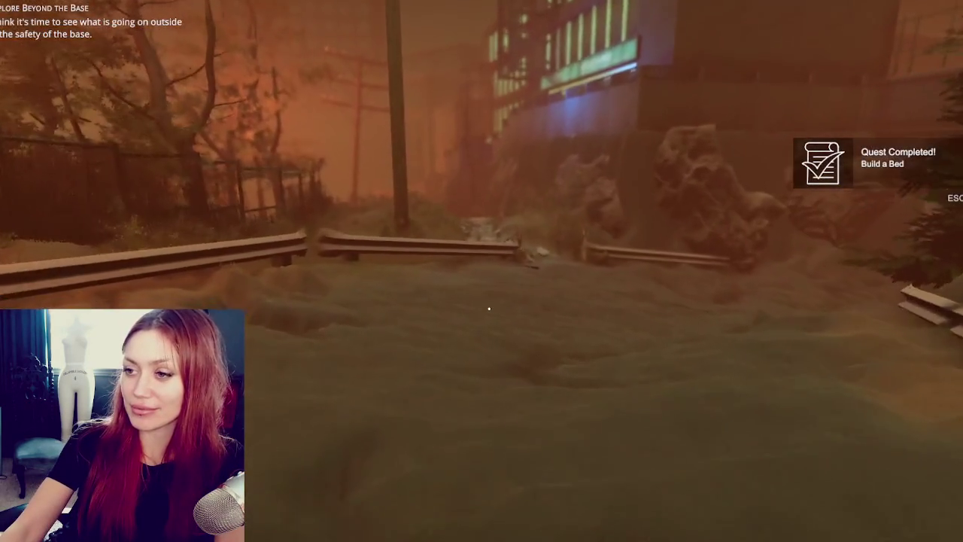
pyautogui.press('w')
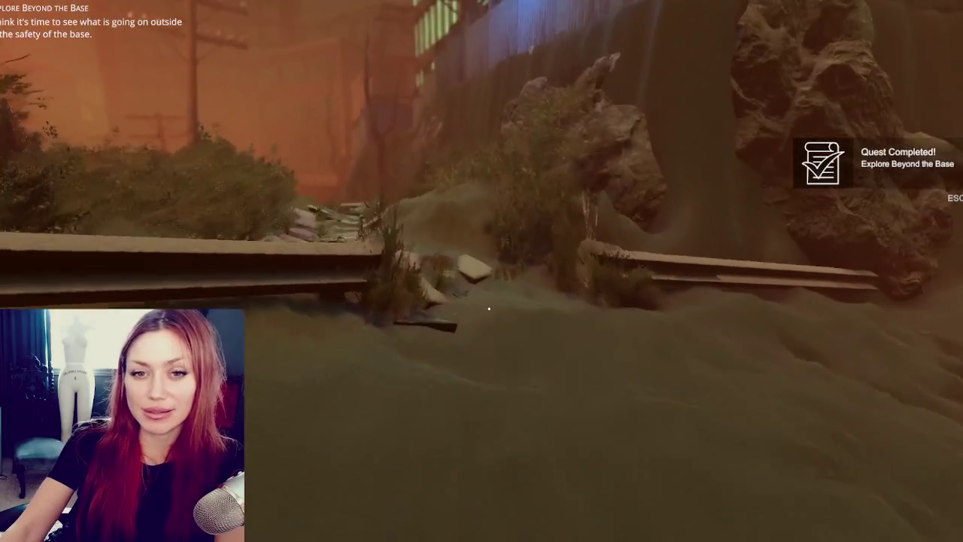
pyautogui.press('w')
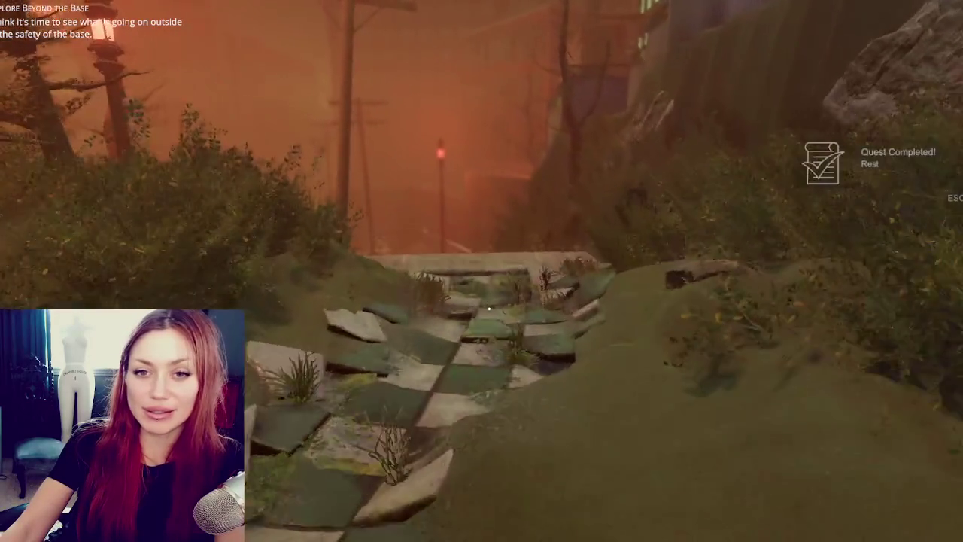
pyautogui.press('w')
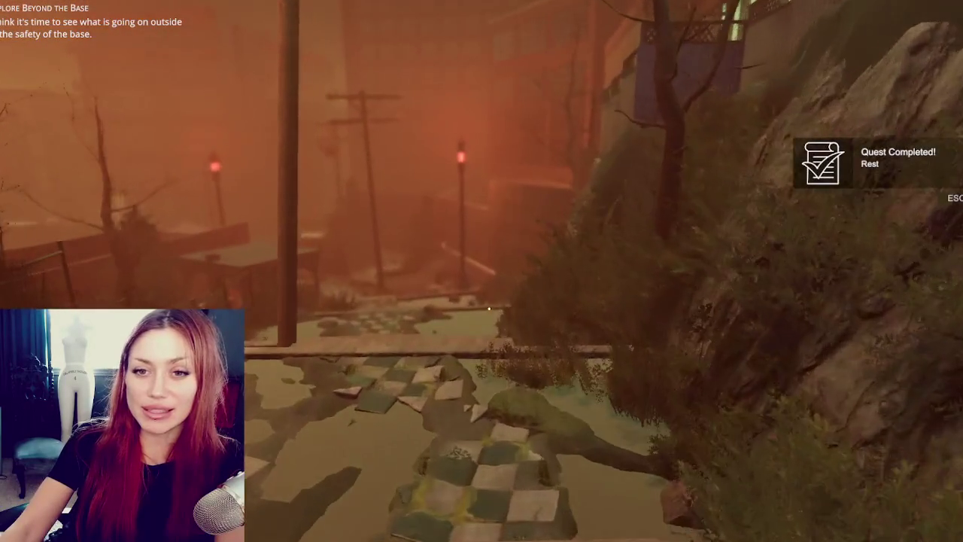
pyautogui.press('w')
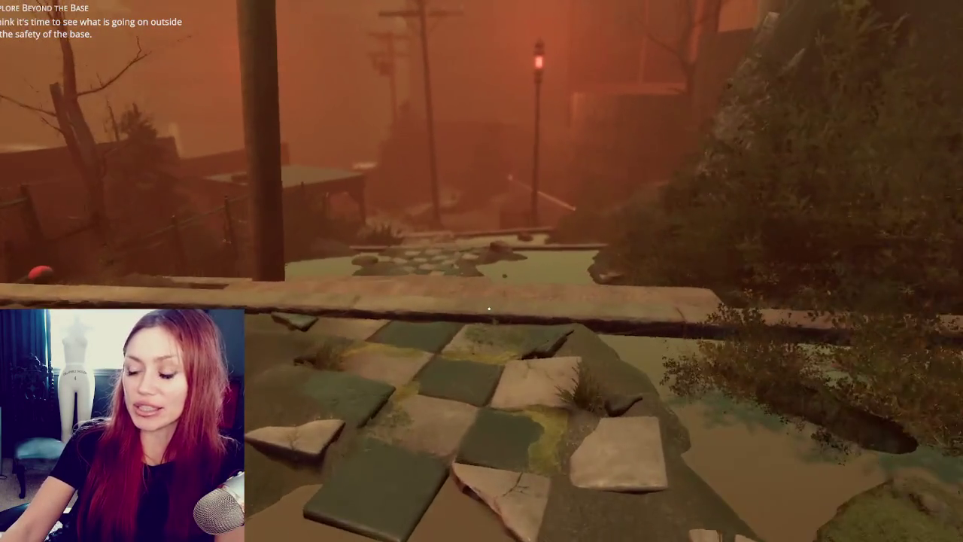
pyautogui.press('w')
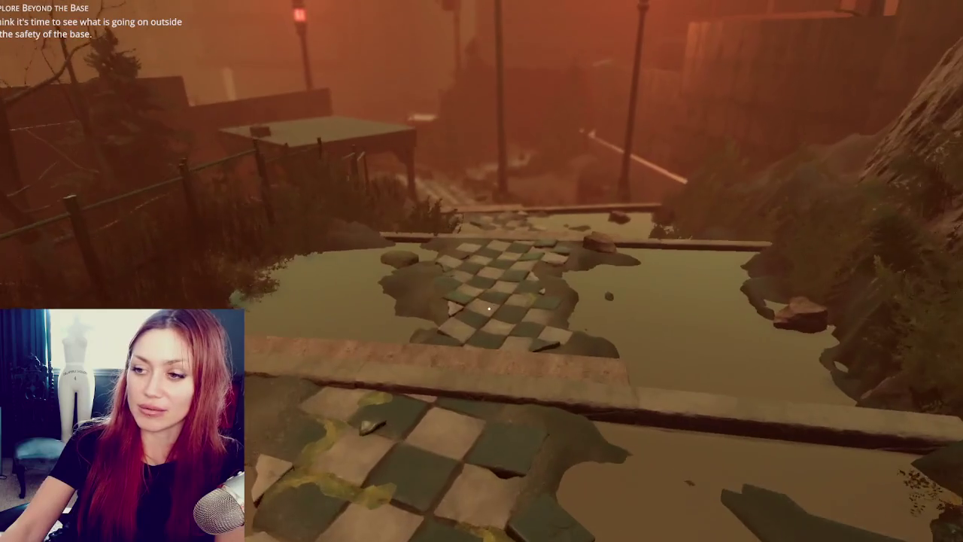
pyautogui.press('w')
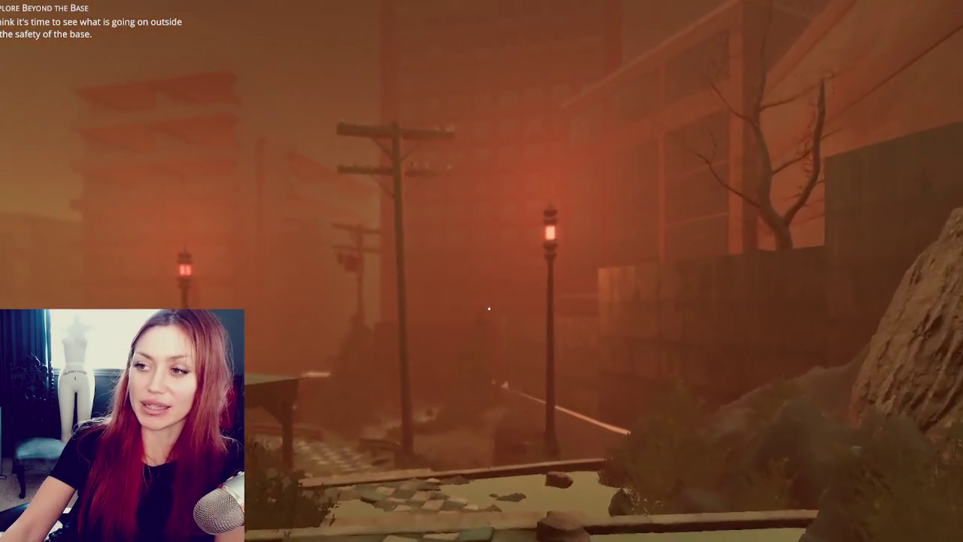
pyautogui.press('w')
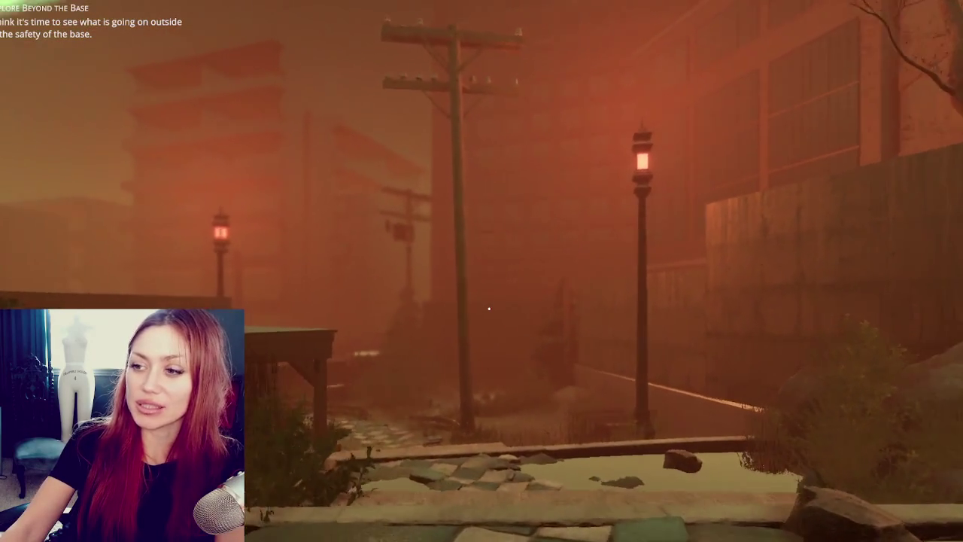
pyautogui.press('w')
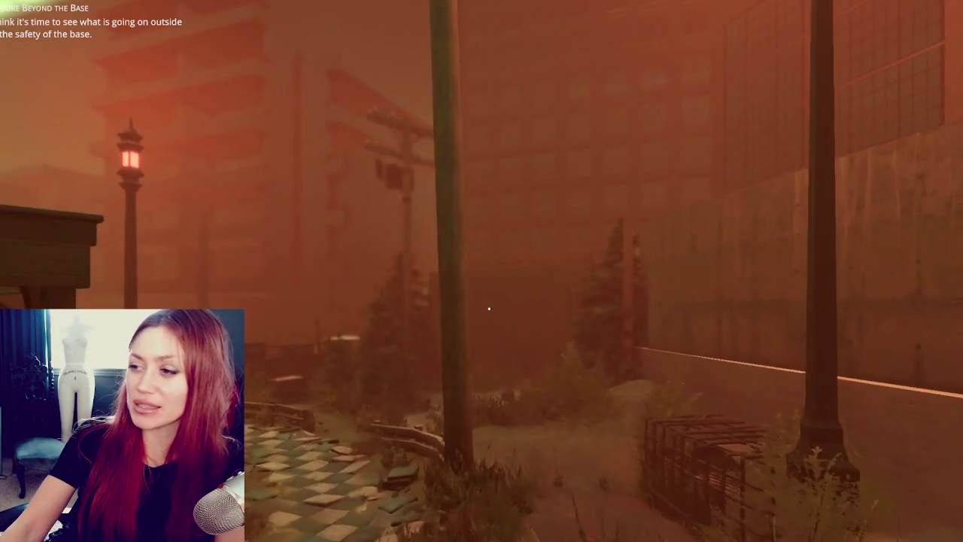
pyautogui.press('w')
pyautogui.press('w')
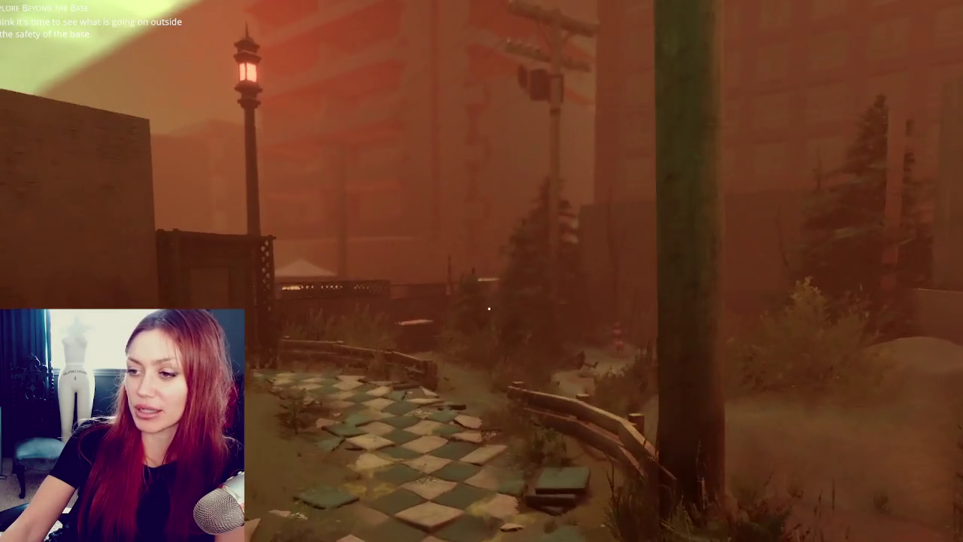
pyautogui.press('w')
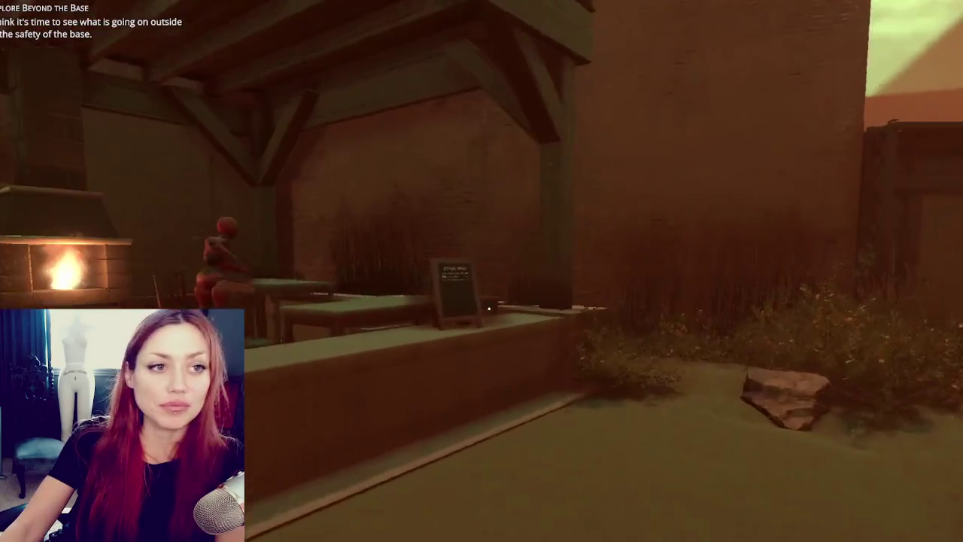
# - Approach the wooden shed door, view it whole, and use it
pyautogui.press('s')
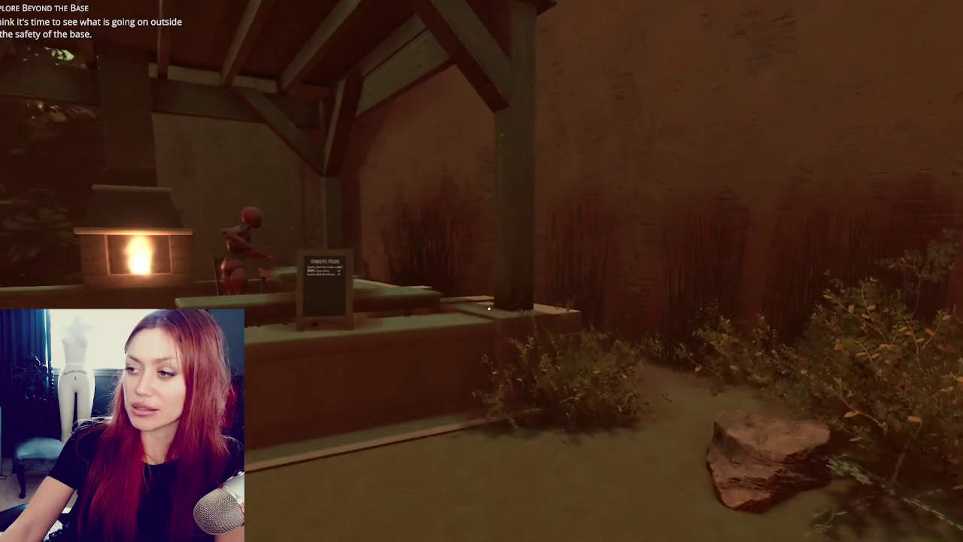
pyautogui.press('w')
pyautogui.press('w')
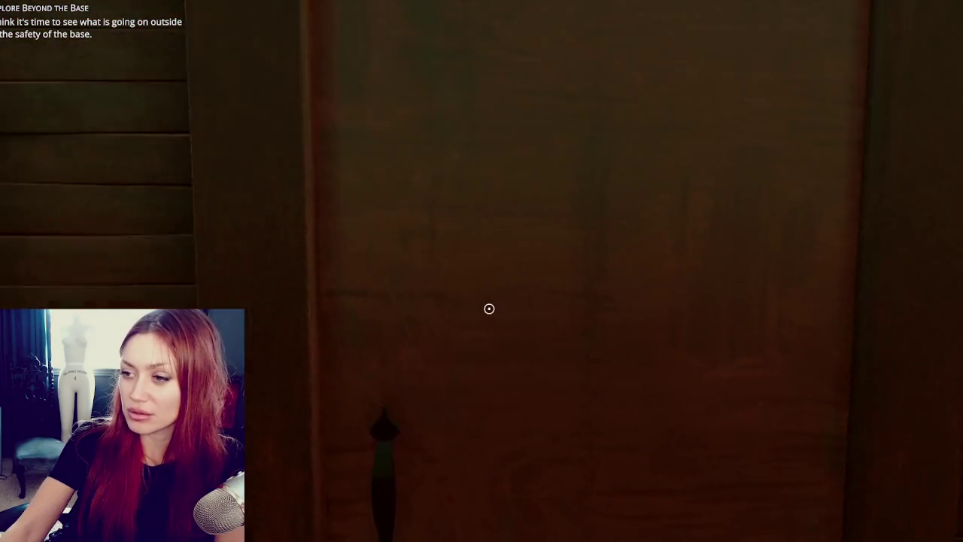
pyautogui.press('s')
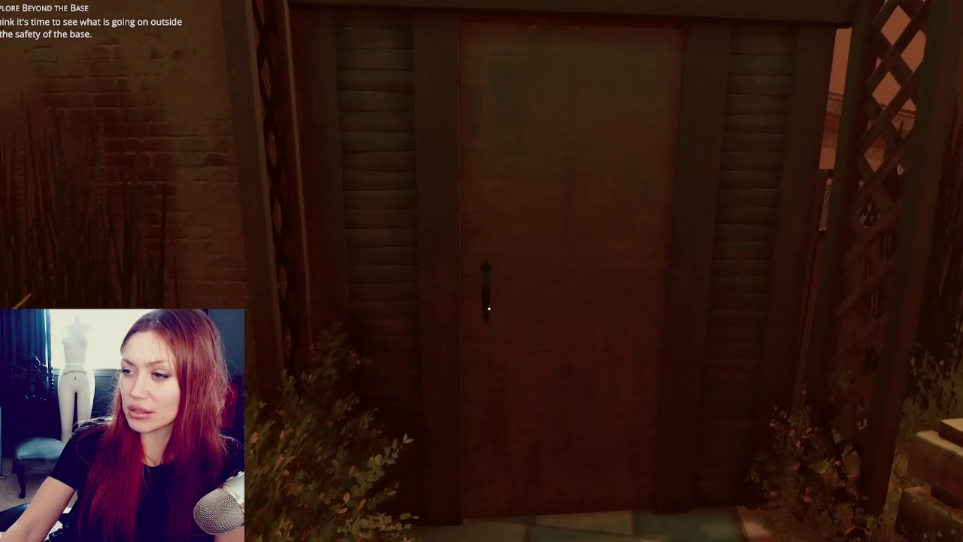
pyautogui.press('w')
pyautogui.click(489, 308)
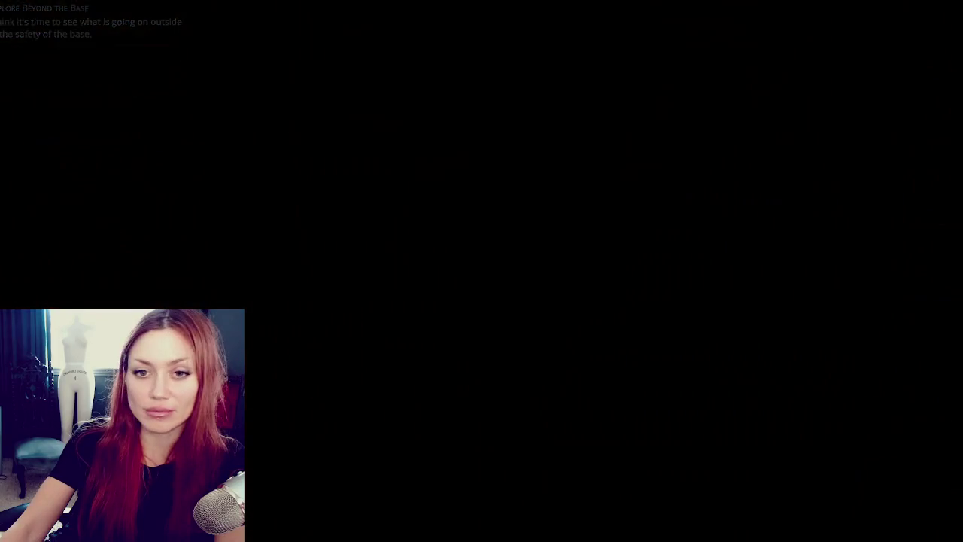
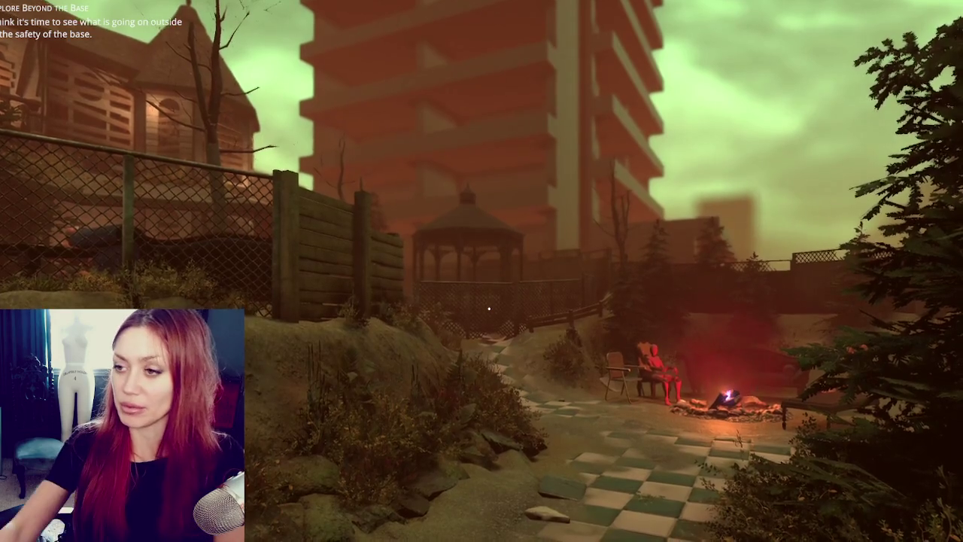
# - Walk from the campfire past the gazebo into the shop, then open the interior door
pyautogui.press('w')
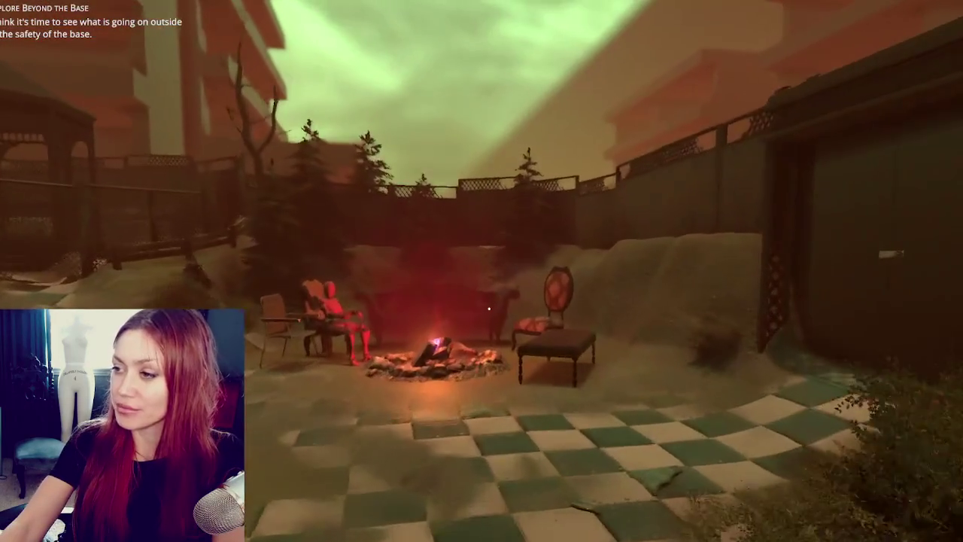
pyautogui.press('w')
pyautogui.press('w')
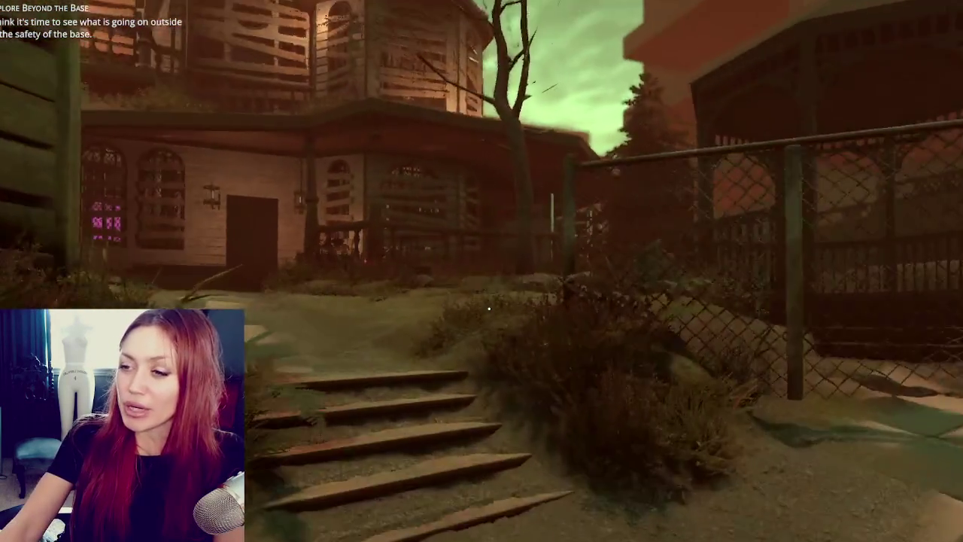
pyautogui.press('w')
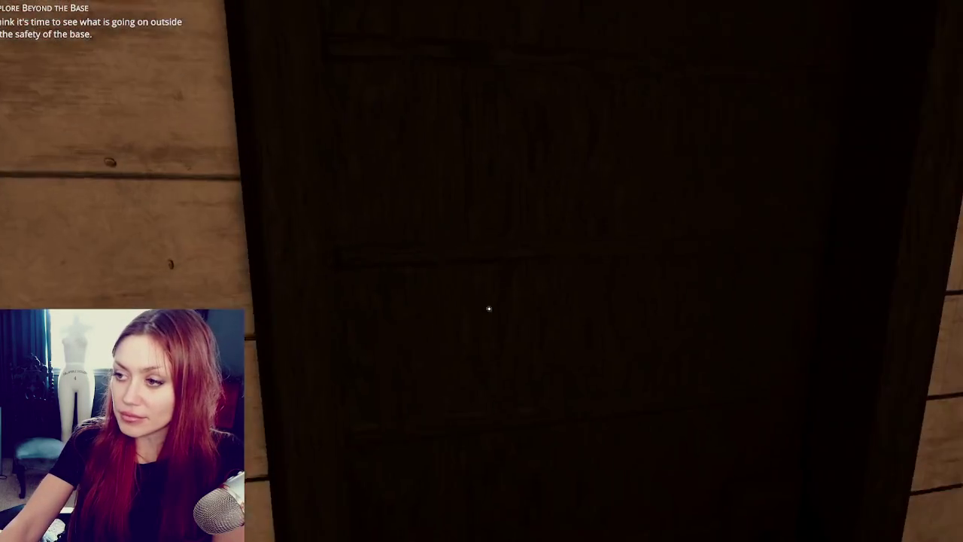
pyautogui.click(489, 308)
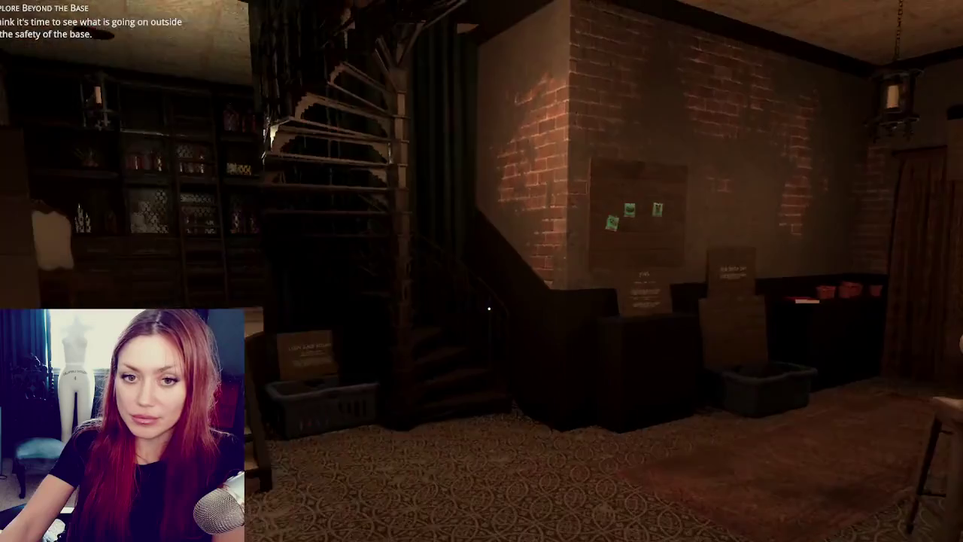
pyautogui.press('s')
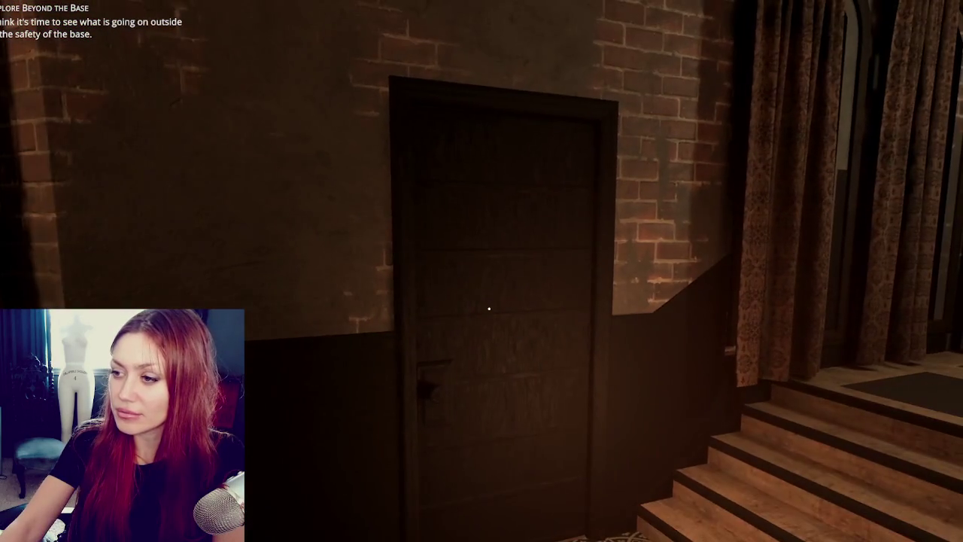
pyautogui.click(489, 309)
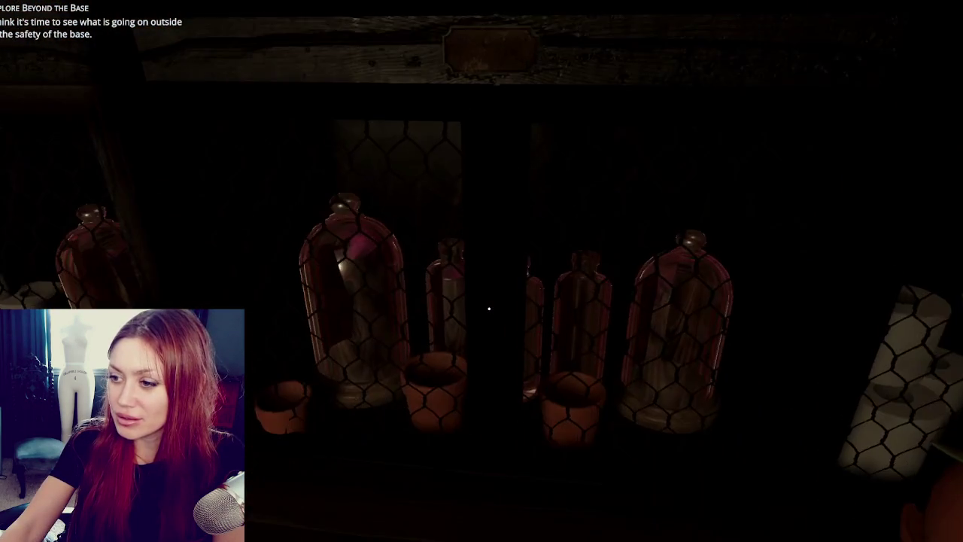
# - Look across the store shelves and walk through the pink-lit and brick-walled rooms
pyautogui.press('s')
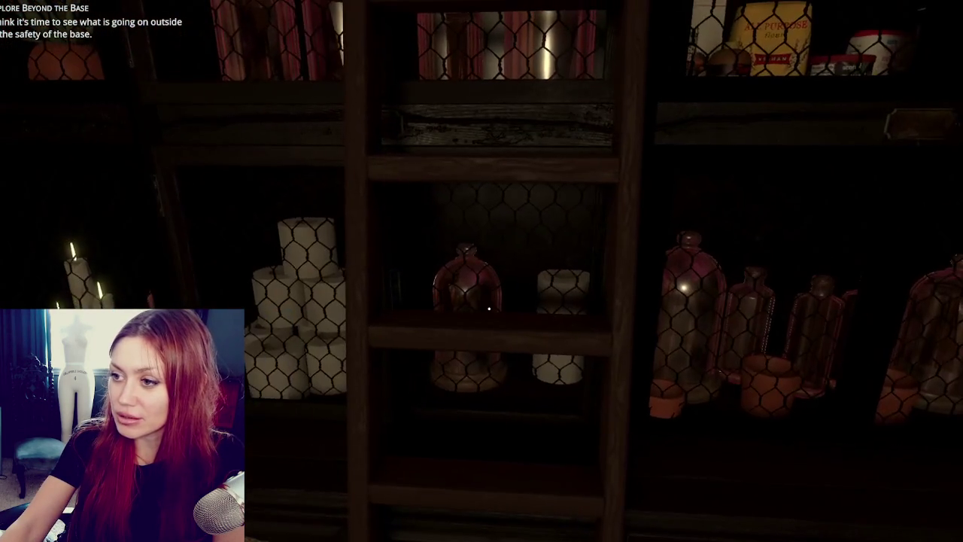
pyautogui.press('w')
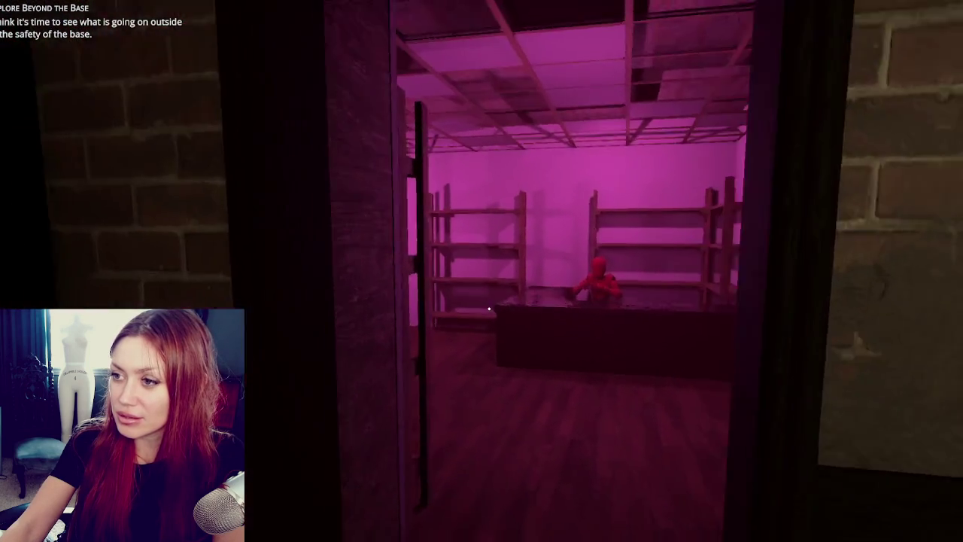
pyautogui.press('w')
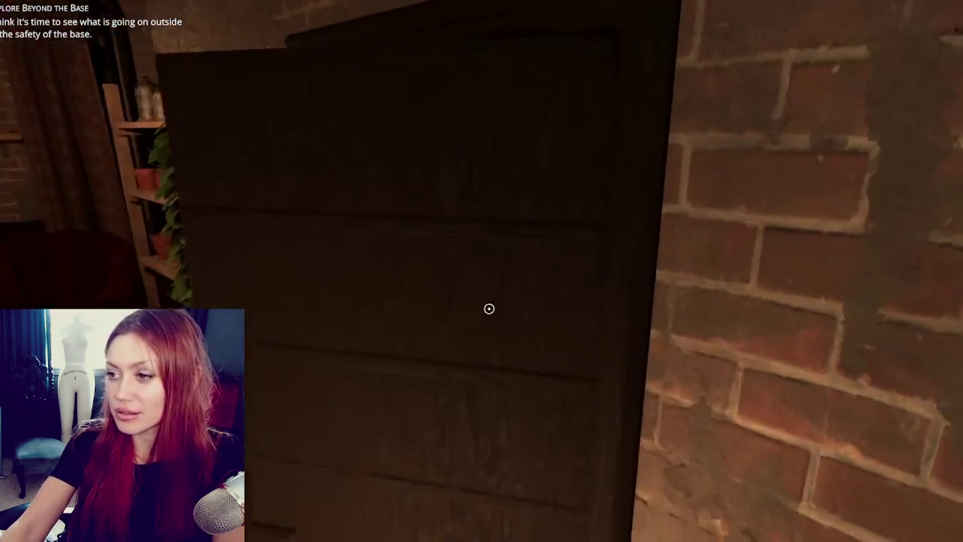
# - Exit into the foggy yard, walk past the campfire to the outhouse, and show the stats menu
pyautogui.click(489, 308)
pyautogui.press('w')
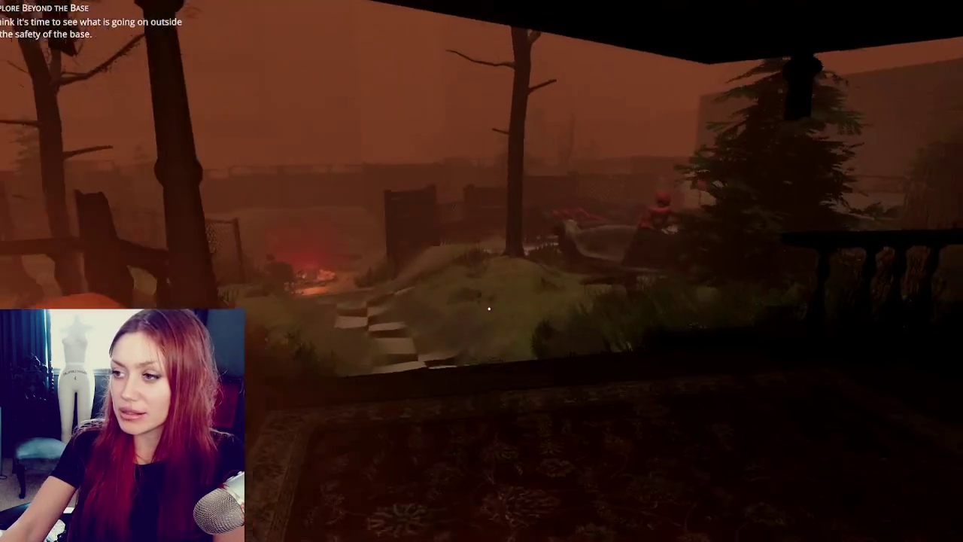
pyautogui.press('w')
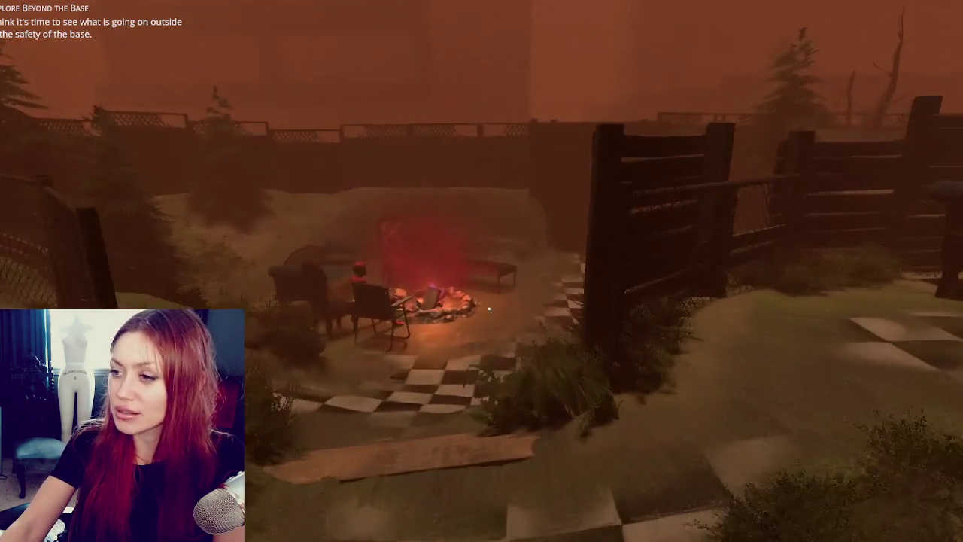
pyautogui.press('w')
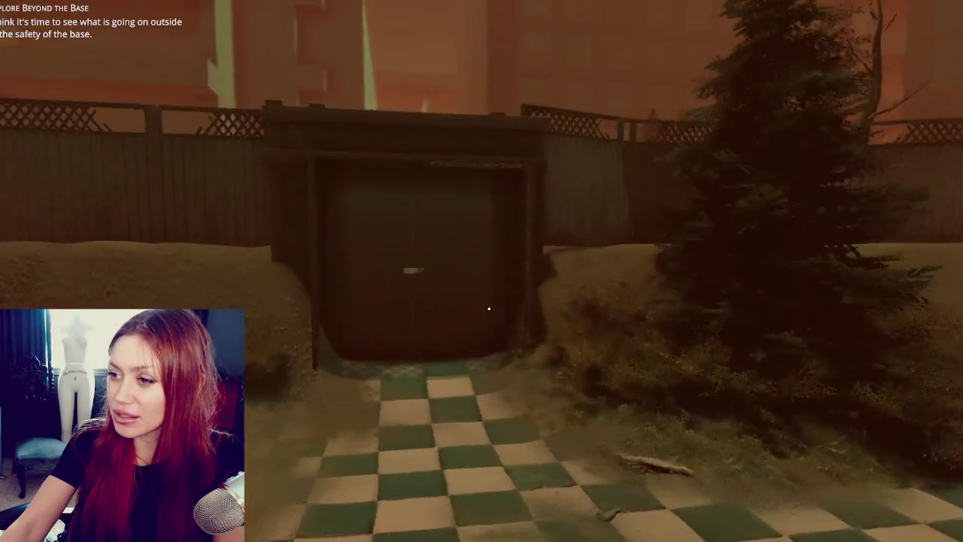
pyautogui.press('w')
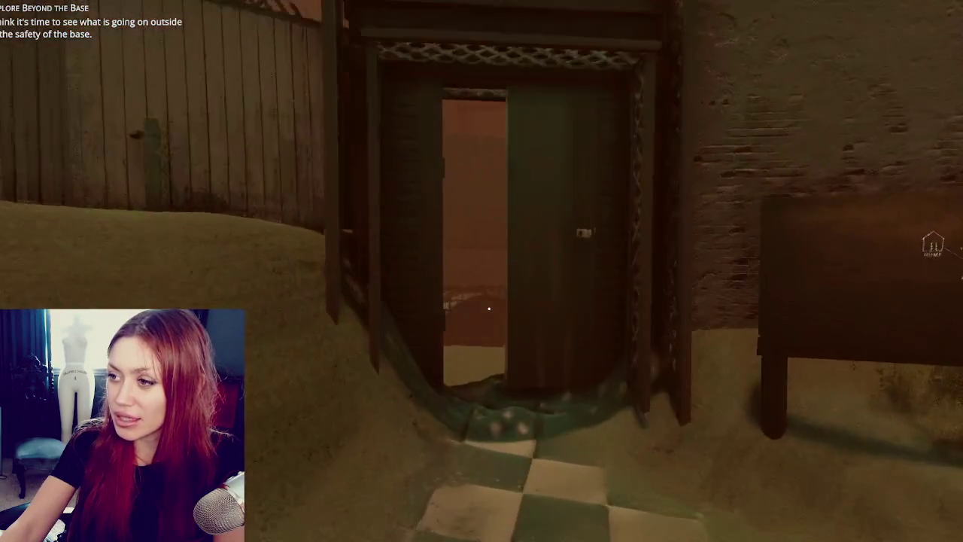
pyautogui.press('w')
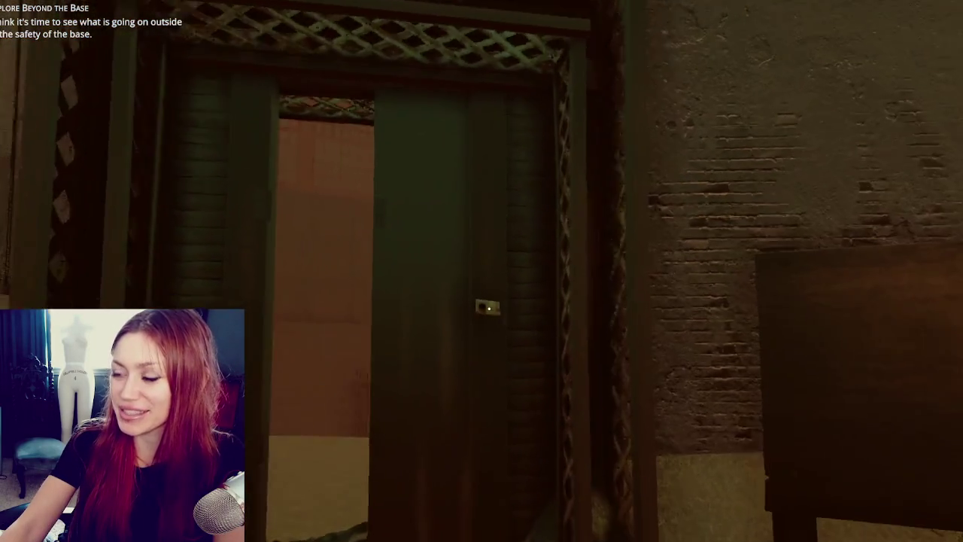
pyautogui.press('Tab')
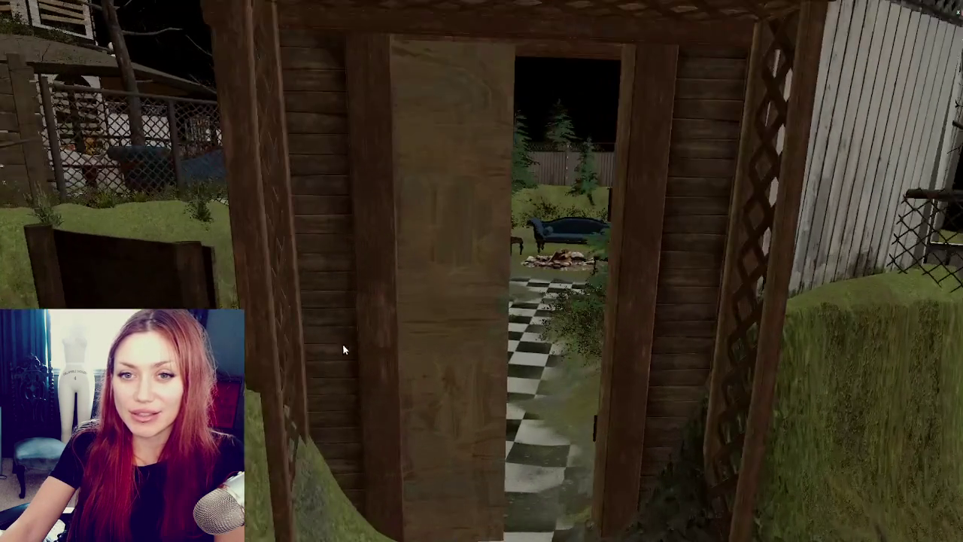
# - Select the outhouse door panel and move it left into its frame, fine-tuning its position
pyautogui.click(340, 348)
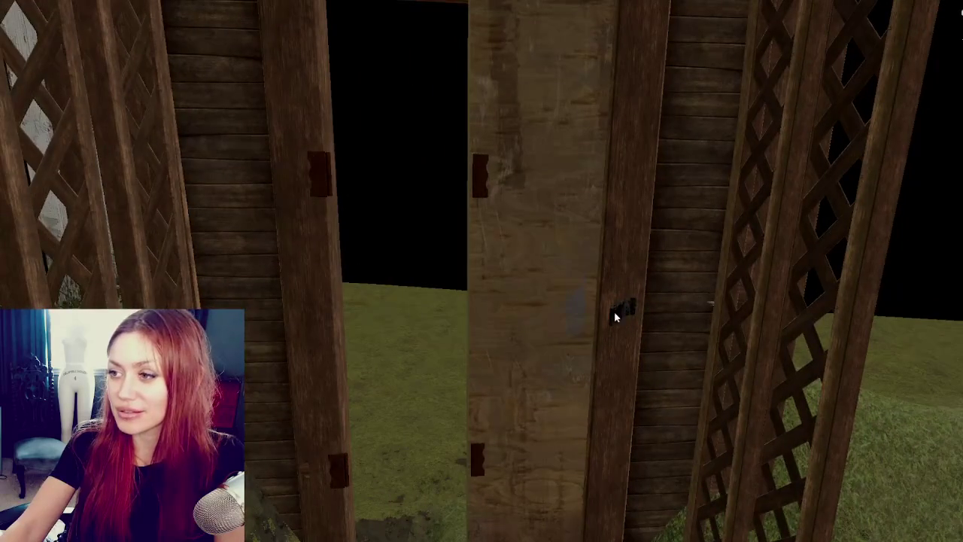
pyautogui.click(567, 309)
pyautogui.moveTo(508, 320); pyautogui.dragTo(378, 293)
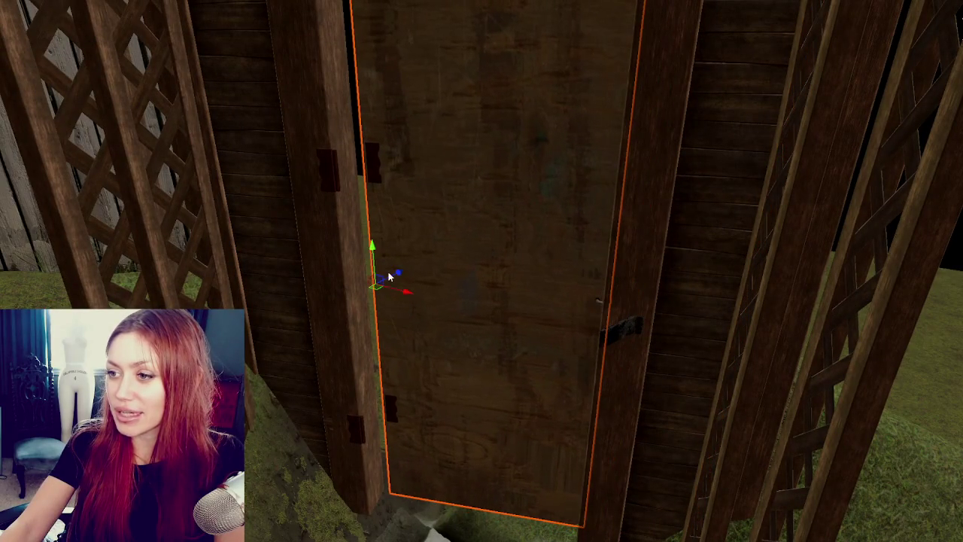
pyautogui.scroll(-3, 379, 294)
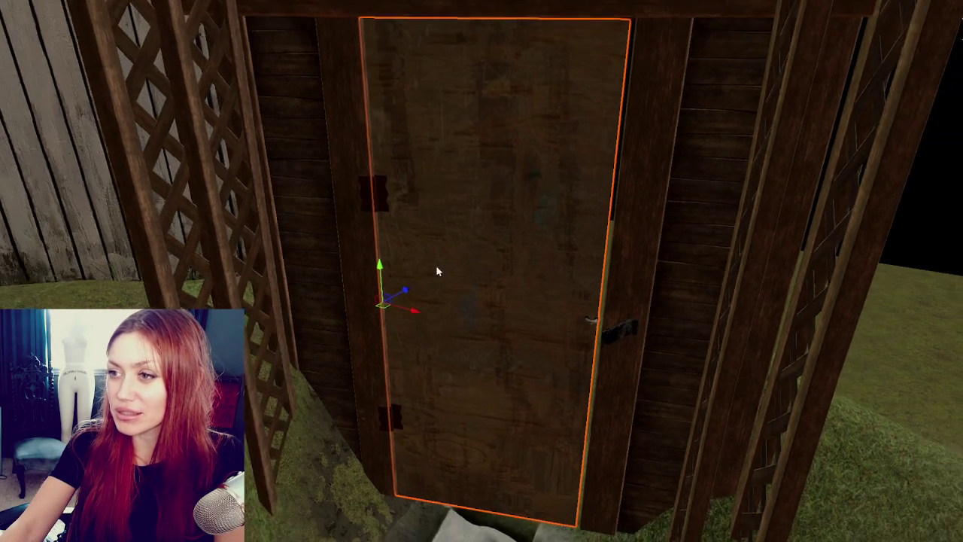
pyautogui.scroll(5, 444, 271)
pyautogui.moveTo(362, 307); pyautogui.dragTo(367, 311)
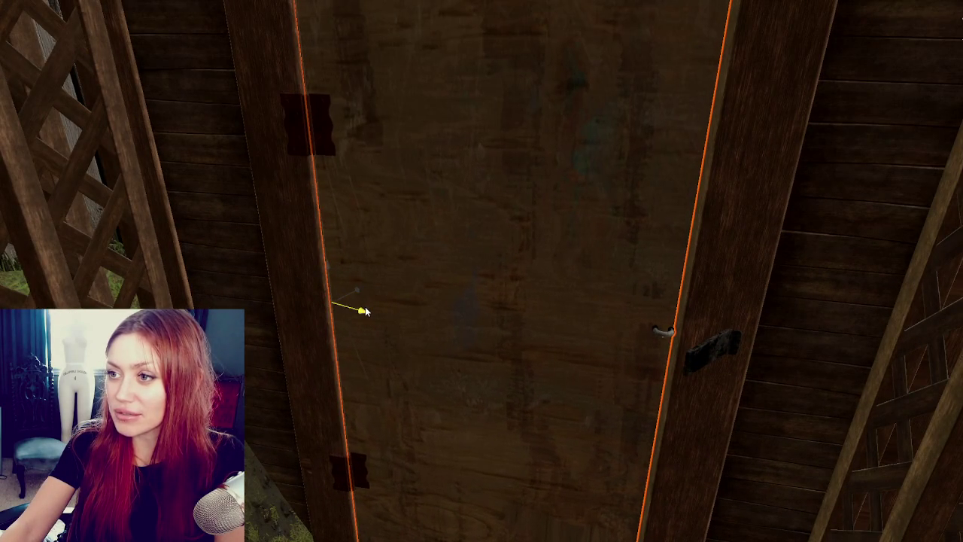
pyautogui.scroll(2, 364, 311)
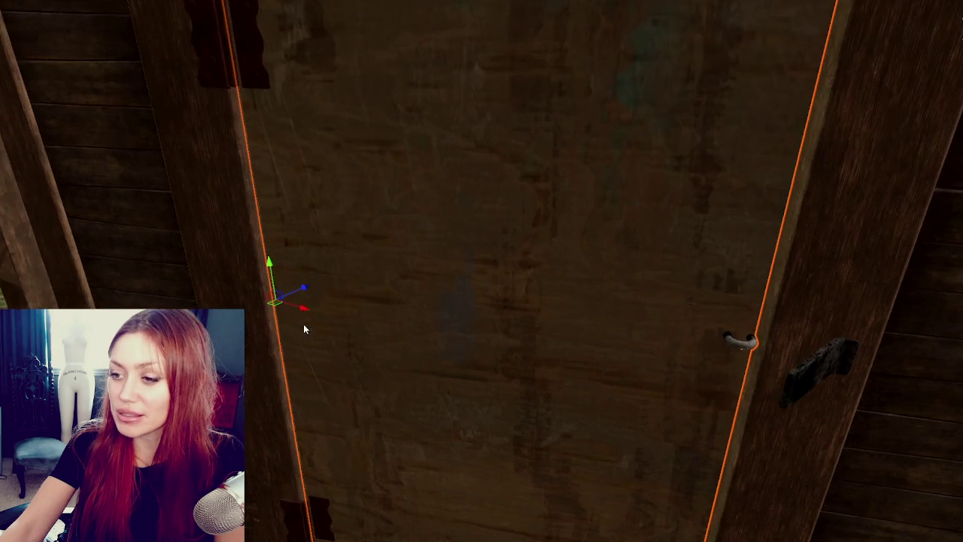
pyautogui.scroll(2, 307, 326)
pyautogui.moveTo(339, 267)
pyautogui.mouseDown()
pyautogui.moveTo(322, 268)
pyautogui.moveTo(327, 294)
pyautogui.moveTo(318, 290)
pyautogui.moveTo(341, 268)
pyautogui.moveTo(318, 294)
pyautogui.moveTo(327, 295)
pyautogui.mouseUp()
# - Orbit the Scene view to look down the door and then face it head-on
pyautogui.press('e')
pyautogui.moveTo(326, 295)
pyautogui.mouseDown(button='right')
pyautogui.moveTo(501, 279)
pyautogui.moveTo(464, 128)
pyautogui.moveTo(474, 191)
pyautogui.moveTo(458, 241)
pyautogui.moveTo(423, 121)
pyautogui.moveTo(435, 95)
pyautogui.moveTo(381, 219)
pyautogui.moveTo(382, 198)
pyautogui.mouseUp(button='right')
pyautogui.press('w')
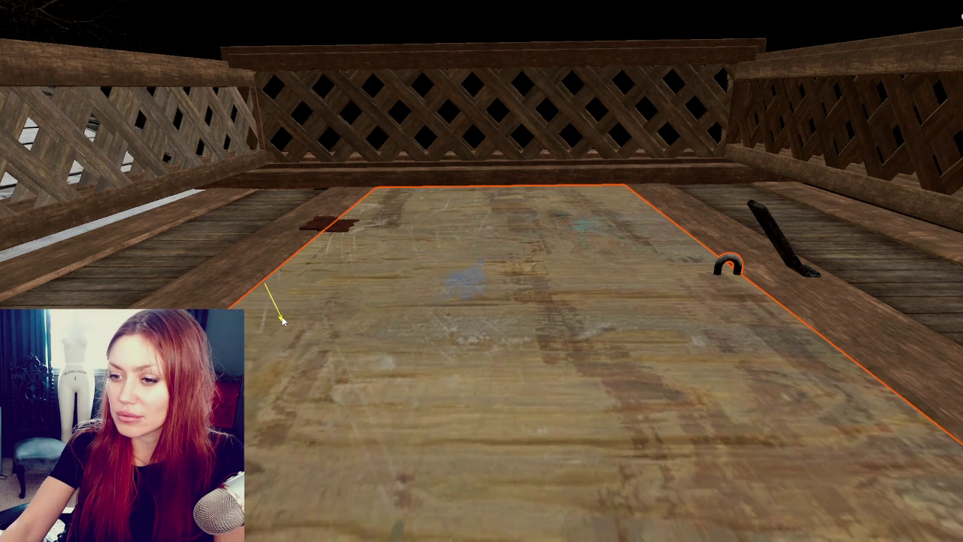
pyautogui.moveTo(451, 240)
pyautogui.keyDown('alt'); pyautogui.mouseDown()
pyautogui.moveTo(412, 458)
pyautogui.moveTo(452, 437)
pyautogui.mouseUp(); pyautogui.keyUp('alt')
pyautogui.scroll(-3, 451, 418)
pyautogui.scroll(-3, 447, 397)
pyautogui.scroll(-3, 444, 397)
# - Rotate the outhouse door slightly so it fits its frame, and frame it in view
pyautogui.moveTo(447, 402)
pyautogui.keyDown('alt'); pyautogui.mouseDown()
pyautogui.moveTo(452, 414)
pyautogui.moveTo(421, 408)
pyautogui.moveTo(550, 441)
pyautogui.mouseUp(); pyautogui.keyUp('alt')
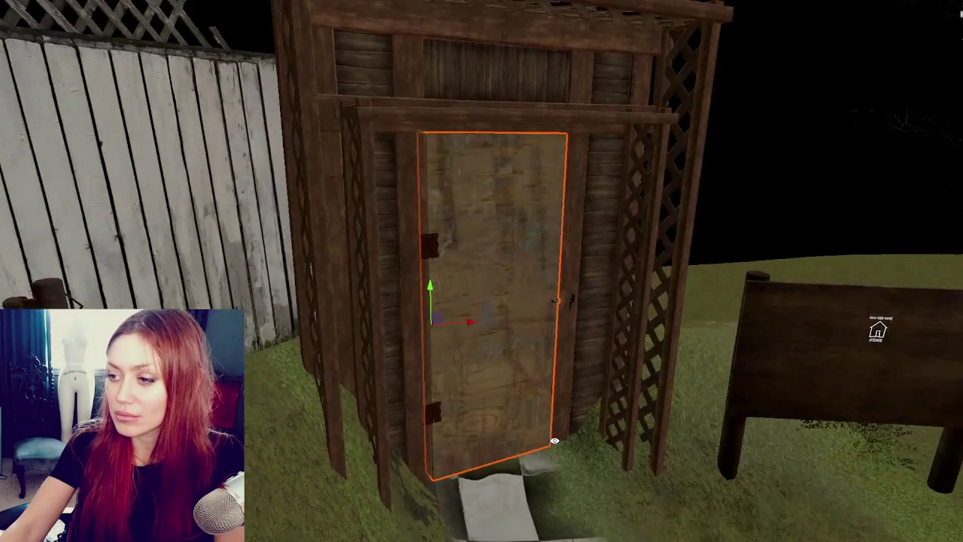
pyautogui.keyDown('alt'); pyautogui.moveTo(680, 447); pyautogui.dragTo(486, 452); pyautogui.keyUp('alt')
pyautogui.scroll(3, 497, 436)
pyautogui.moveTo(513, 421)
pyautogui.keyDown('alt'); pyautogui.mouseDown()
pyautogui.moveTo(580, 413)
pyautogui.moveTo(526, 412)
pyautogui.mouseUp(); pyautogui.keyUp('alt')
pyautogui.scroll(4, 452, 410)
pyautogui.keyDown('alt'); pyautogui.moveTo(452, 410); pyautogui.dragTo(361, 404); pyautogui.keyUp('alt')
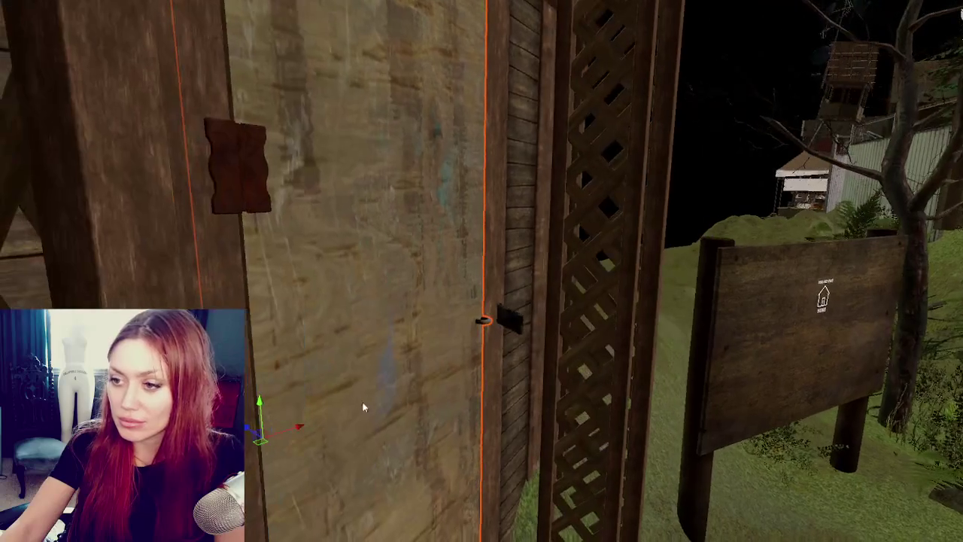
pyautogui.press('e')
pyautogui.moveTo(247, 429); pyautogui.dragTo(196, 421)
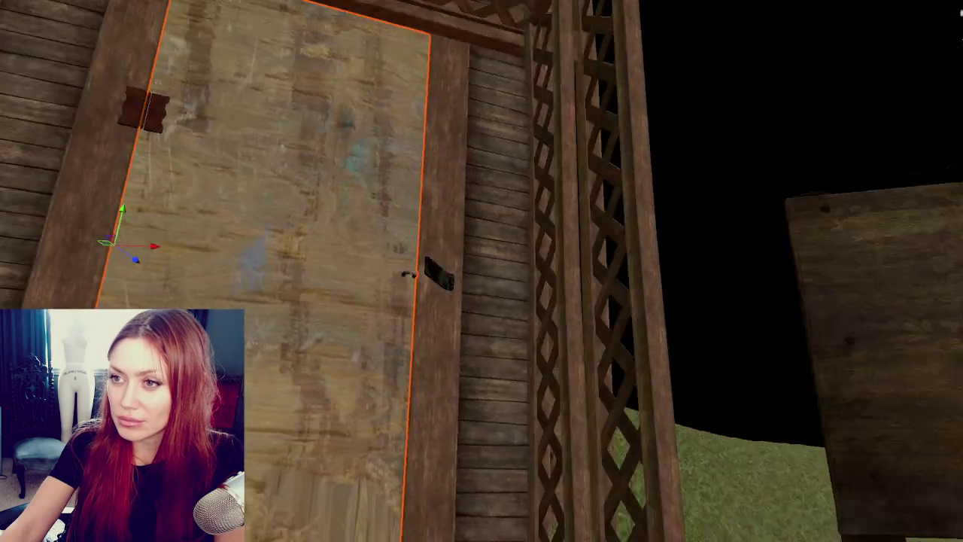
pyautogui.press('f')
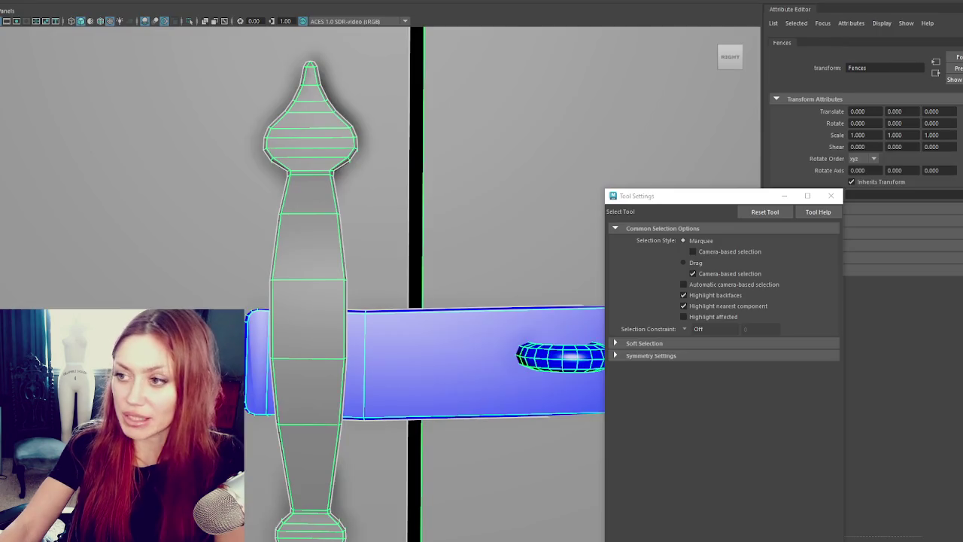
# - Select the Gate_Handle object in the Maya viewport
pyautogui.scroll(-5, 284, 312)
pyautogui.scroll(-3, 286, 382)
pyautogui.click(350, 329)
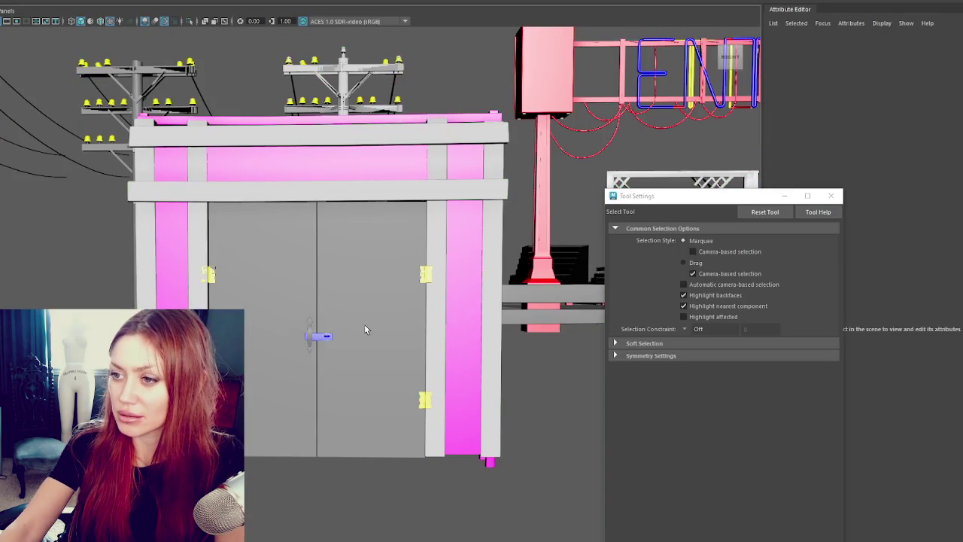
pyautogui.click(308, 335)
pyautogui.press('w')
pyautogui.press('q')
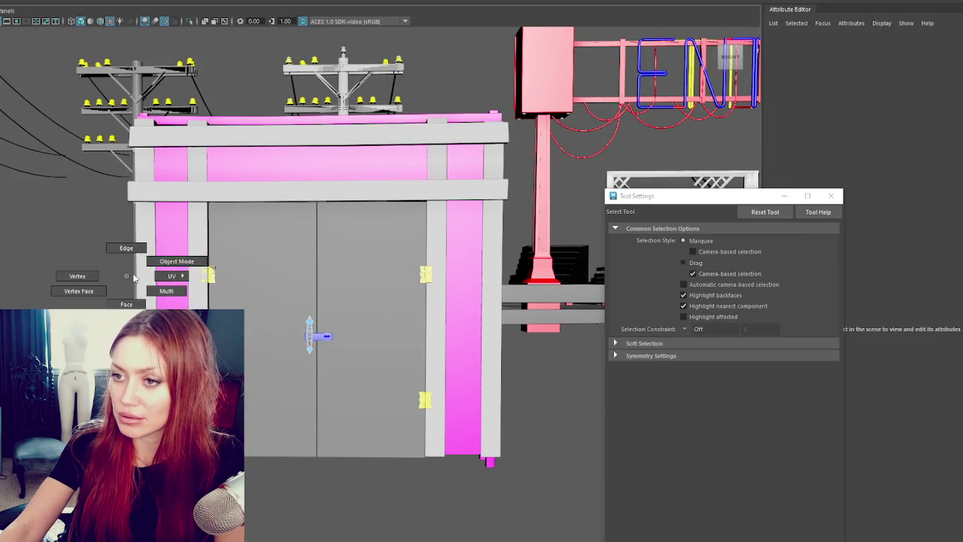
pyautogui.click(362, 343)
pyautogui.click(309, 339)
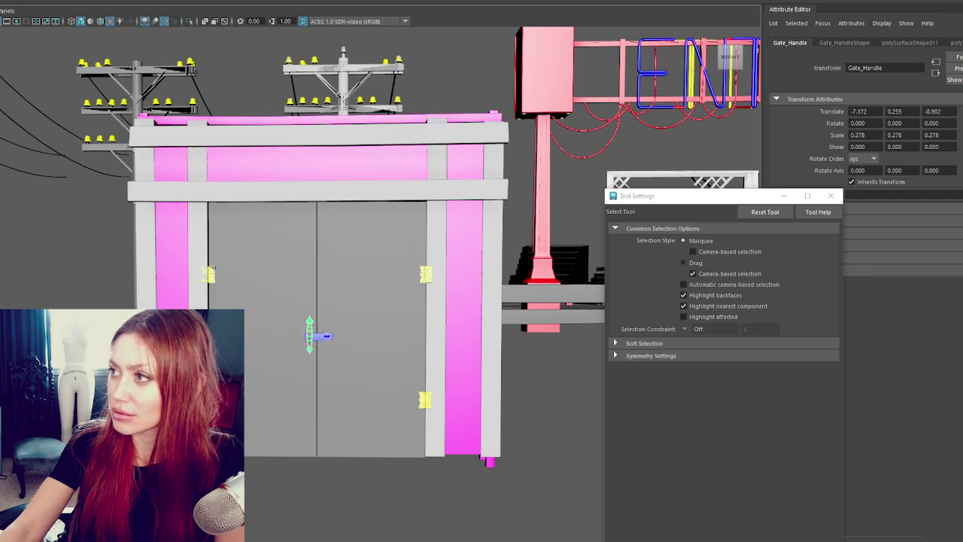
# - Freeze Gate_Handle's transforms and delete its history, then select the Fences group
pyautogui.hotkey('ctrl', 'a')
pyautogui.click(829, 197)
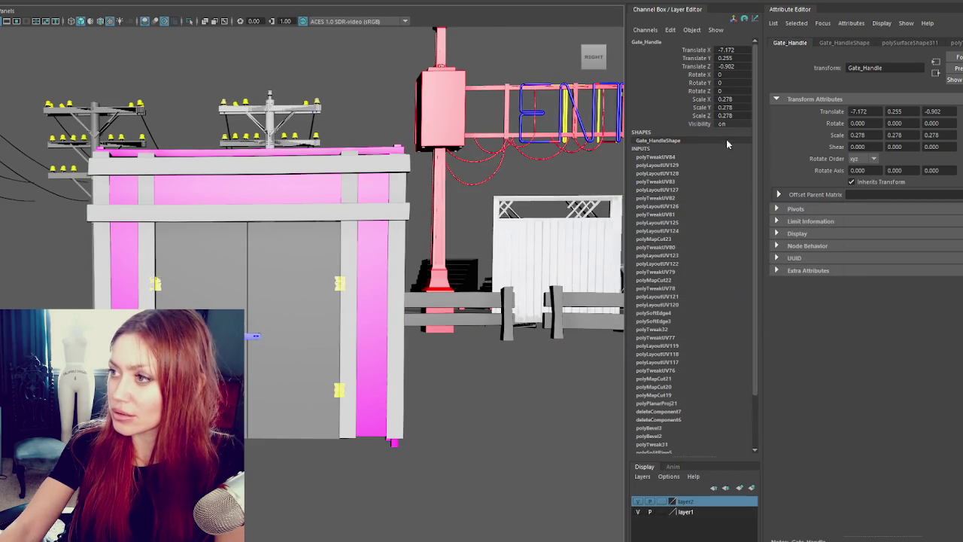
pyautogui.press('f')
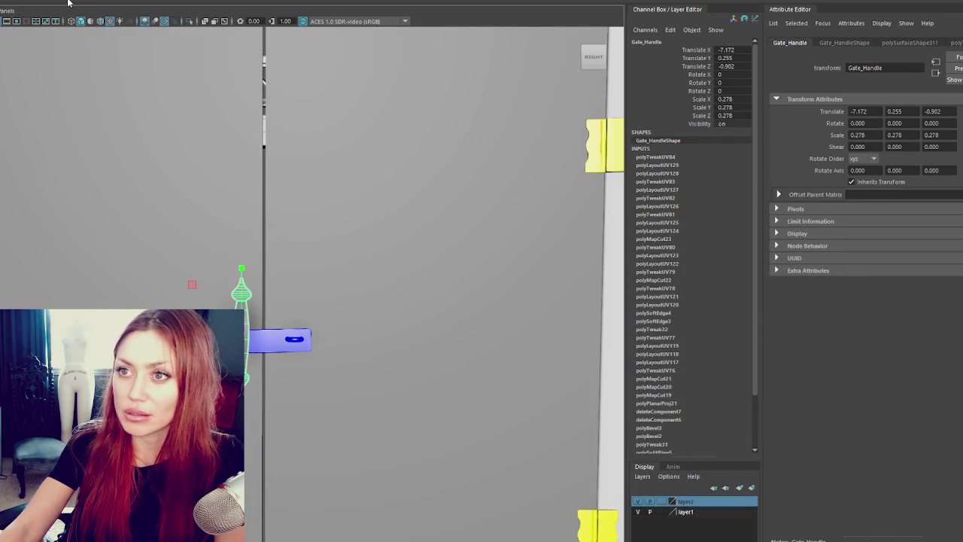
pyautogui.click(2, 73)
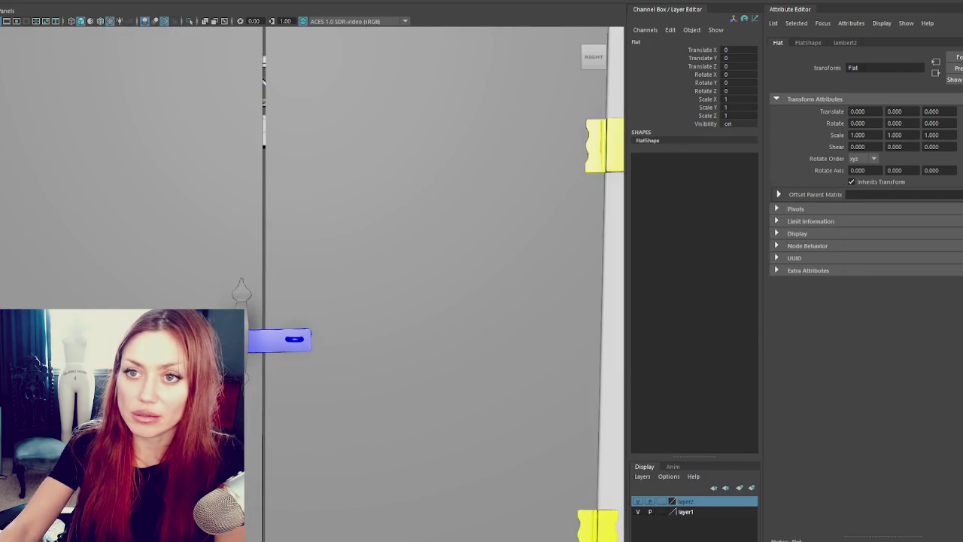
pyautogui.press('Up')
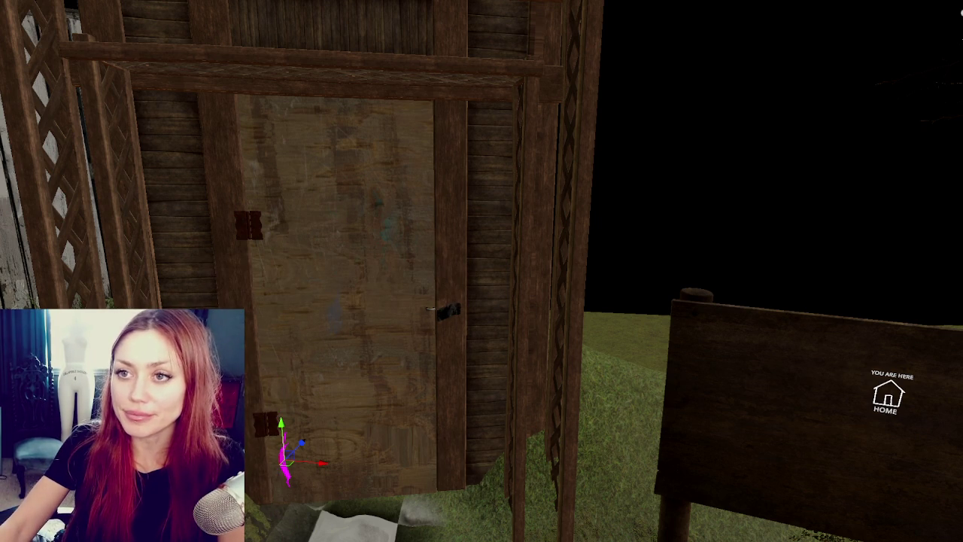
# - Slide the first handle right along X onto the shed door
pyautogui.moveTo(322, 463)
pyautogui.mouseDown()
pyautogui.moveTo(380, 472)
pyautogui.moveTo(425, 444)
pyautogui.mouseUp()
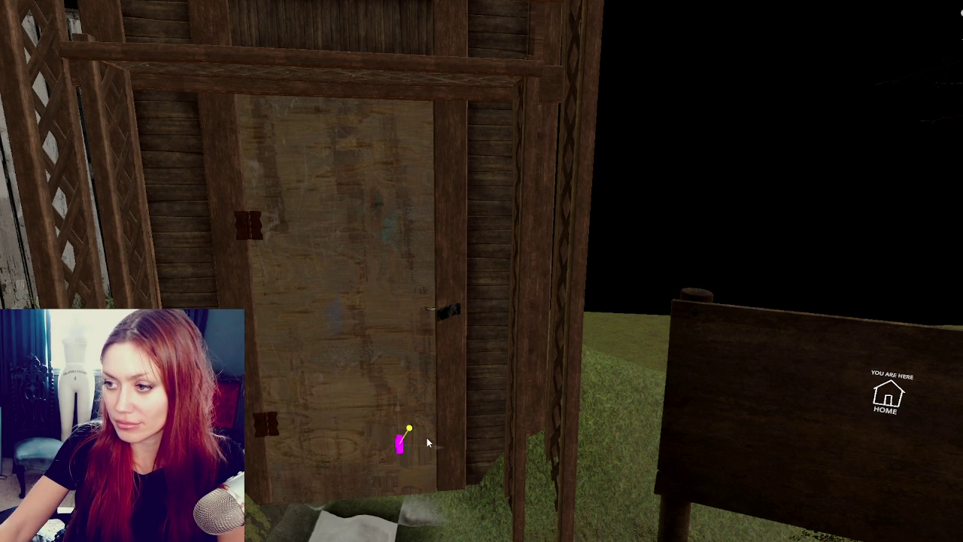
pyautogui.moveTo(412, 432)
pyautogui.mouseDown()
pyautogui.moveTo(429, 432)
pyautogui.moveTo(436, 273)
pyautogui.moveTo(430, 282)
pyautogui.mouseUp()
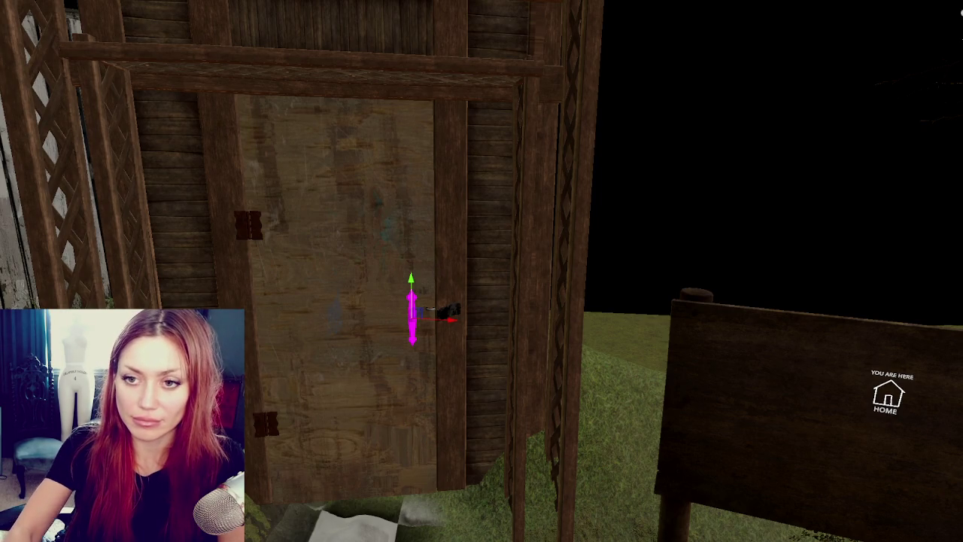
pyautogui.click(411, 335)
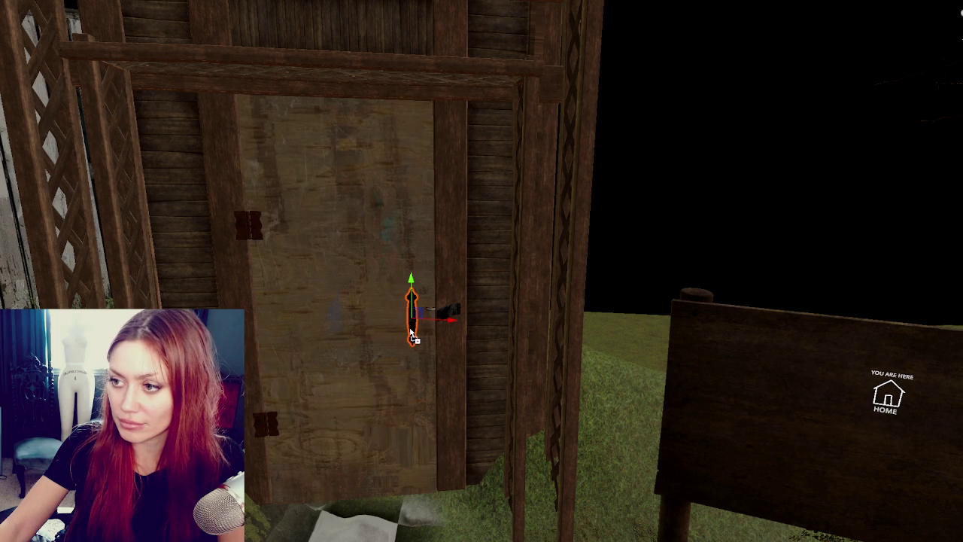
pyautogui.moveTo(411, 283); pyautogui.dragTo(411, 282)
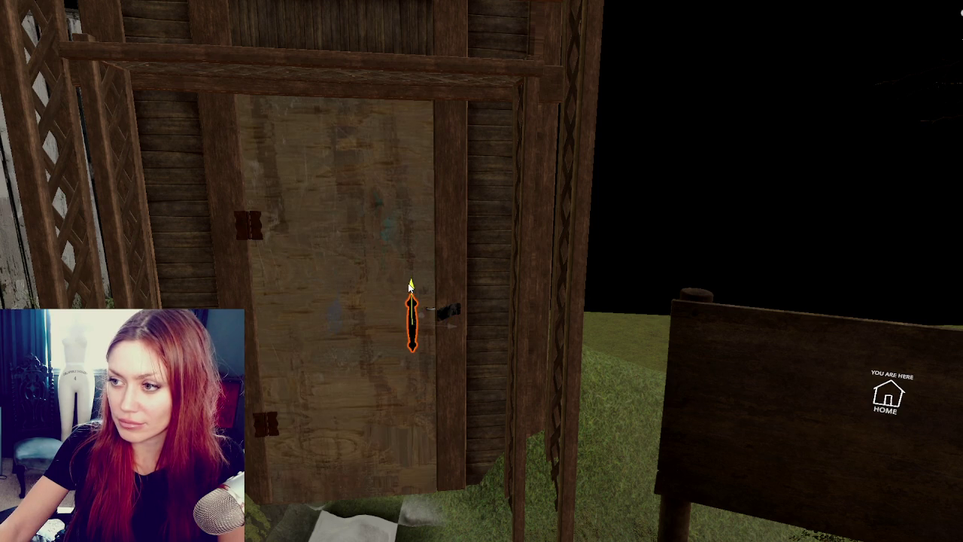
pyautogui.scroll(-5, 410, 299)
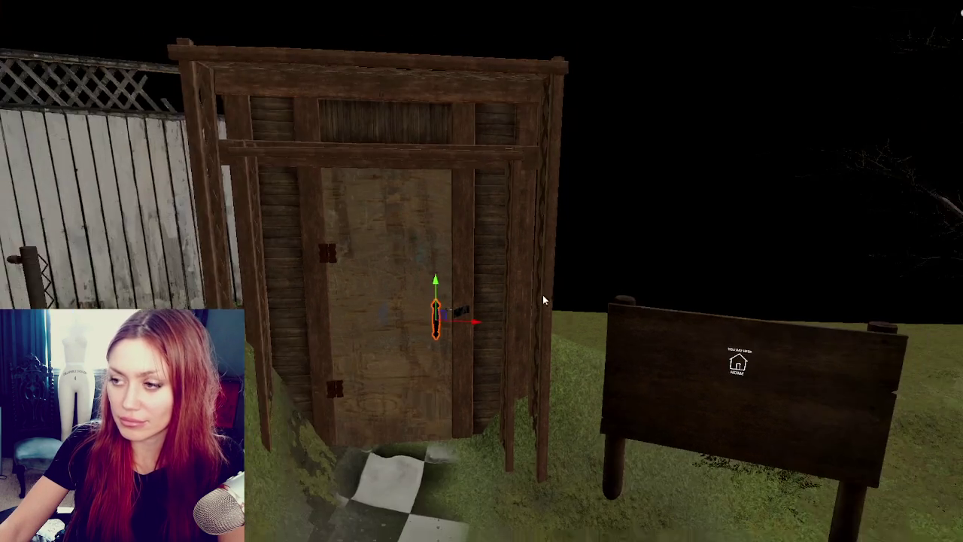
pyautogui.keyDown('alt'); pyautogui.moveTo(516, 301); pyautogui.dragTo(951, 290); pyautogui.keyUp('alt')
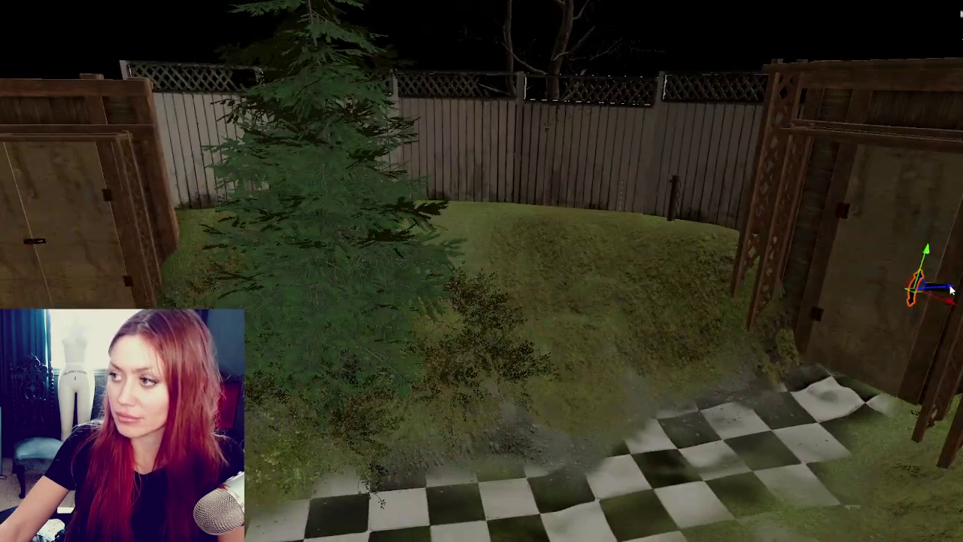
# - Place the handle on the left shed door beside its latch, then select the right door handle
pyautogui.click(301, 311)
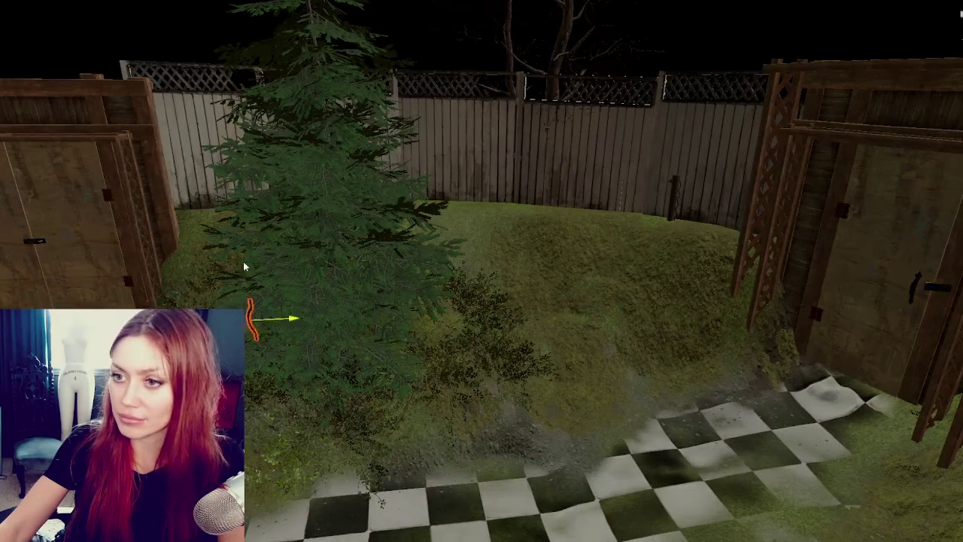
pyautogui.click(53, 260)
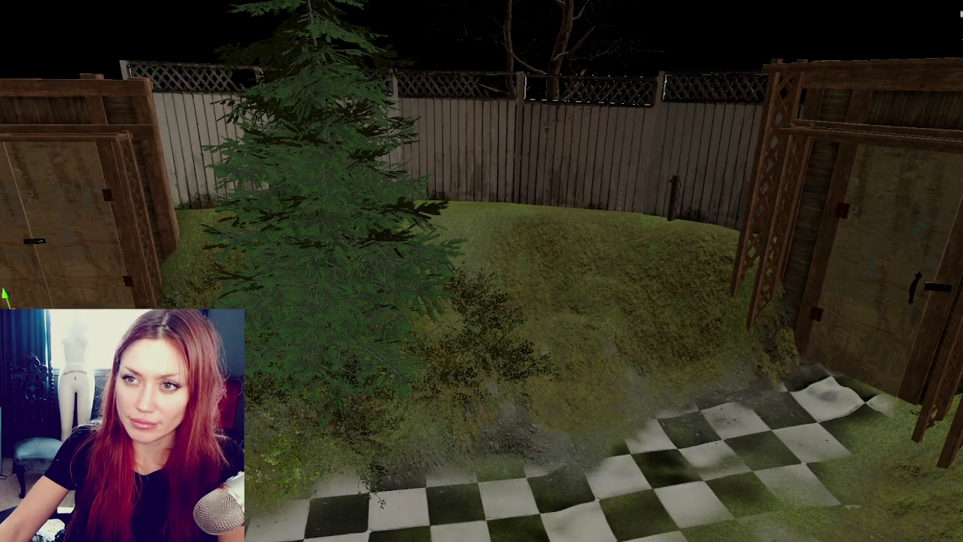
pyautogui.moveTo(91, 258); pyautogui.dragTo(180, 243)
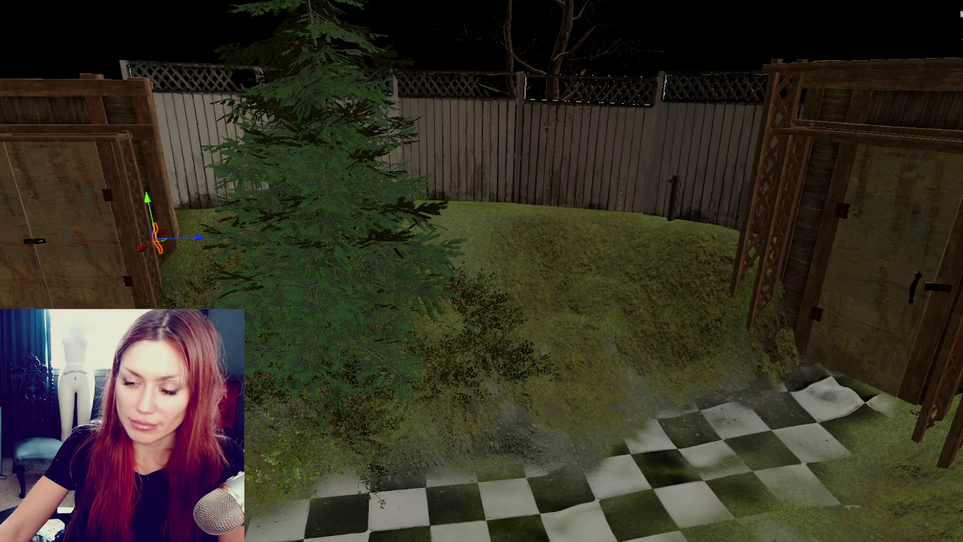
pyautogui.moveTo(214, 235); pyautogui.dragTo(86, 240)
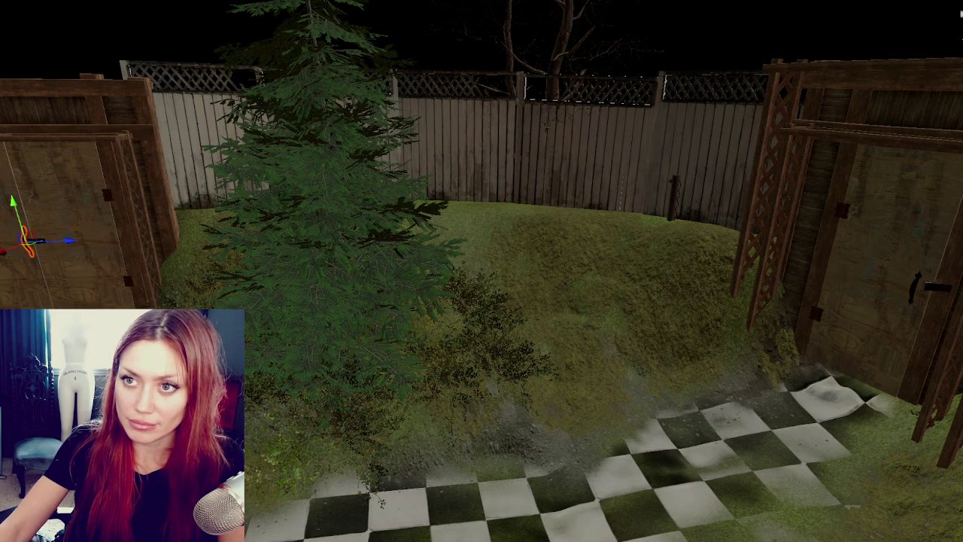
pyautogui.press('f')
pyautogui.moveTo(309, 251)
pyautogui.keyDown('alt'); pyautogui.mouseDown()
pyautogui.moveTo(580, 255)
pyautogui.moveTo(525, 325)
pyautogui.moveTo(71, 261)
pyautogui.moveTo(202, 263)
pyautogui.mouseUp(); pyautogui.keyUp('alt')
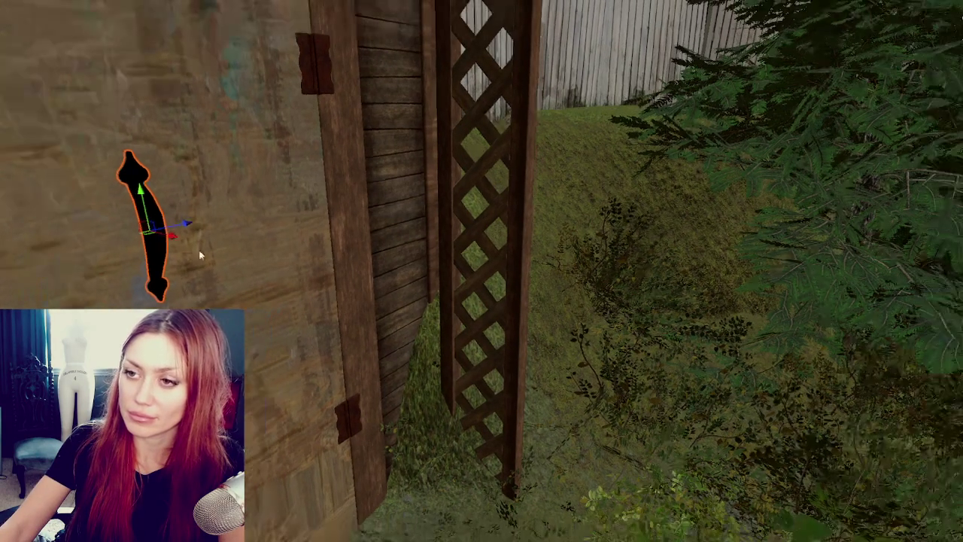
pyautogui.moveTo(190, 225)
pyautogui.mouseDown()
pyautogui.moveTo(3, 289)
pyautogui.moveTo(157, 276)
pyautogui.moveTo(195, 280)
pyautogui.moveTo(198, 292)
pyautogui.mouseUp()
pyautogui.moveTo(248, 334)
pyautogui.mouseDown()
pyautogui.moveTo(283, 327)
pyautogui.moveTo(153, 327)
pyautogui.moveTo(394, 283)
pyautogui.moveTo(361, 322)
pyautogui.moveTo(383, 322)
pyautogui.mouseUp()
pyautogui.moveTo(345, 288); pyautogui.dragTo(357, 231)
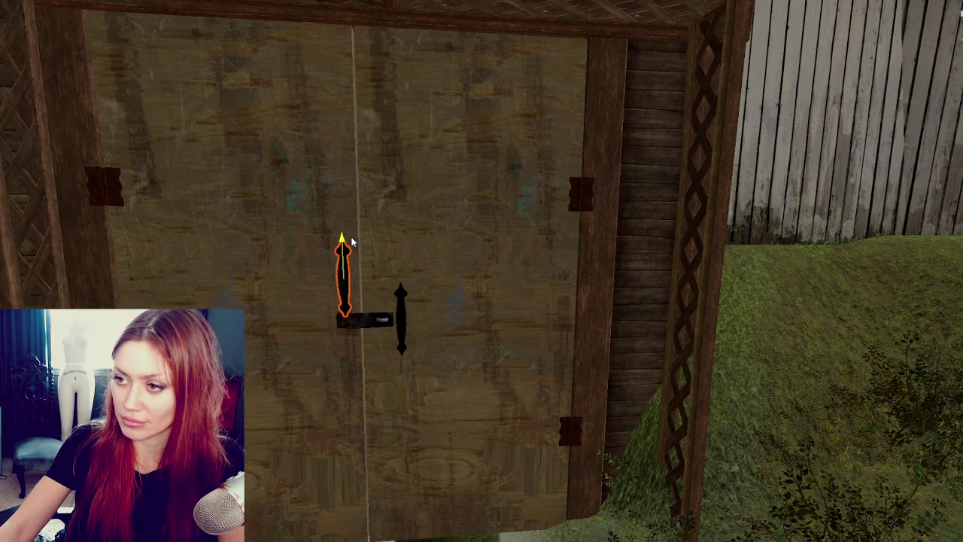
pyautogui.hotkey('ctrl', 'z')
pyautogui.click(415, 323)
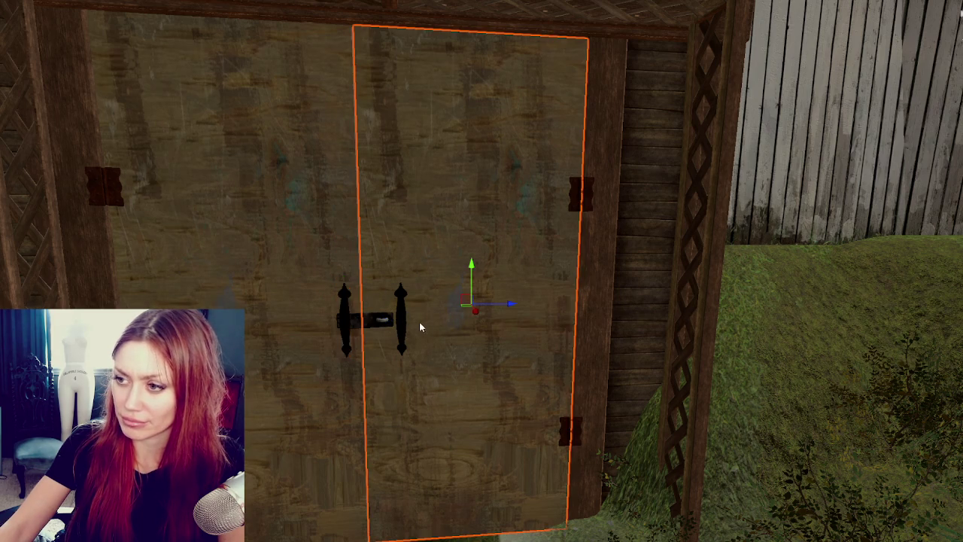
pyautogui.click(406, 329)
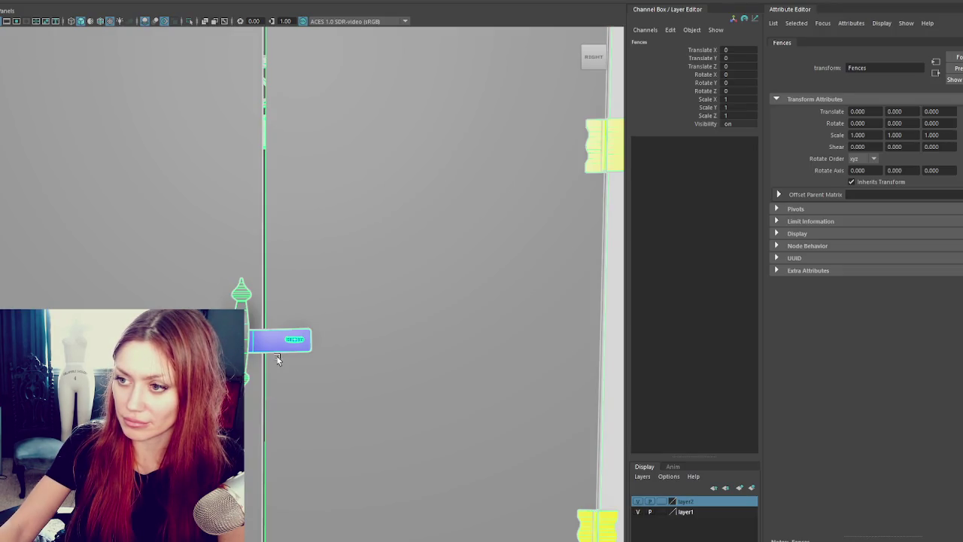
# - Switch to wireframe and lower the handle on the second door
pyautogui.click(276, 366)
pyautogui.scroll(-3, 278, 361)
pyautogui.scroll(-5, 294, 348)
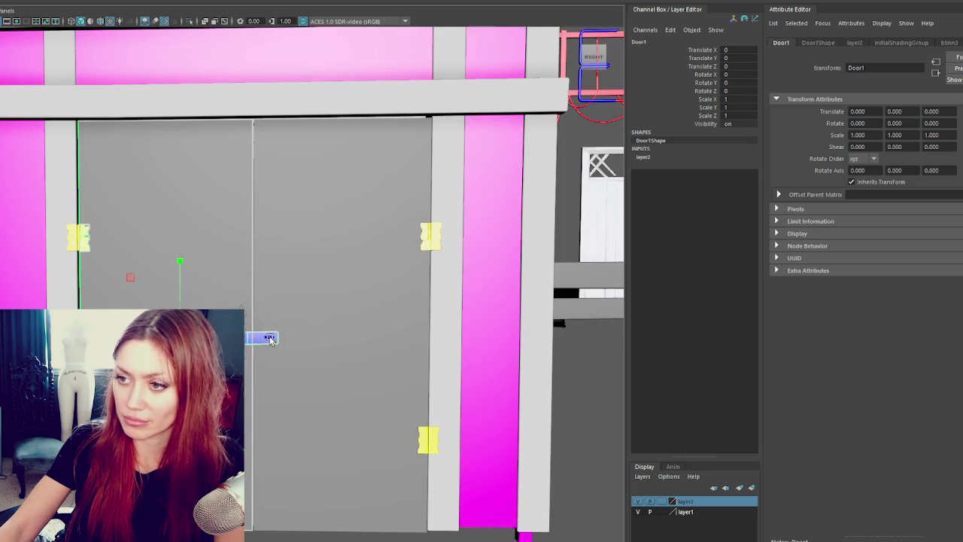
pyautogui.press('4')
pyautogui.click(93, 303)
pyautogui.moveTo(210, 294); pyautogui.dragTo(298, 376)
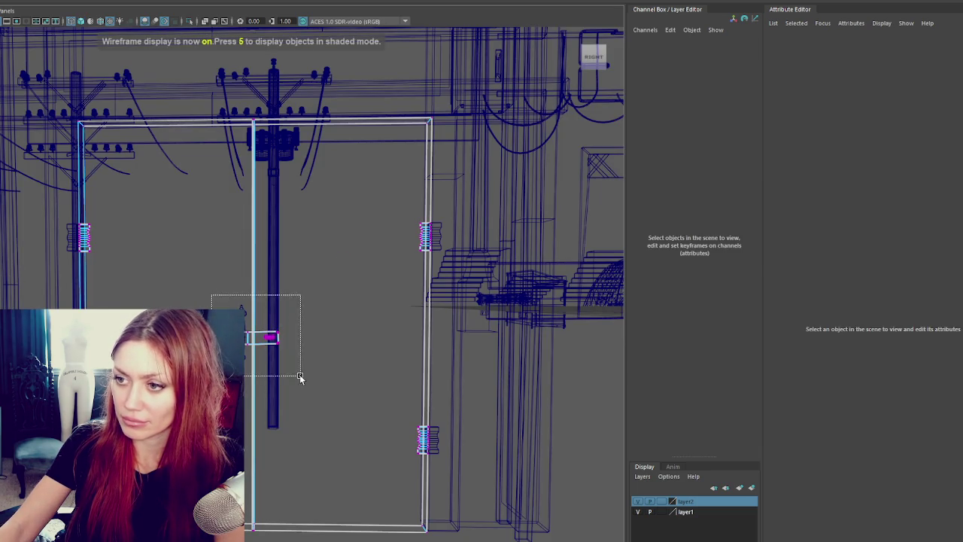
pyautogui.moveTo(255, 312)
pyautogui.mouseDown()
pyautogui.moveTo(250, 354)
pyautogui.moveTo(397, 374)
pyautogui.moveTo(299, 372)
pyautogui.mouseUp()
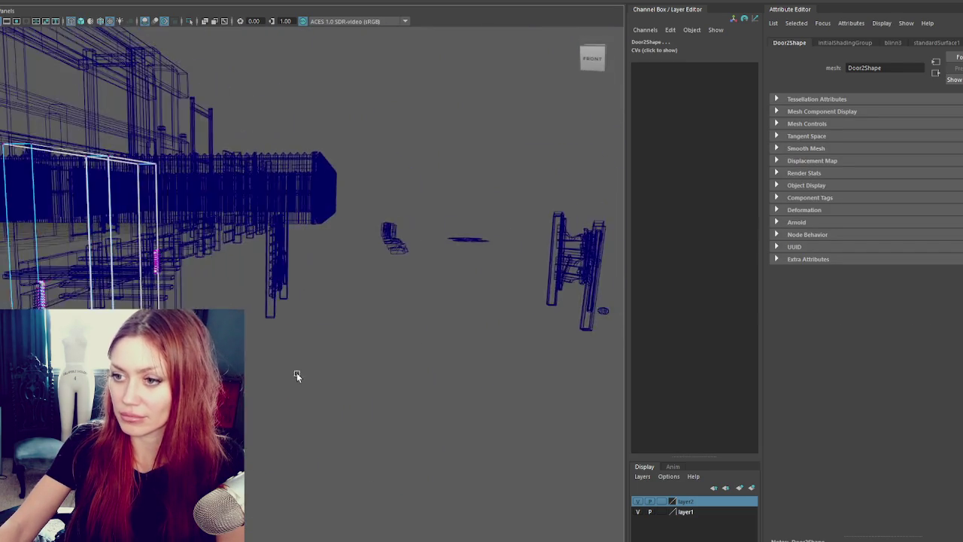
pyautogui.press('f')
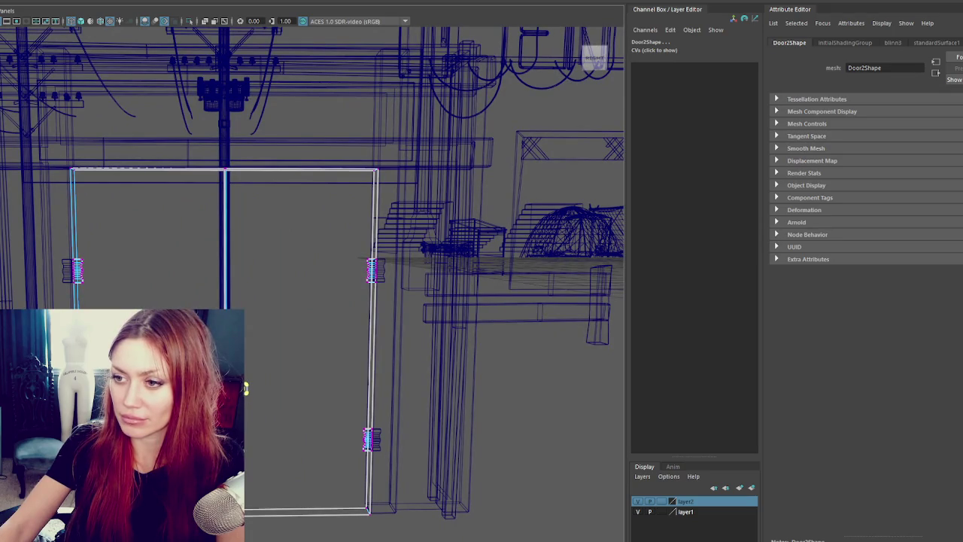
# - Tumble out over the scene, briefly inspect the Base frame piece, and reselect the Fences group
pyautogui.scroll(-5, 334, 352)
pyautogui.keyDown('alt'); pyautogui.moveTo(334, 352); pyautogui.dragTo(301, 353); pyautogui.keyUp('alt')
pyautogui.scroll(2, 301, 354)
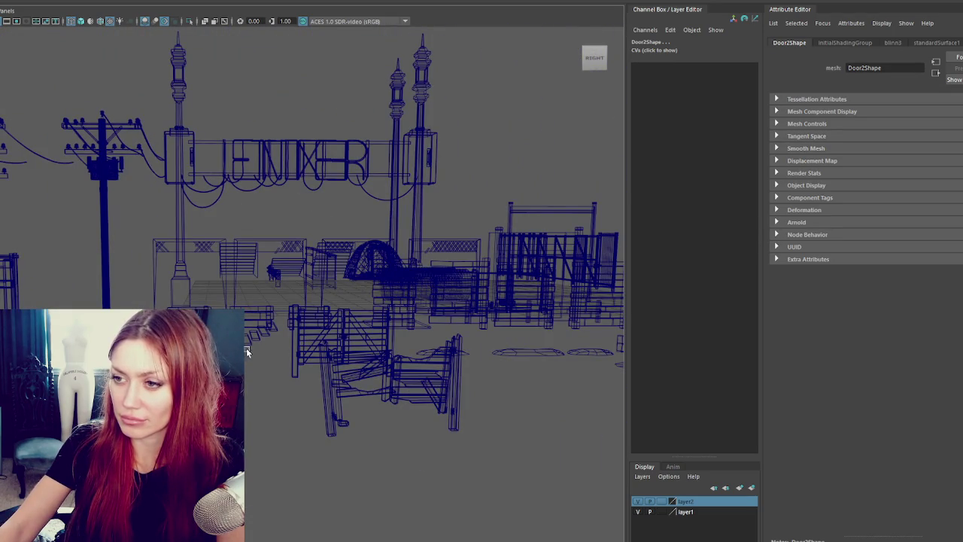
pyautogui.scroll(5, 313, 233)
pyautogui.press('Up')
pyautogui.scroll(3, 313, 233)
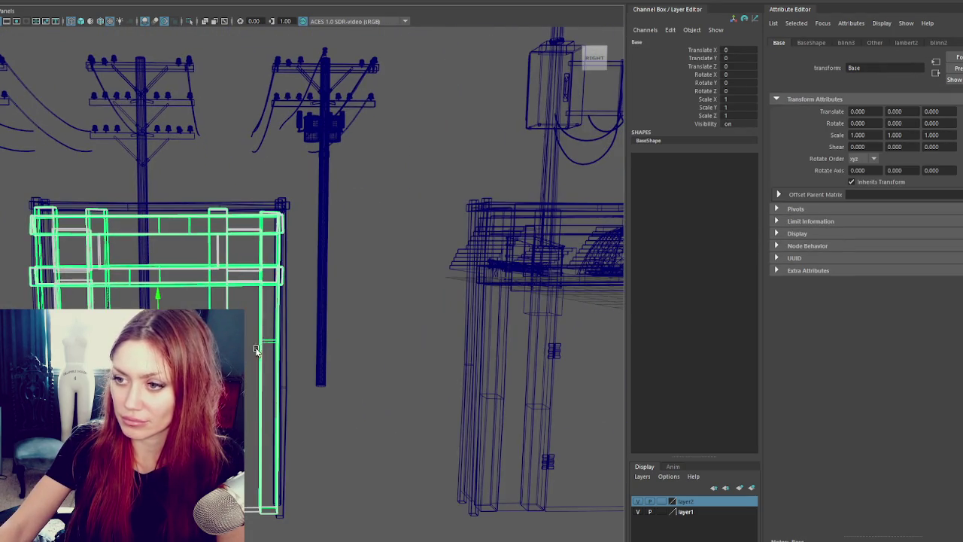
pyautogui.moveTo(411, 324); pyautogui.dragTo(366, 323, button='right')
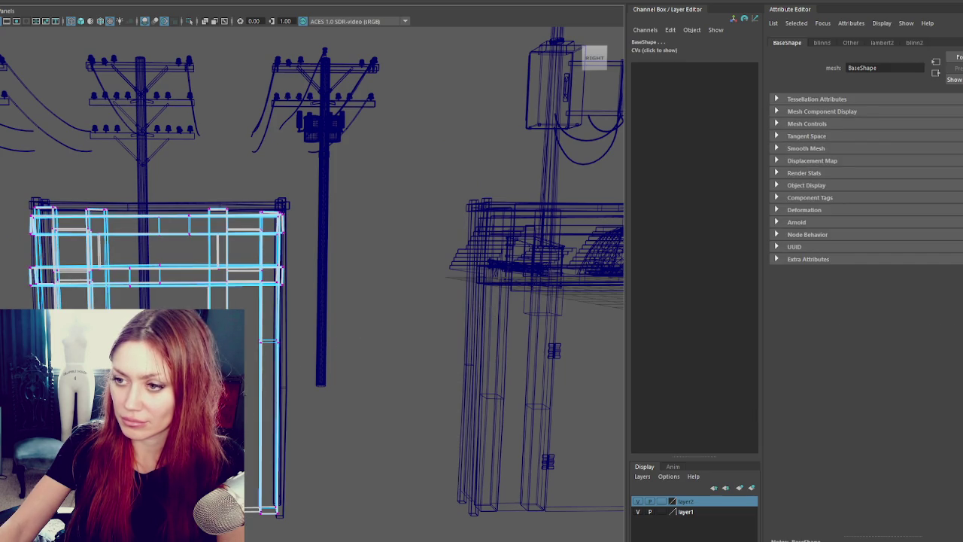
pyautogui.press('F8')
pyautogui.click(419, 311)
pyautogui.click(322, 316)
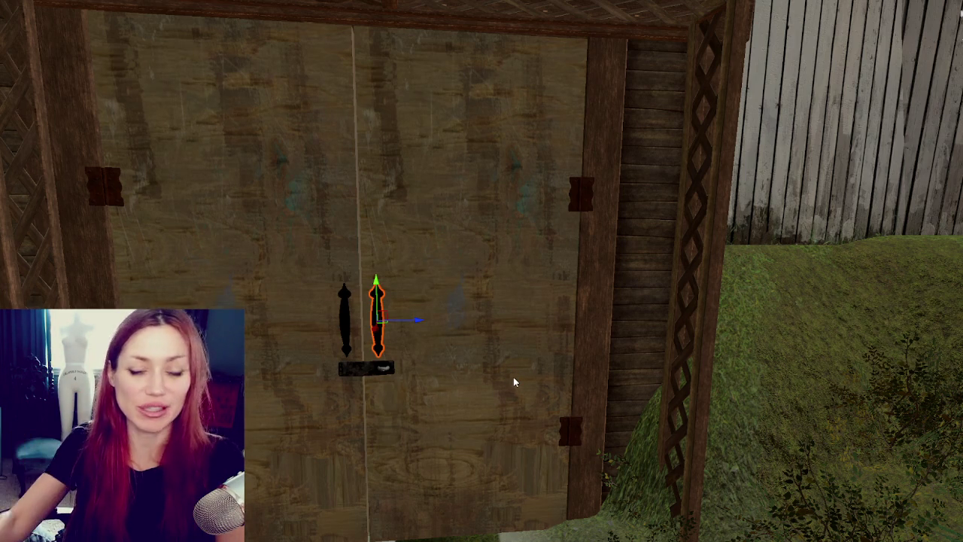
# - Select both door handles and frame them, then orbit back to the tree, fence and shed
pyautogui.keyDown('ctrl'); pyautogui.click(348, 308); pyautogui.keyUp('ctrl')
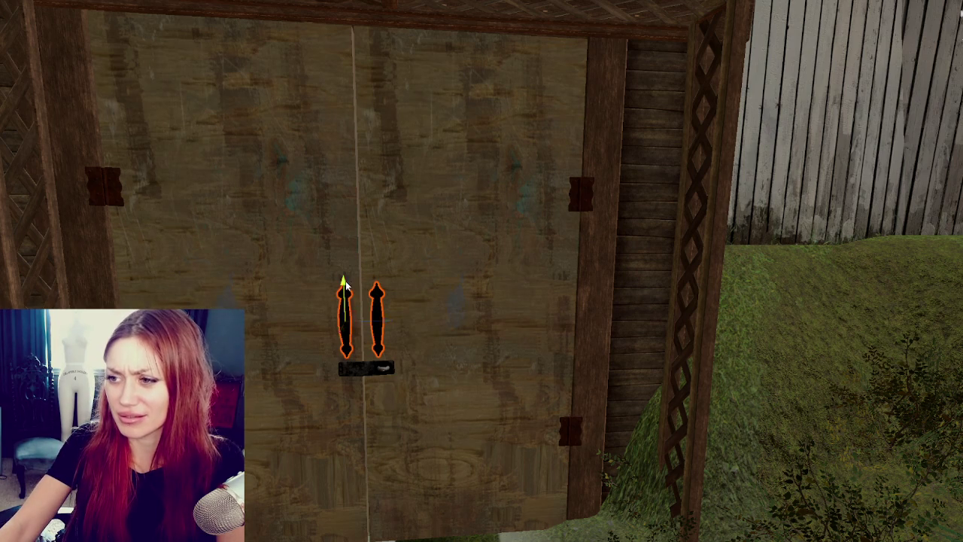
pyautogui.moveTo(344, 286)
pyautogui.keyDown('alt'); pyautogui.mouseDown()
pyautogui.moveTo(376, 380)
pyautogui.moveTo(399, 384)
pyautogui.mouseUp(); pyautogui.keyUp('alt')
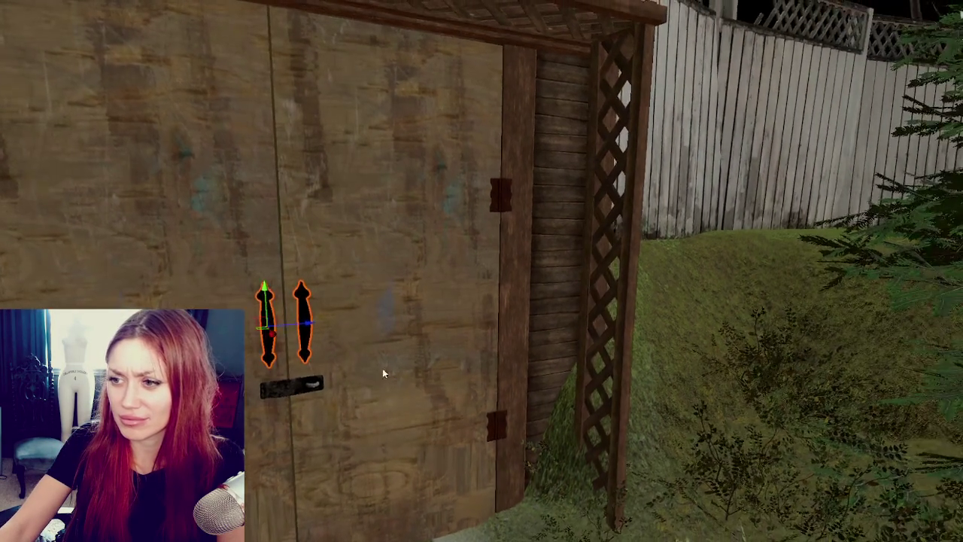
pyautogui.press('f')
pyautogui.scroll(2, 410, 342)
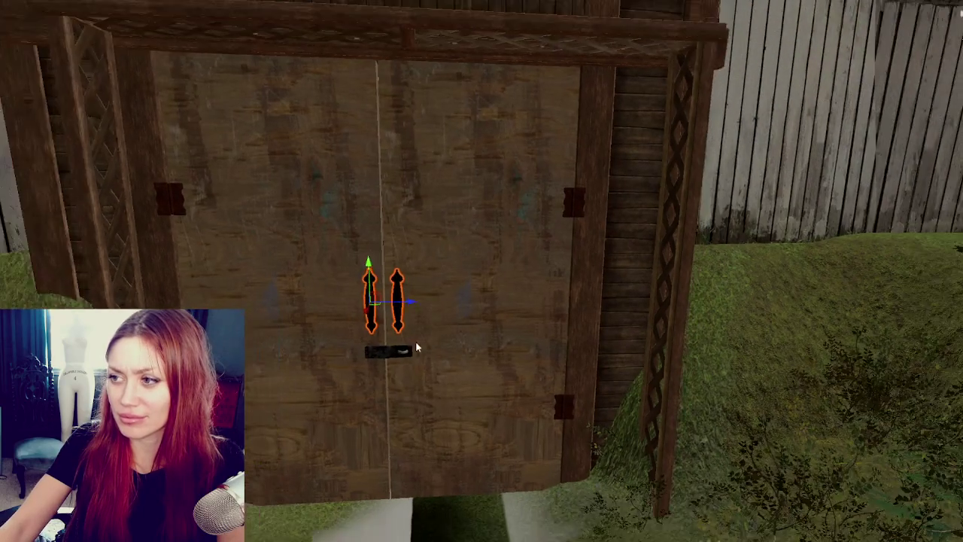
pyautogui.keyDown('alt'); pyautogui.moveTo(410, 343); pyautogui.dragTo(722, 301); pyautogui.keyUp('alt')
pyautogui.scroll(-3, 683, 278)
# - Frame the door handle and orbit around the shed to inspect it from the side
pyautogui.click(841, 248)
pyautogui.press('f')
pyautogui.scroll(-2, 787, 314)
pyautogui.moveTo(787, 314)
pyautogui.keyDown('alt'); pyautogui.mouseDown()
pyautogui.moveTo(619, 351)
pyautogui.moveTo(515, 357)
pyautogui.moveTo(550, 334)
pyautogui.moveTo(548, 316)
pyautogui.mouseUp(); pyautogui.keyUp('alt')
pyautogui.scroll(-2, 619, 351)
pyautogui.scroll(-2, 342, 463)
pyautogui.scroll(2, 441, 494)
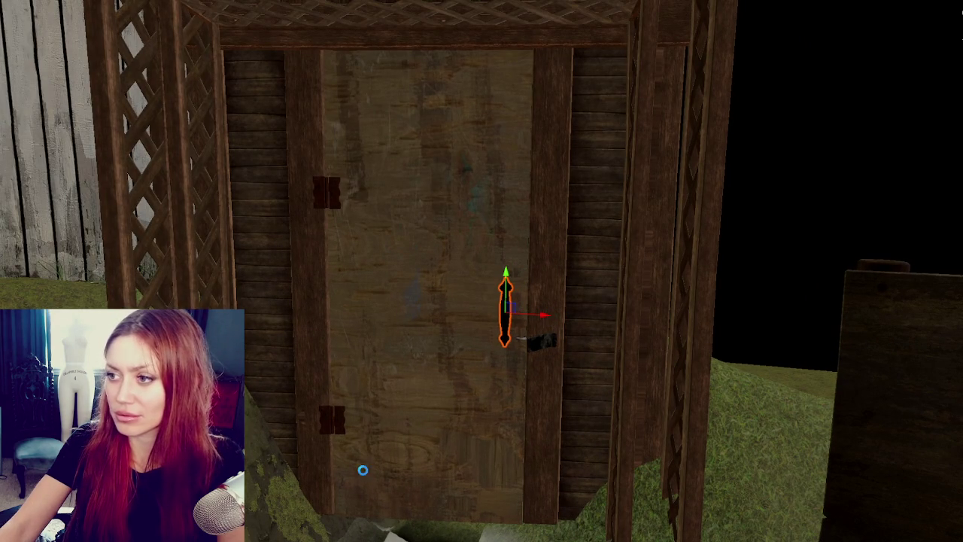
pyautogui.keyDown('alt'); pyautogui.moveTo(244, 380); pyautogui.dragTo(745, 381); pyautogui.keyUp('alt')
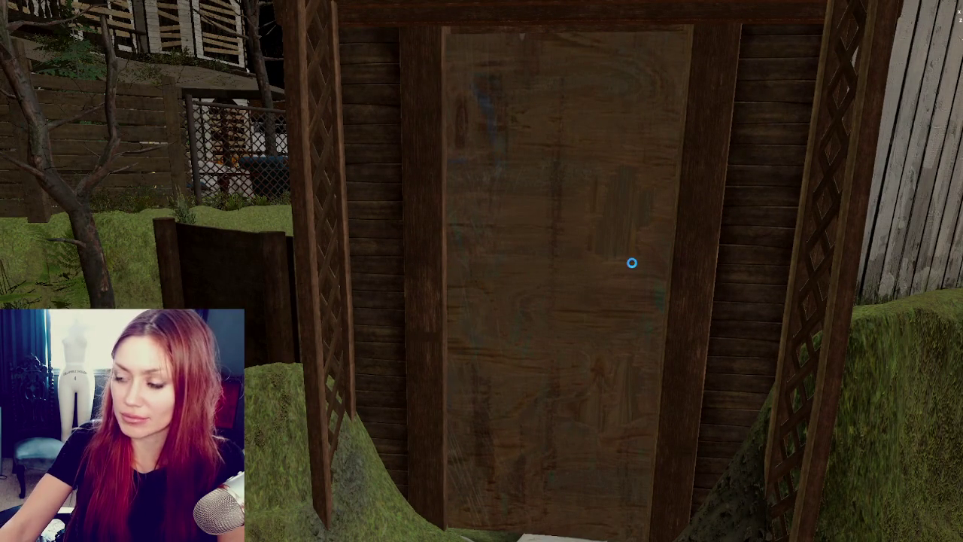
pyautogui.keyDown('alt'); pyautogui.moveTo(632, 262); pyautogui.dragTo(574, 293); pyautogui.keyUp('alt')
pyautogui.hotkey('ctrl', '`')
pyautogui.click(471, 316)
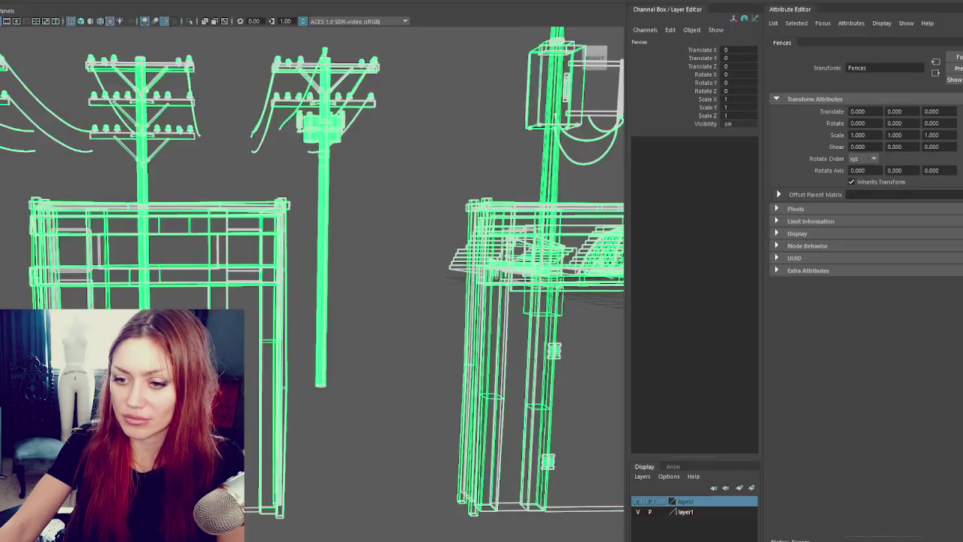
# - Frame the Gate_Handle, then select the whole Fences group for the Fences.fbx export
pyautogui.keyDown('alt'); pyautogui.moveTo(385, 340); pyautogui.dragTo(465, 383); pyautogui.keyUp('alt')
pyautogui.scroll(-5, 396, 376)
pyautogui.keyDown('alt'); pyautogui.moveTo(396, 376); pyautogui.dragTo(490, 381); pyautogui.keyUp('alt')
pyautogui.scroll(3, 491, 381)
pyautogui.scroll(3, 401, 350)
pyautogui.click(398, 341)
pyautogui.press('f')
pyautogui.scroll(-3, 277, 286)
pyautogui.scroll(-2, 276, 255)
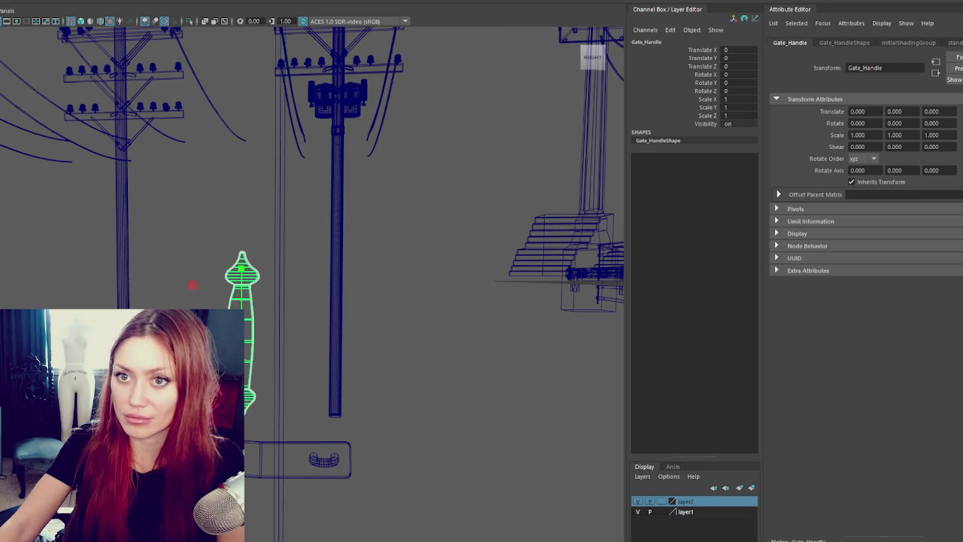
pyautogui.click(194, 280)
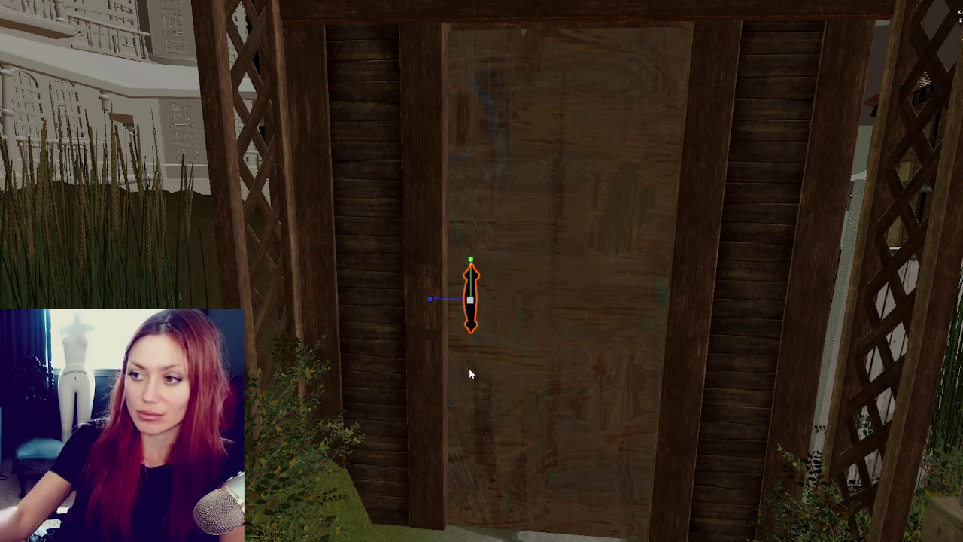
# - Deselect the reimported handle and orbit around the shed door to check it
pyautogui.press('w')
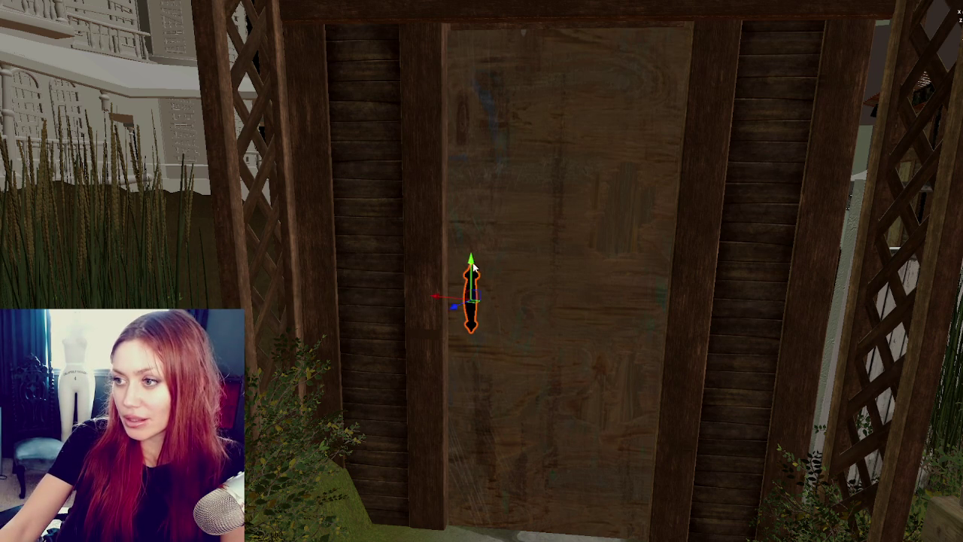
pyautogui.scroll(-2, 572, 327)
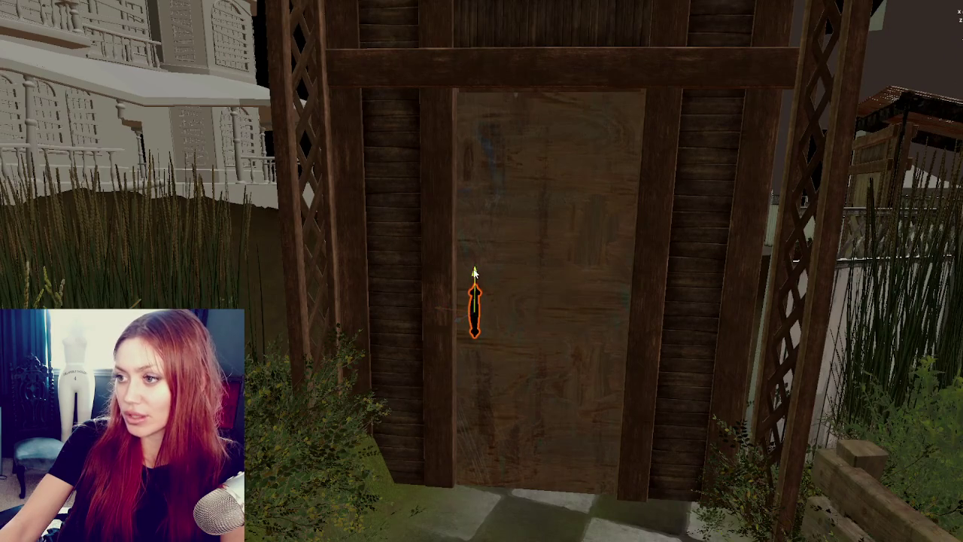
pyautogui.click(383, 307)
pyautogui.keyDown('alt'); pyautogui.moveTo(383, 308); pyautogui.dragTo(319, 434); pyautogui.keyUp('alt')
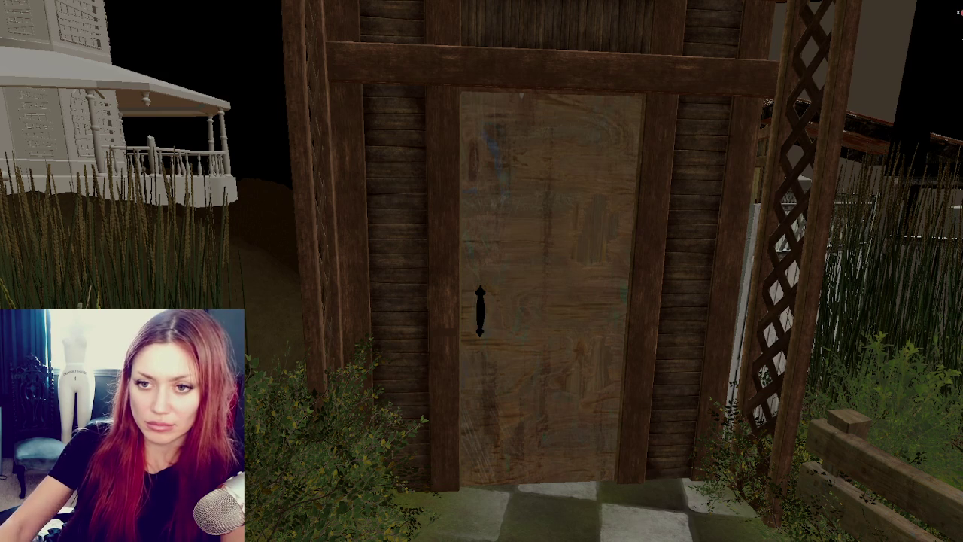
# - Preview two darker materials on the door, then cancel to keep the original wood
pyautogui.moveTo(962, 226); pyautogui.dragTo(554, 339)
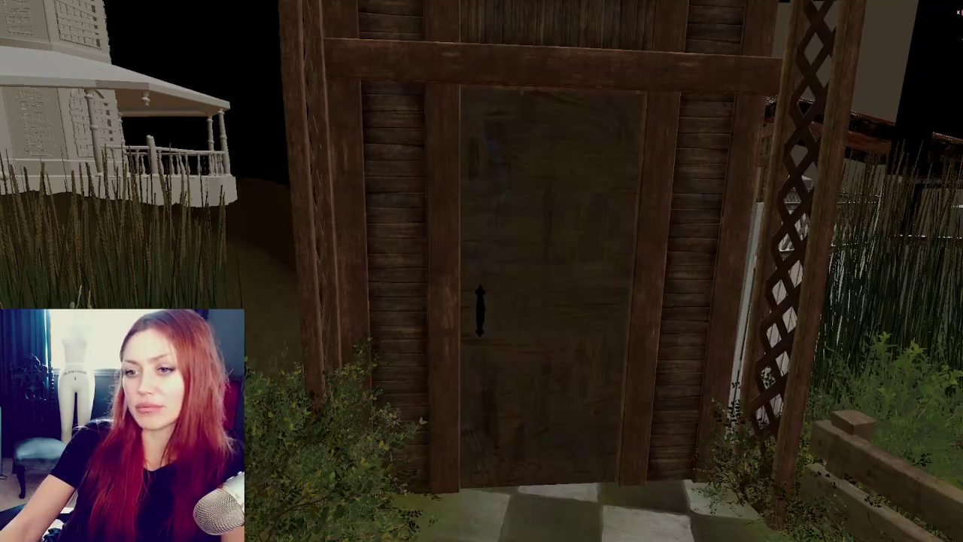
pyautogui.moveTo(441, 408); pyautogui.dragTo(499, 406)
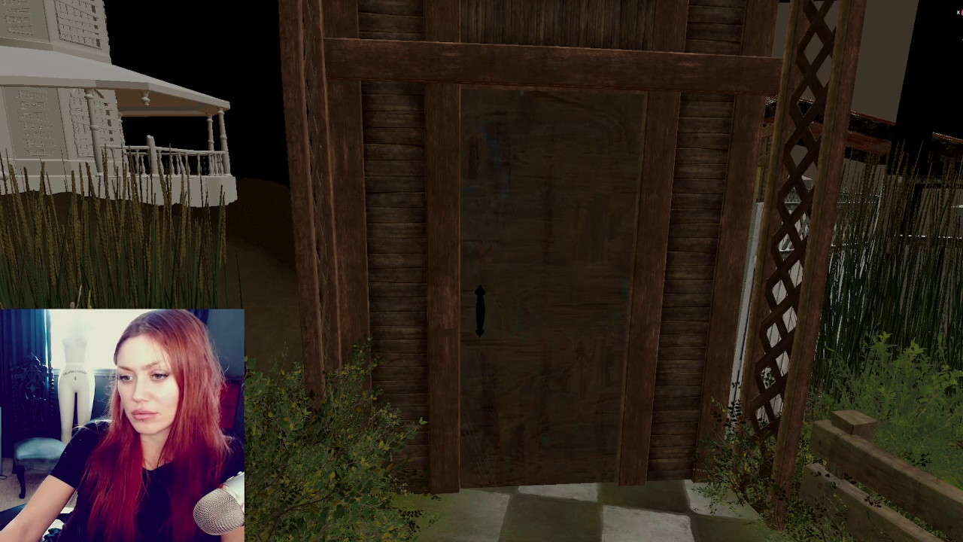
pyautogui.moveTo(499, 406)
pyautogui.mouseDown()
pyautogui.moveTo(501, 443)
pyautogui.moveTo(479, 436)
pyautogui.moveTo(676, 405)
pyautogui.moveTo(617, 402)
pyautogui.mouseUp()
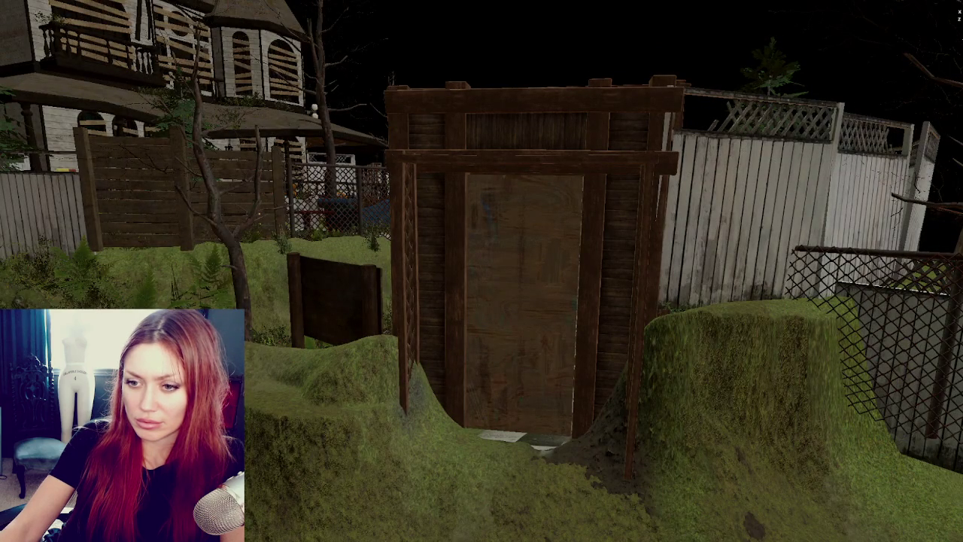
# - Apply the vertical-plank wood material with reddish stains to the outhouse door
pyautogui.click(505, 389)
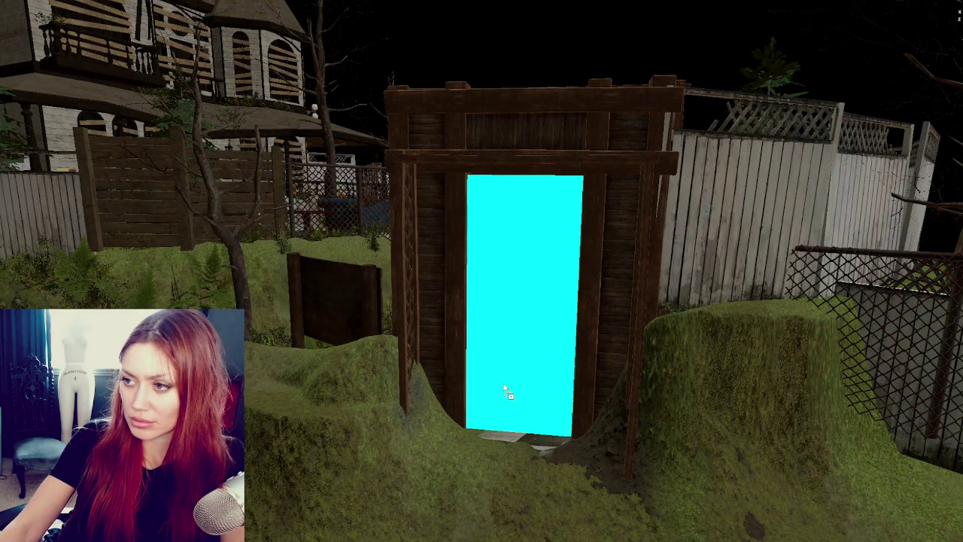
pyautogui.press('f')
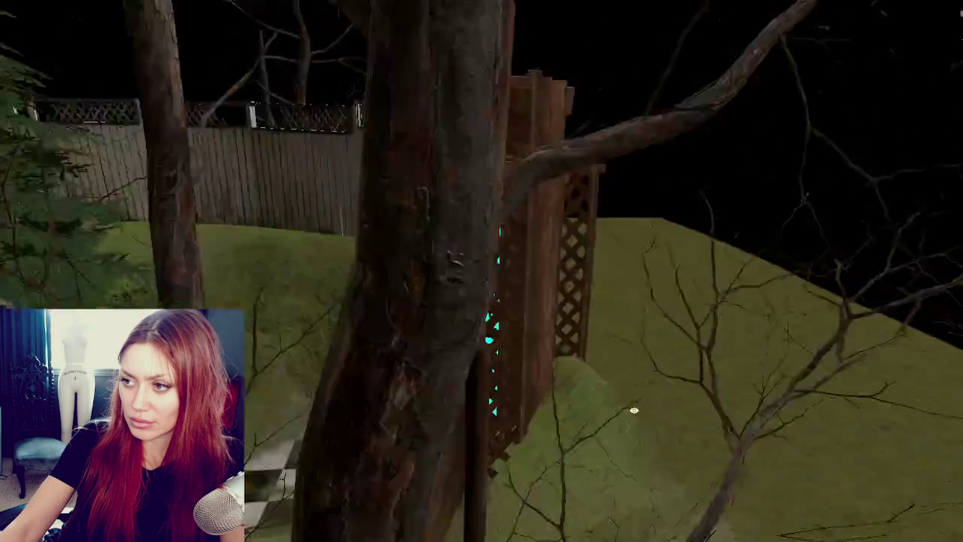
pyautogui.scroll(3, 525, 340)
pyautogui.click(525, 341)
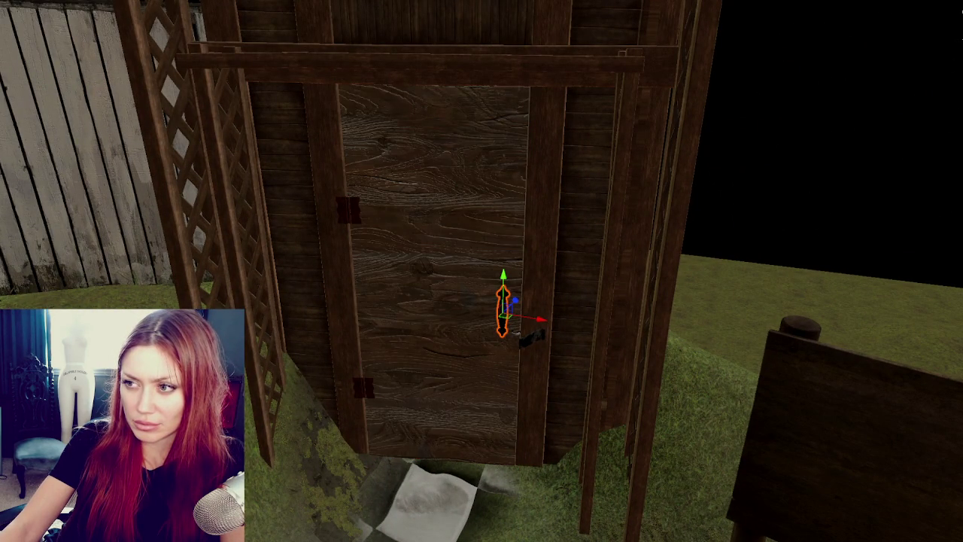
pyautogui.moveTo(455, 310); pyautogui.dragTo(457, 316)
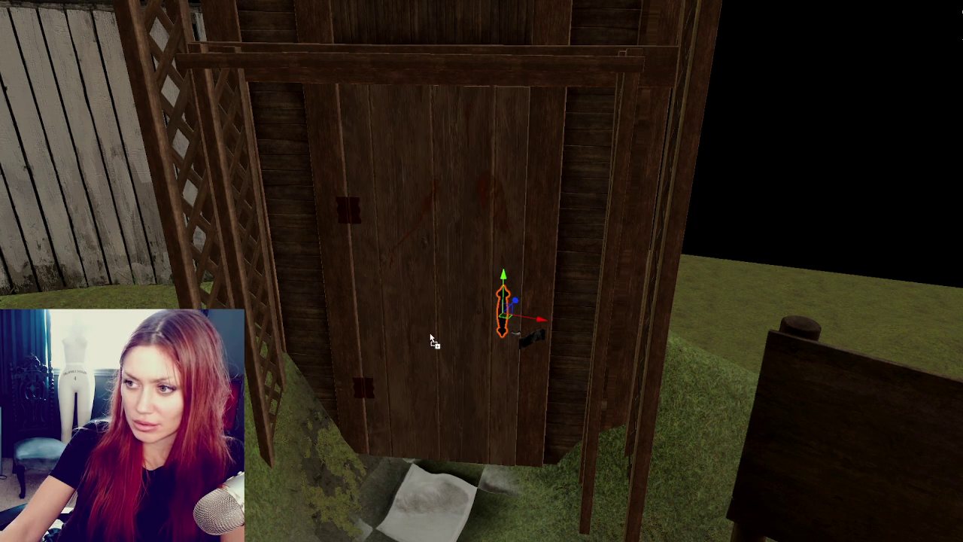
pyautogui.scroll(-5, 415, 338)
pyautogui.moveTo(415, 338)
pyautogui.mouseDown(button='right')
pyautogui.moveTo(639, 339)
pyautogui.moveTo(451, 339)
pyautogui.mouseUp(button='right')
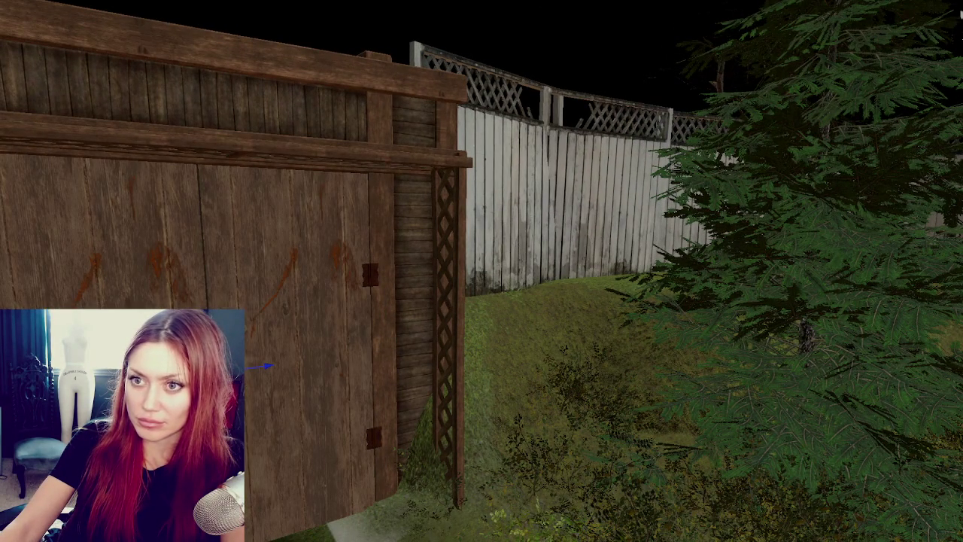
# - Swing the outhouse door open on its hinge to test it, then undo the rotation
pyautogui.click(295, 346)
pyautogui.hotkey('ctrl', 'z')
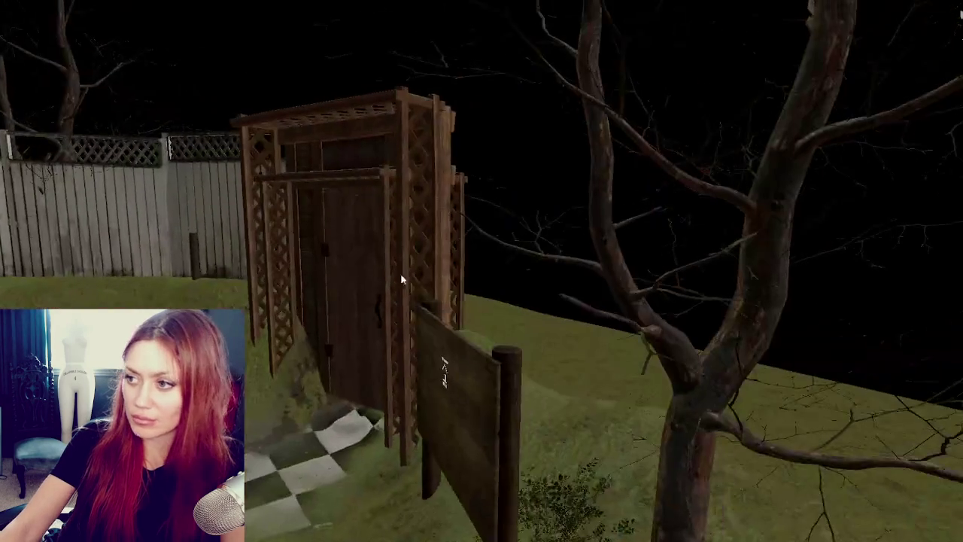
pyautogui.click(361, 302)
pyautogui.press('f')
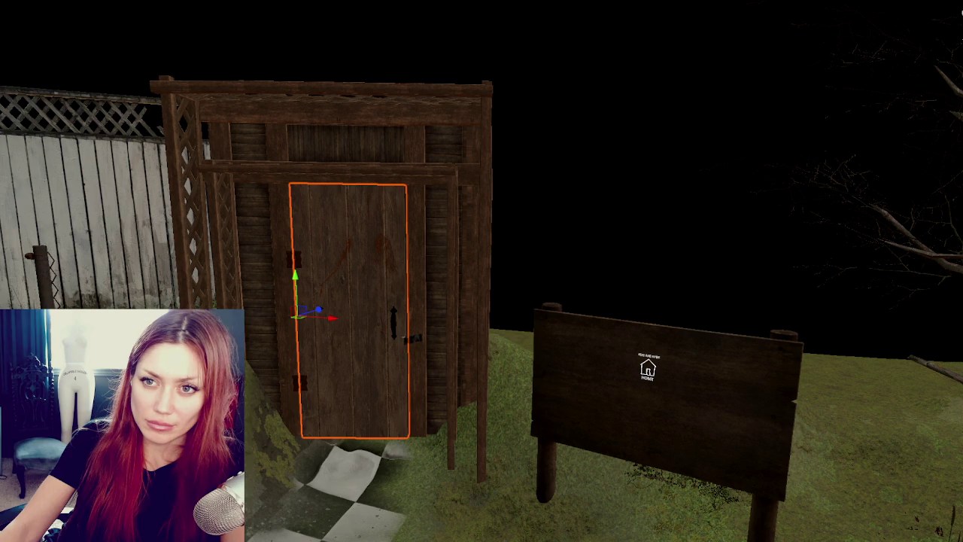
pyautogui.click(394, 322)
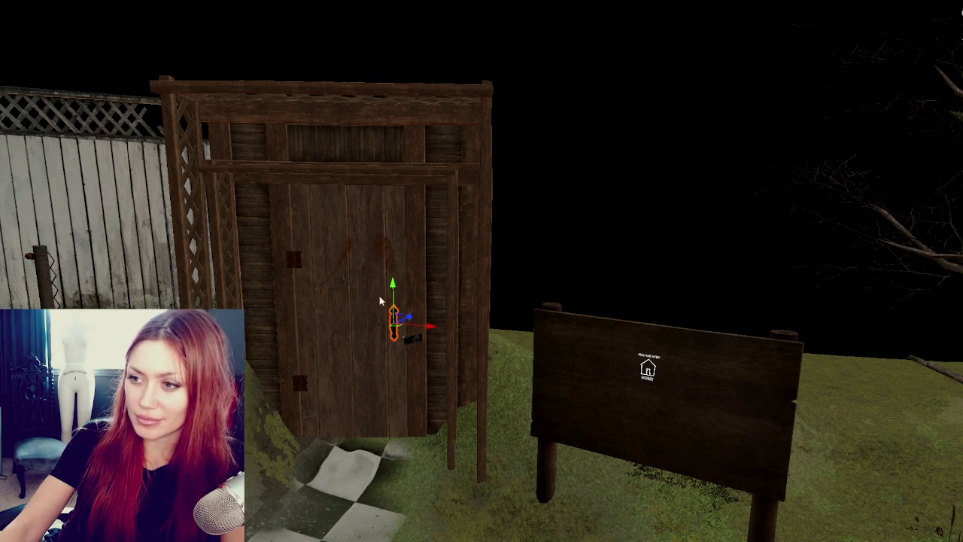
pyautogui.click(366, 333)
pyautogui.press('e')
pyautogui.moveTo(338, 318)
pyautogui.mouseDown()
pyautogui.moveTo(394, 312)
pyautogui.moveTo(331, 316)
pyautogui.mouseUp()
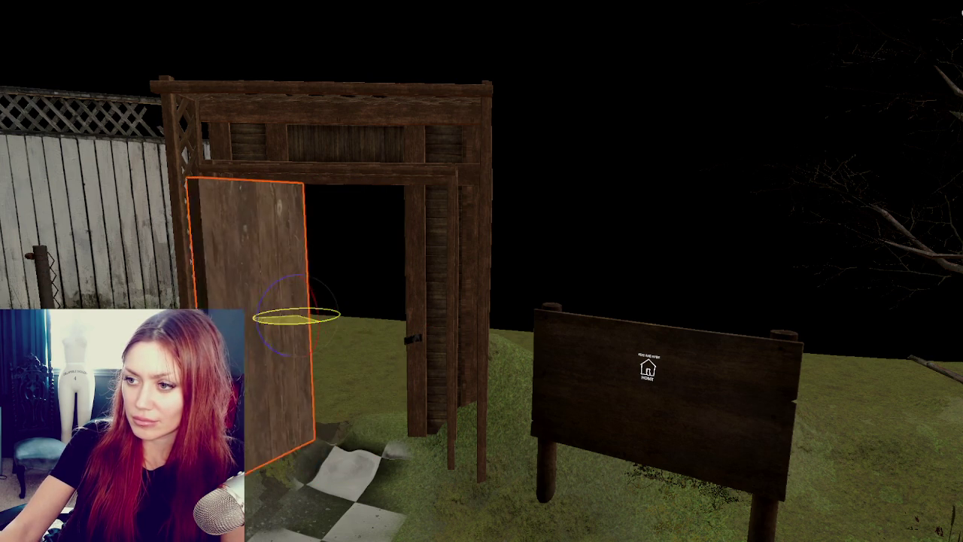
pyautogui.hotkey('ctrl', 'z')
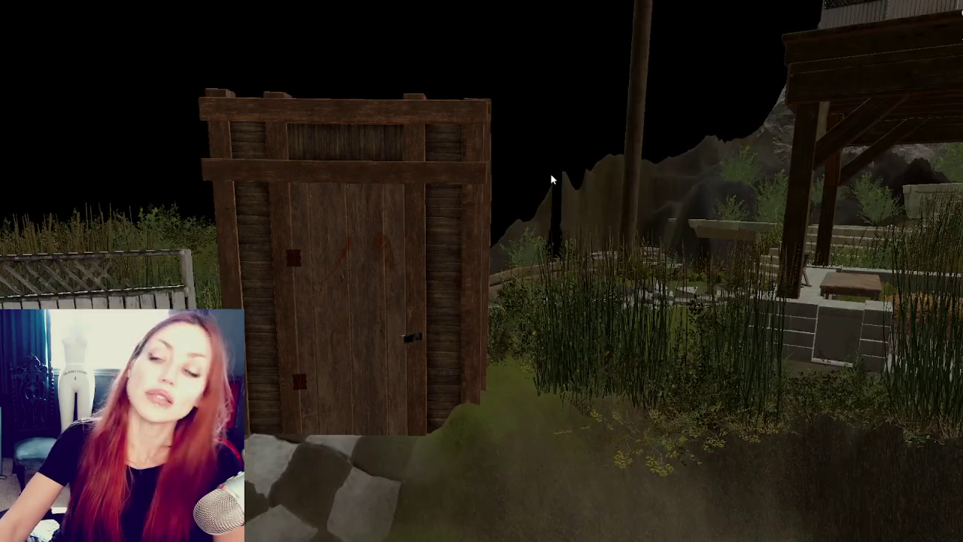
# - Zoom in on the ENTER gate and select it
pyautogui.scroll(-3, 594, 167)
pyautogui.scroll(-3, 538, 202)
pyautogui.scroll(-3, 481, 235)
pyautogui.scroll(-3, 370, 305)
pyautogui.scroll(3, 370, 305)
pyautogui.scroll(3, 345, 451)
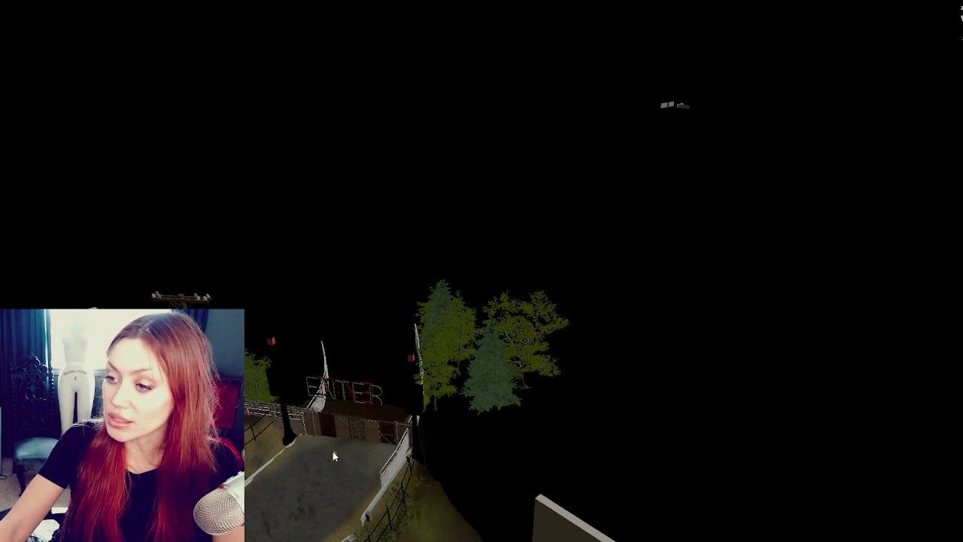
pyautogui.scroll(5, 367, 467)
pyautogui.scroll(5, 452, 263)
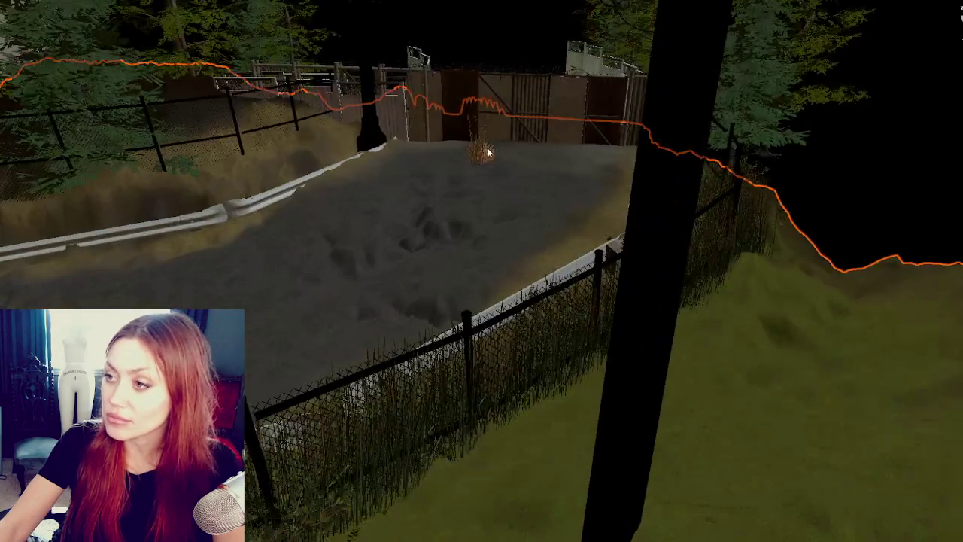
pyautogui.click(488, 153)
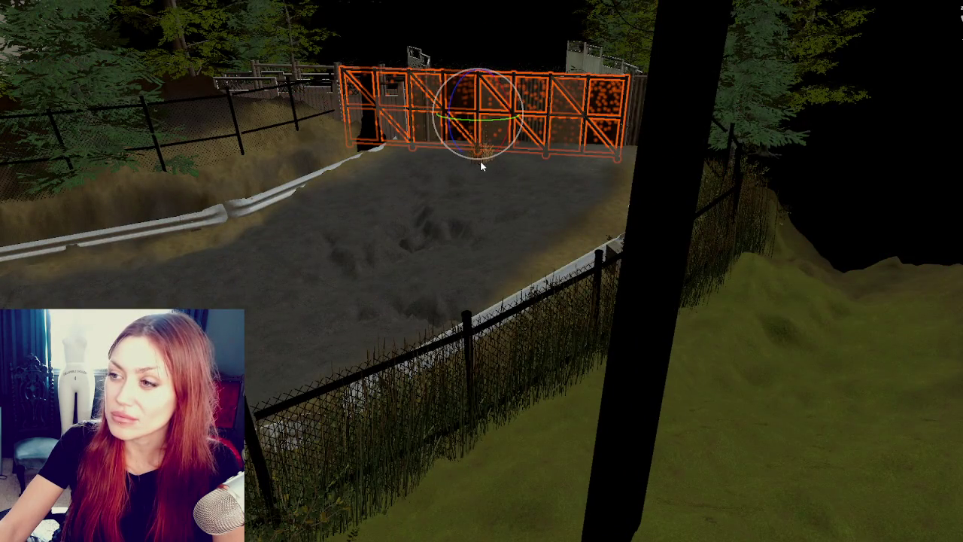
# - Frame and delete the gravel-yard bush, then exit to bring up the Road01 save prompt
pyautogui.scroll(5, 480, 161)
pyautogui.click(480, 47)
pyautogui.press('f')
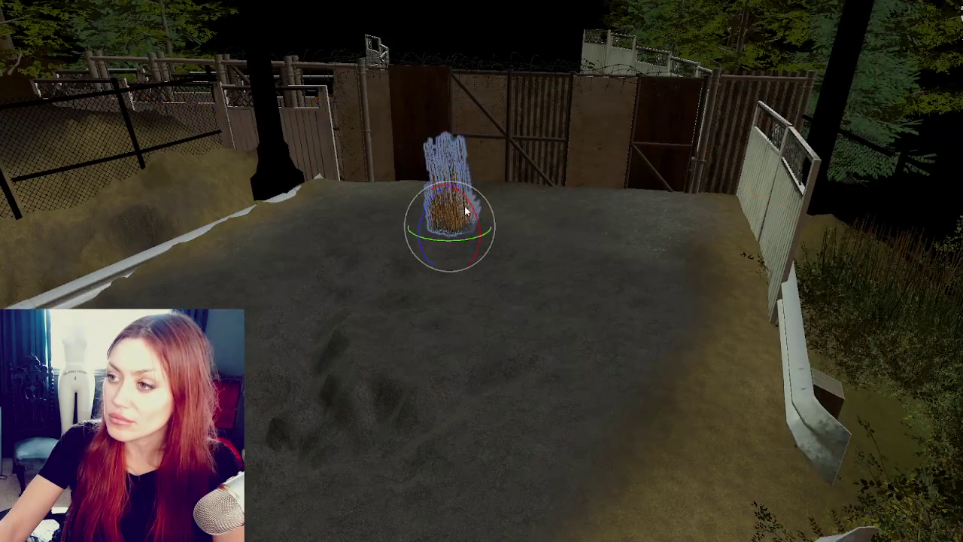
pyautogui.press('Delete')
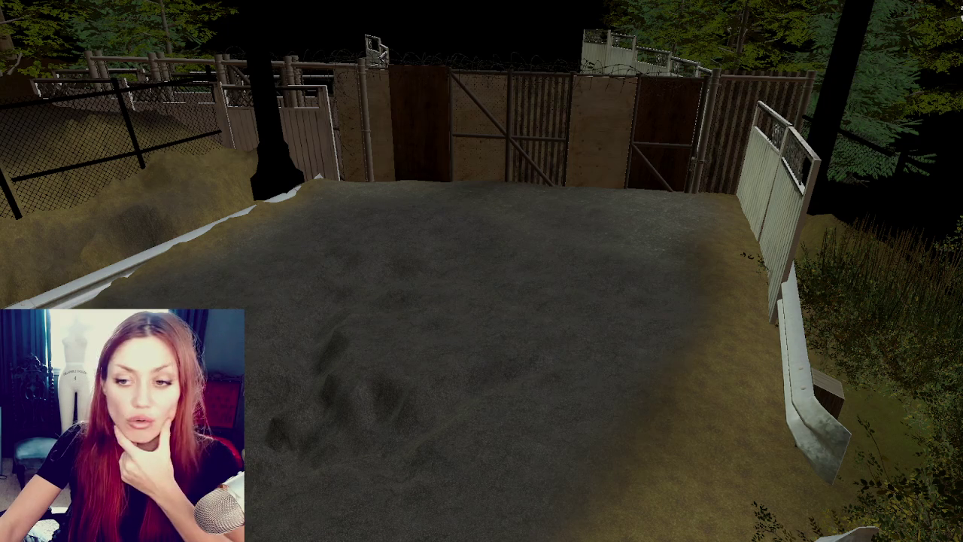
pyautogui.hotkey('alt', 'F4')
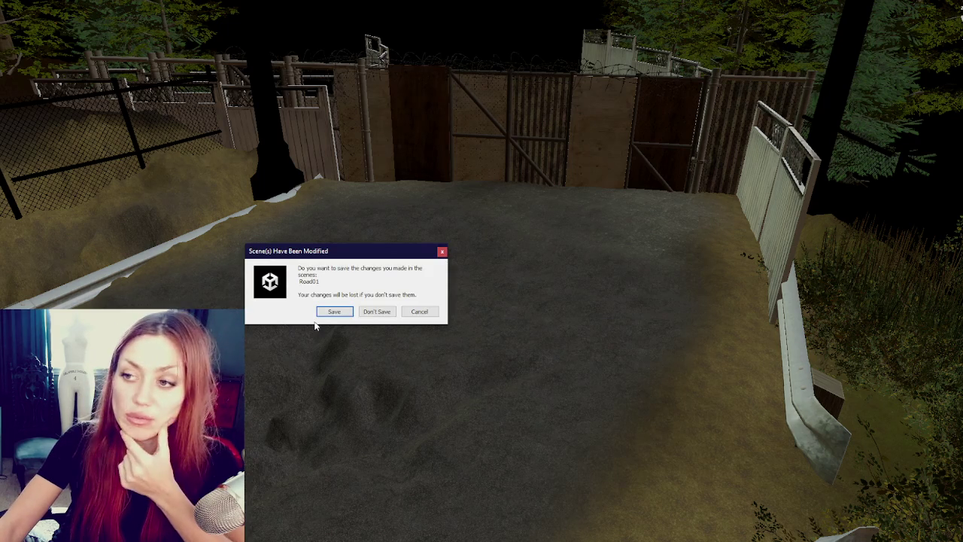
pyautogui.click(324, 312)
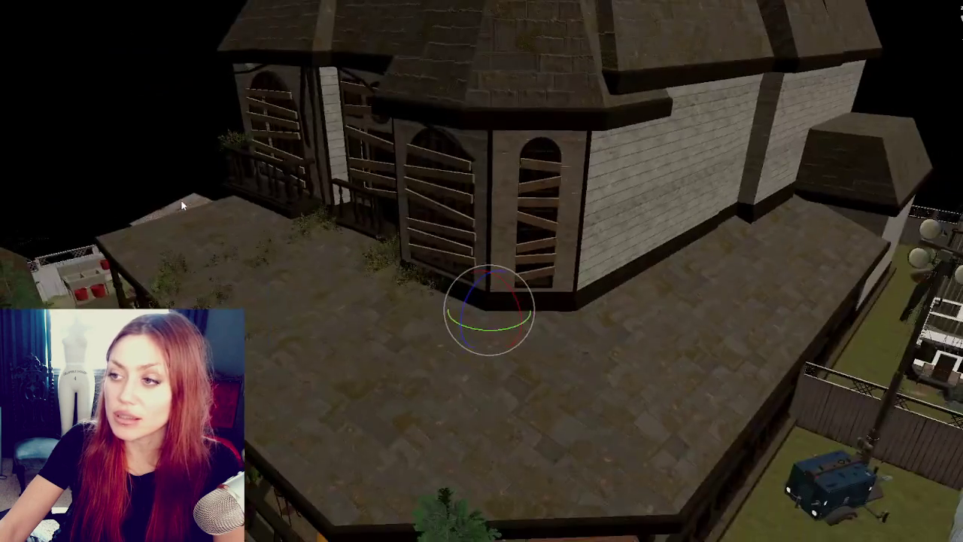
pyautogui.scroll(5, 381, 322)
pyautogui.scroll(5, 375, 304)
pyautogui.scroll(3, 376, 303)
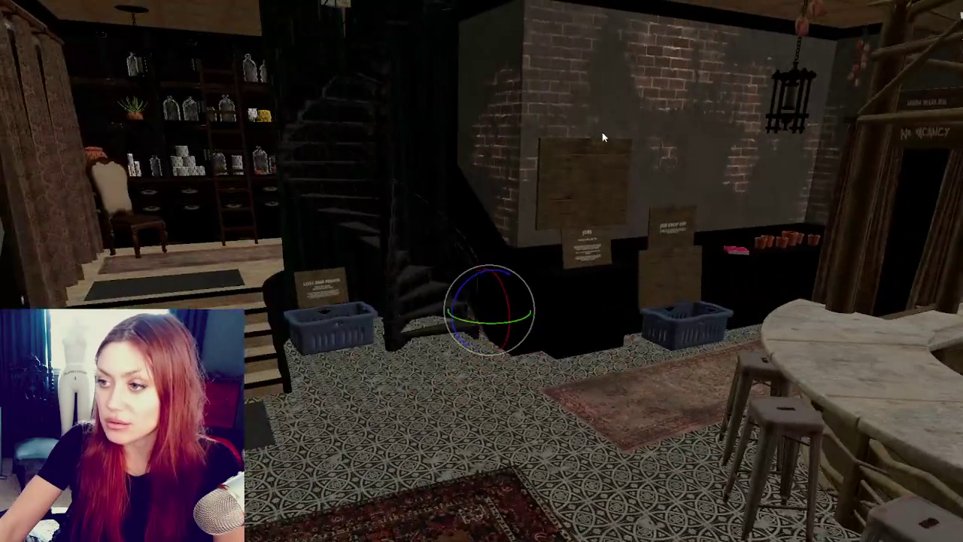
pyautogui.scroll(2, 385, 251)
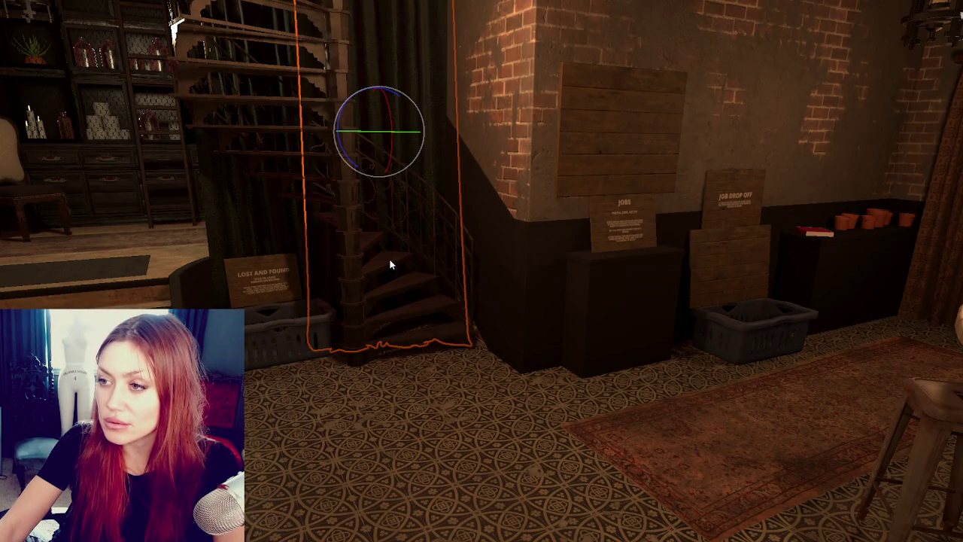
pyautogui.scroll(3, 422, 300)
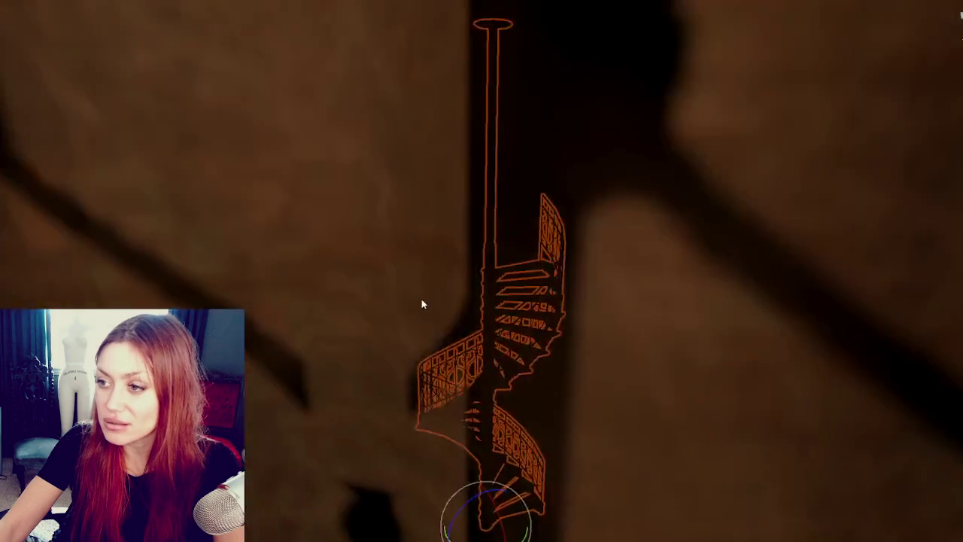
pyautogui.scroll(3, 426, 309)
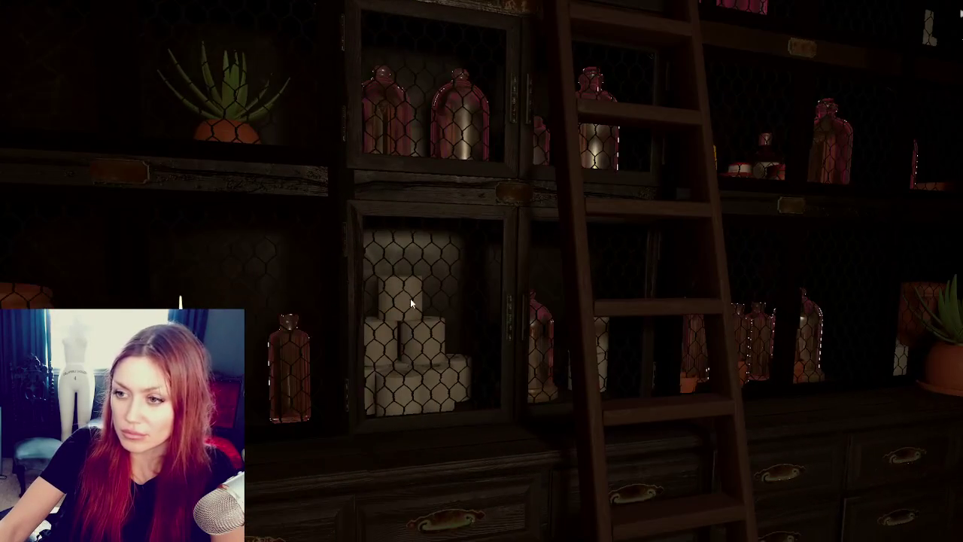
# - Orbit past the ladder shelf into the red-lit room and drop the wooden plank material on its ceiling
pyautogui.click(507, 317)
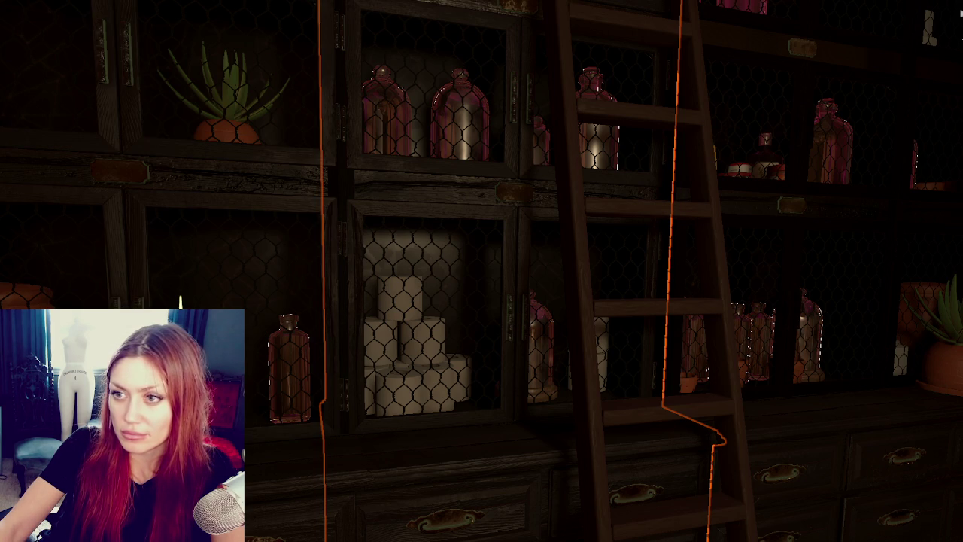
pyautogui.moveTo(782, 236); pyautogui.dragTo(903, 239, button='right')
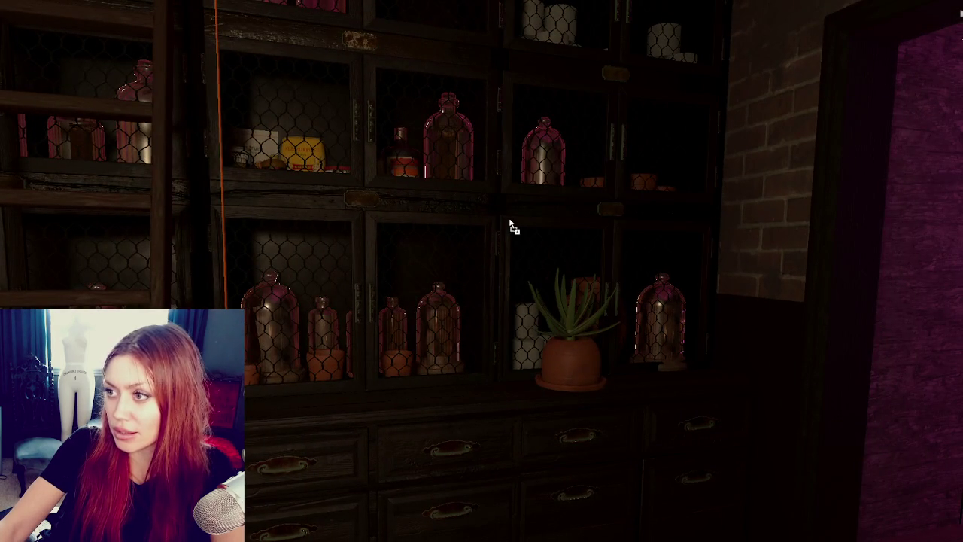
pyautogui.press('f')
pyautogui.moveTo(475, 240); pyautogui.dragTo(561, 262, button='right')
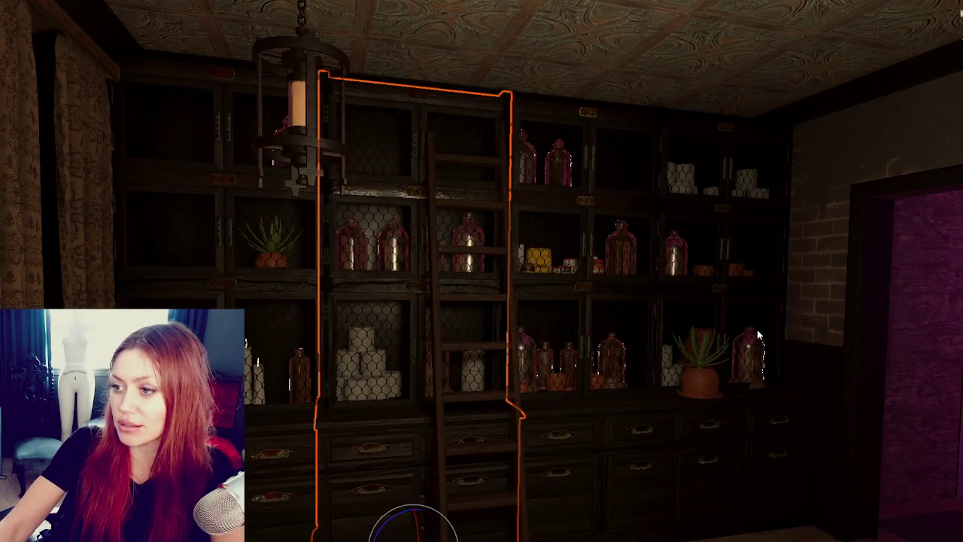
pyautogui.moveTo(760, 339); pyautogui.dragTo(657, 280, button='right')
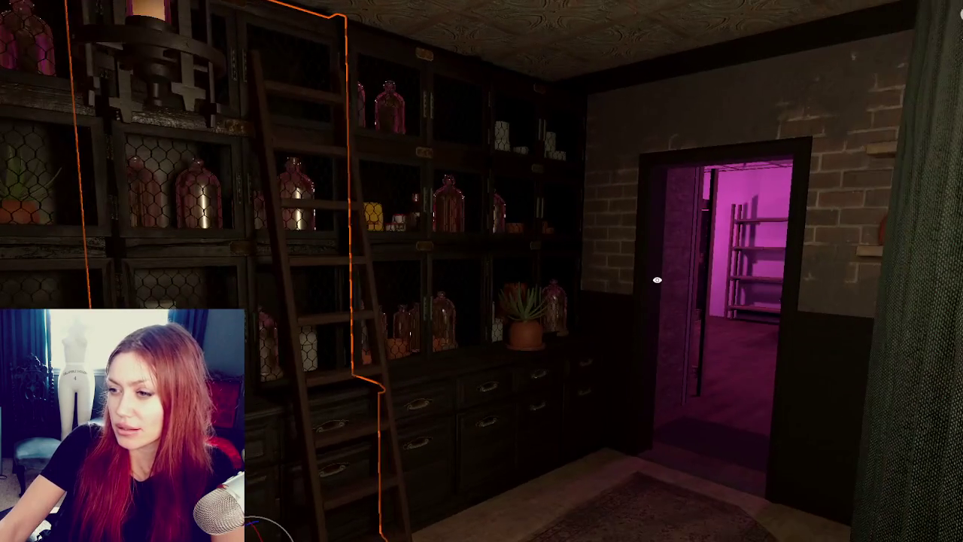
pyautogui.moveTo(639, 279)
pyautogui.keyDown('alt'); pyautogui.mouseDown()
pyautogui.moveTo(320, 274)
pyautogui.moveTo(429, 155)
pyautogui.moveTo(411, 258)
pyautogui.moveTo(526, 326)
pyautogui.moveTo(600, 273)
pyautogui.moveTo(559, 331)
pyautogui.moveTo(503, 222)
pyautogui.mouseUp(); pyautogui.keyUp('alt')
pyautogui.scroll(-5, 335, 277)
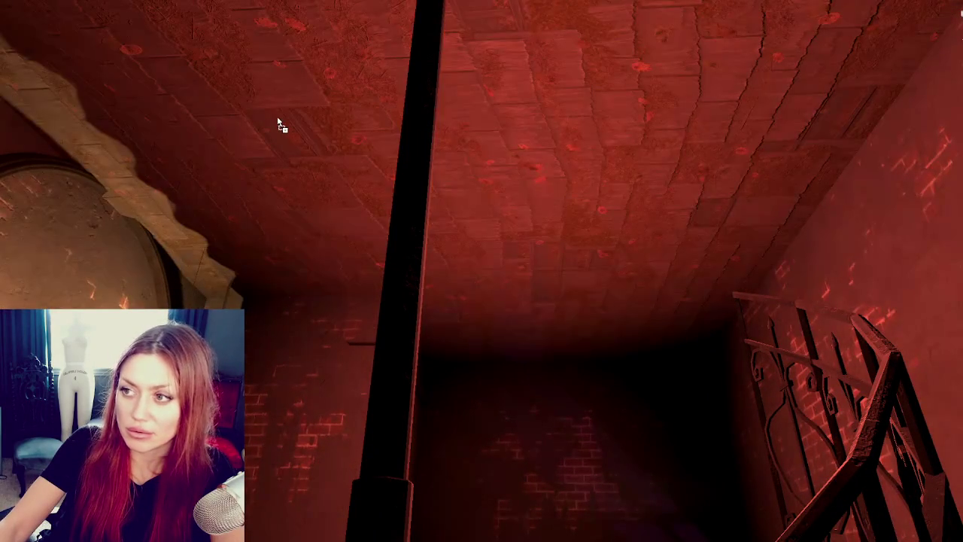
pyautogui.moveTo(0, 127); pyautogui.dragTo(239, 128)
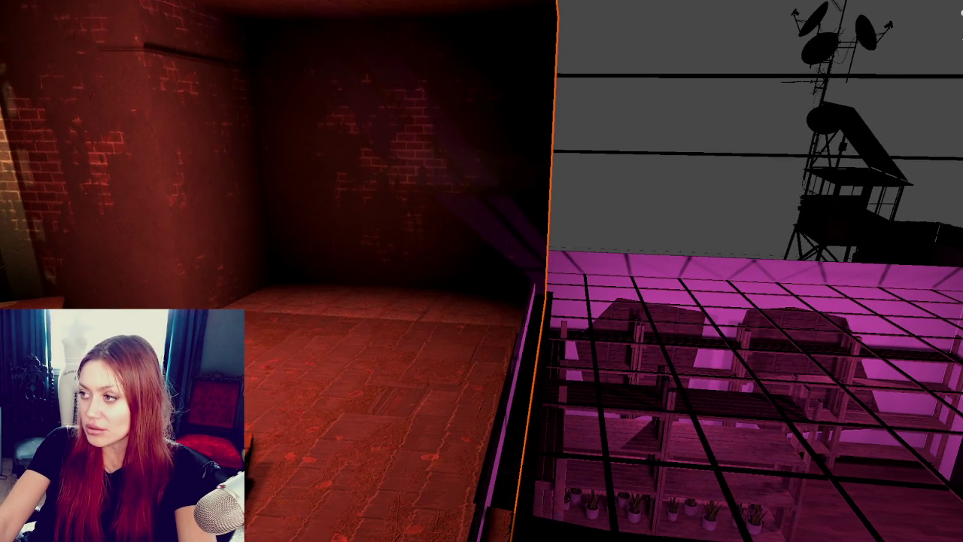
pyautogui.moveTo(517, 536); pyautogui.dragTo(456, 476, button='middle')
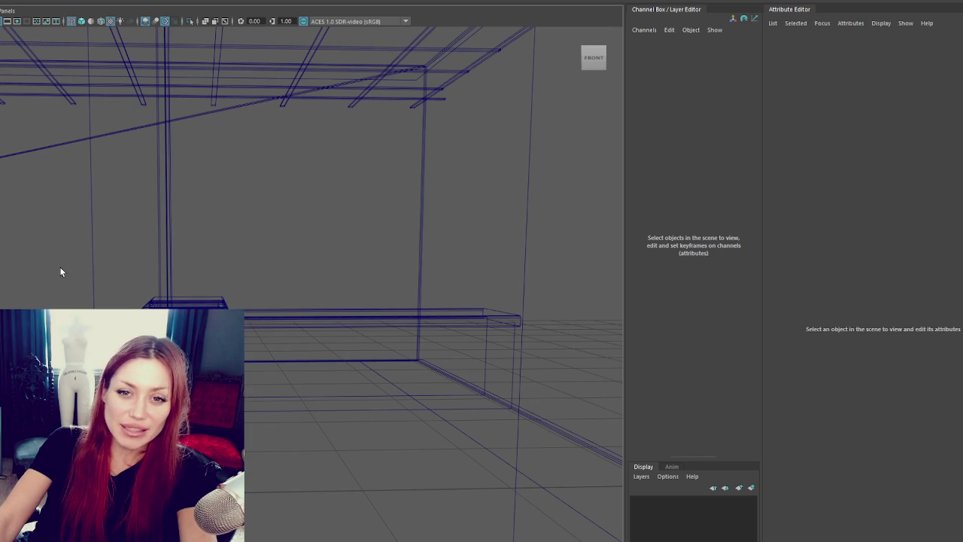
# - Frame the doorframe, then select the CeilingDrop ceiling grid from a high view
pyautogui.click(167, 283)
pyautogui.press('f')
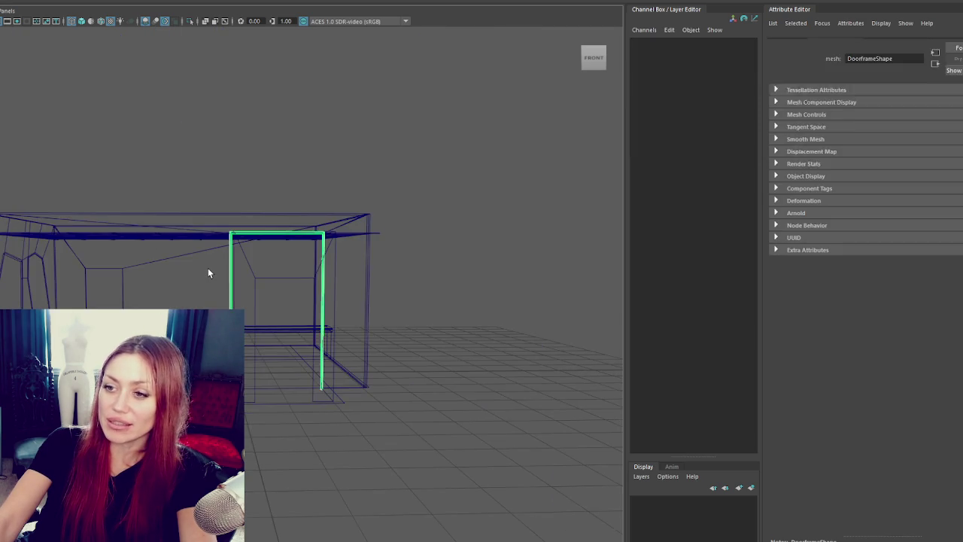
pyautogui.moveTo(218, 275)
pyautogui.keyDown('alt'); pyautogui.mouseDown()
pyautogui.moveTo(123, 279)
pyautogui.moveTo(430, 351)
pyautogui.moveTo(399, 303)
pyautogui.moveTo(434, 307)
pyautogui.moveTo(462, 354)
pyautogui.moveTo(437, 319)
pyautogui.moveTo(443, 281)
pyautogui.moveTo(449, 321)
pyautogui.moveTo(267, 306)
pyautogui.mouseUp(); pyautogui.keyUp('alt')
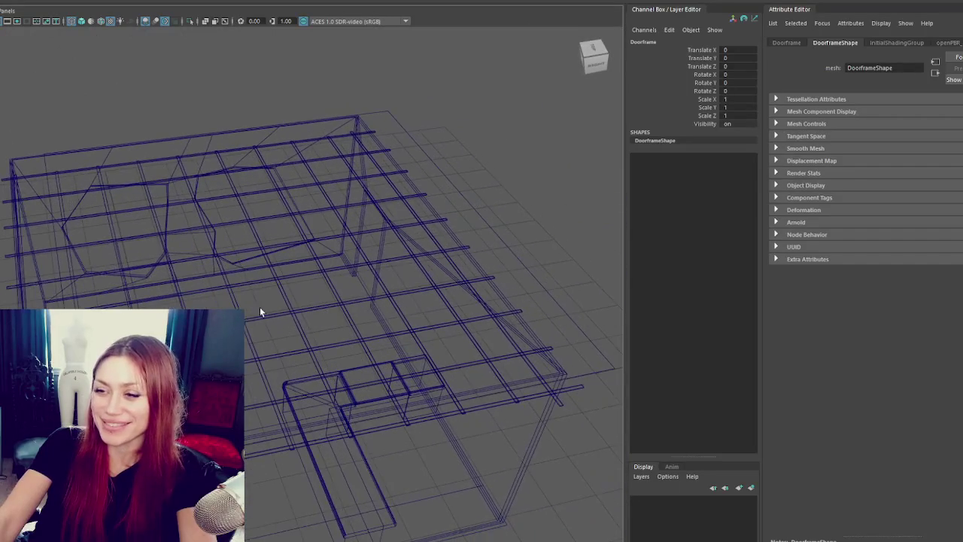
pyautogui.click(266, 305)
pyautogui.click(348, 310)
pyautogui.moveTo(348, 310)
pyautogui.keyDown('alt'); pyautogui.mouseDown()
pyautogui.moveTo(356, 366)
pyautogui.moveTo(333, 232)
pyautogui.mouseUp(); pyautogui.keyUp('alt')
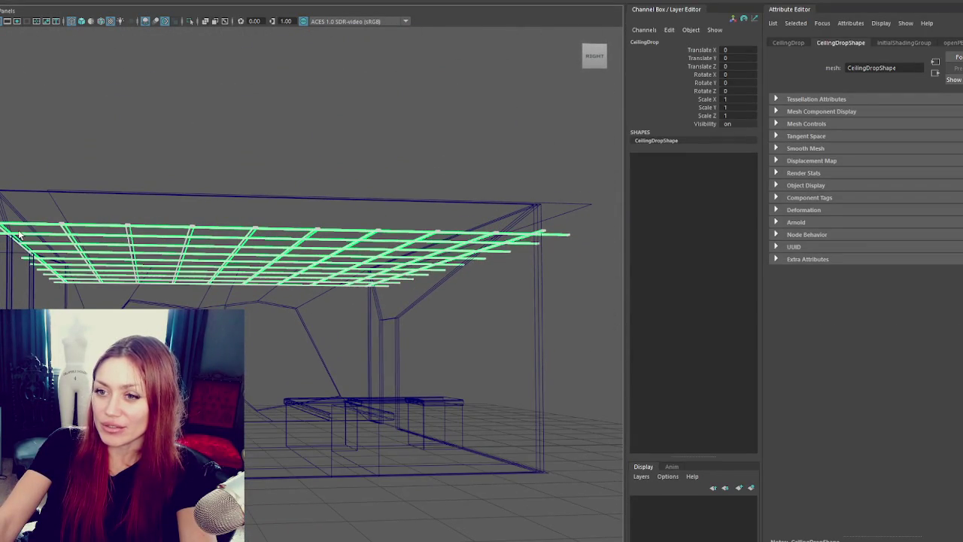
pyautogui.scroll(-5, 119, 236)
# - Nudge all of the model's vertices slightly to the right in vertex mode
pyautogui.moveTo(406, 263); pyautogui.dragTo(75, 411)
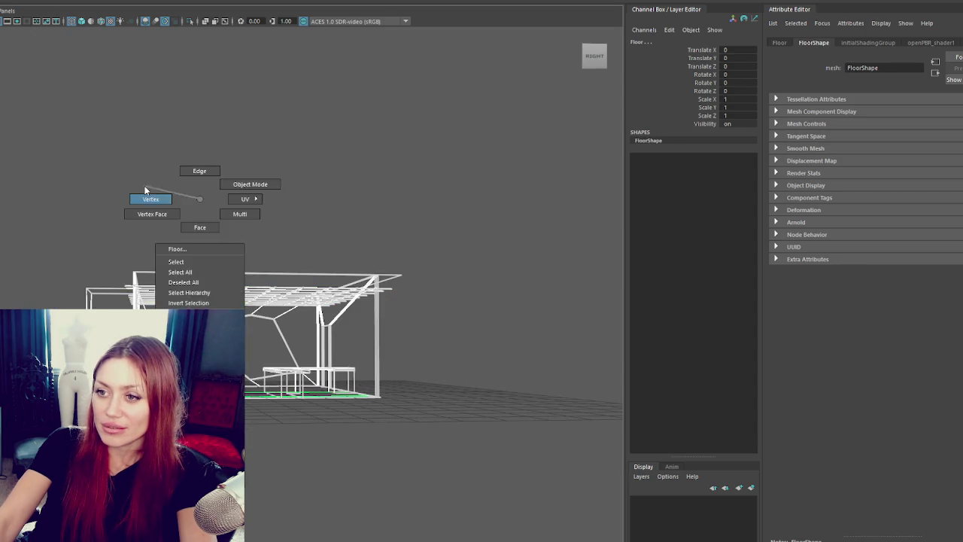
pyautogui.moveTo(144, 193); pyautogui.dragTo(149, 198, button='right')
pyautogui.moveTo(118, 179); pyautogui.dragTo(140, 206)
pyautogui.moveTo(457, 443); pyautogui.dragTo(71, 256)
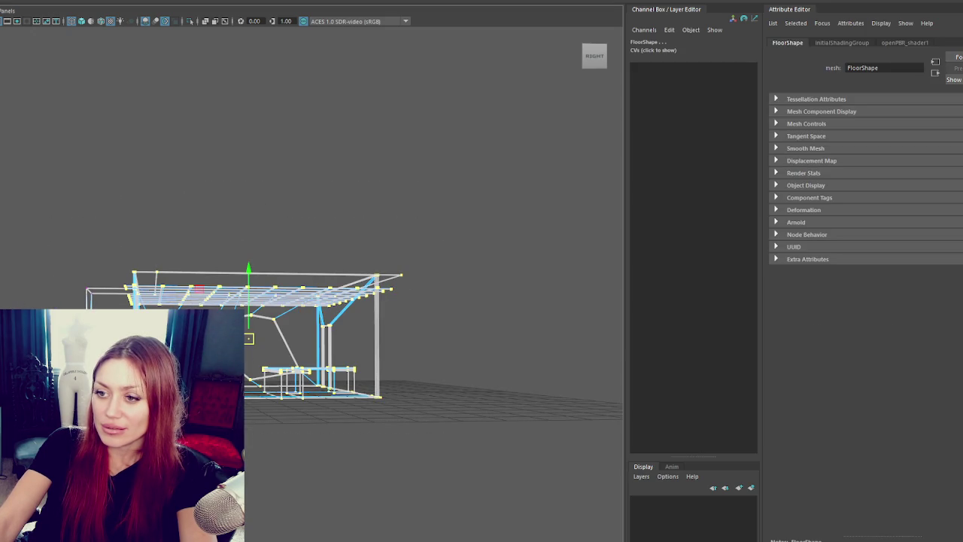
pyautogui.moveTo(249, 338); pyautogui.dragTo(257, 338)
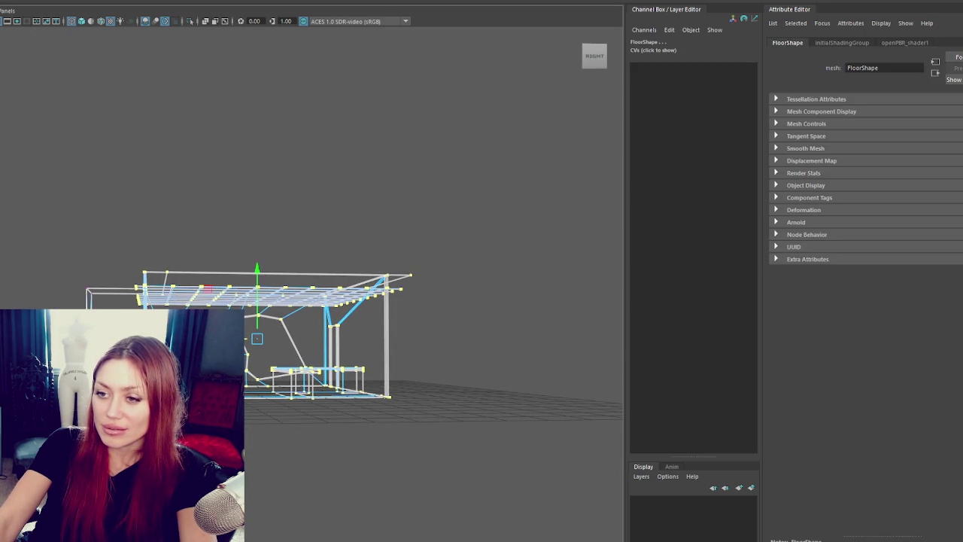
pyautogui.press('F8')
pyautogui.click(176, 161)
# - Select the Gardening_Shop group, then the Walls_BehindSlats wall
pyautogui.moveTo(176, 161); pyautogui.dragTo(175, 355)
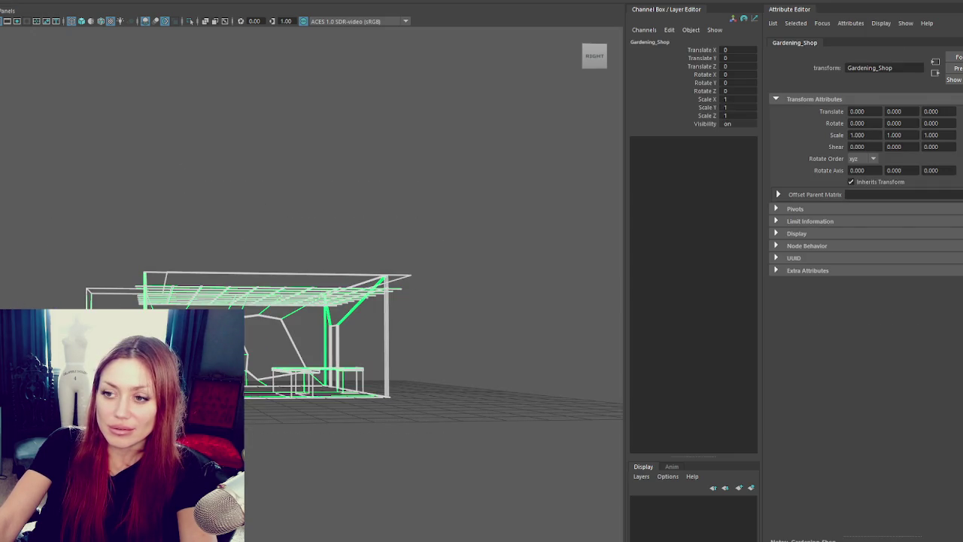
pyautogui.rightClick(109, 280)
pyautogui.click(108, 234)
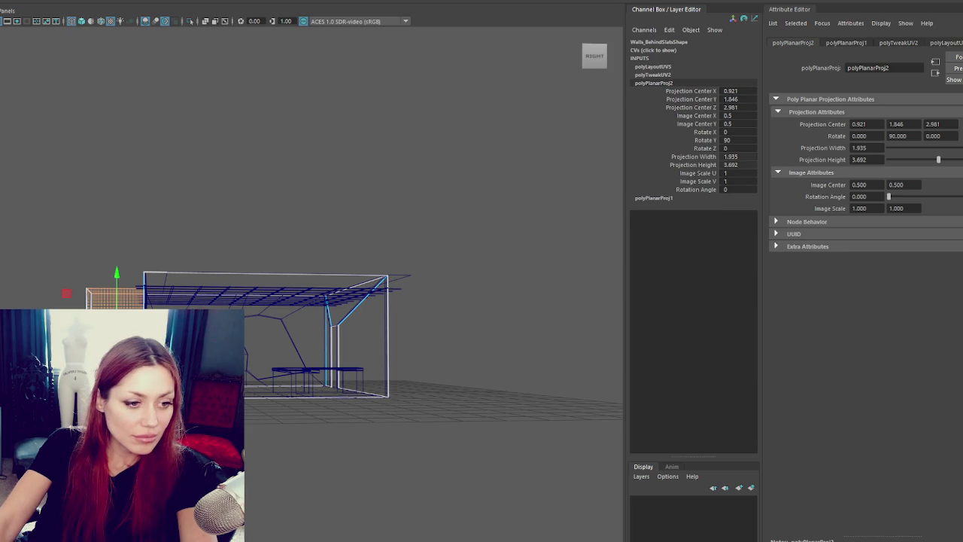
pyautogui.click(131, 159)
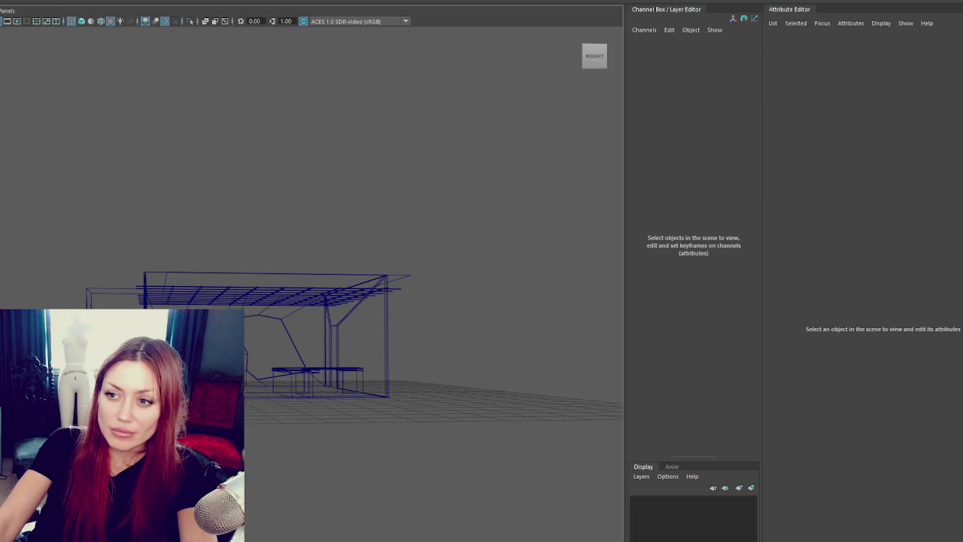
pyautogui.scroll(5, 219, 256)
# - Auto-lay out the CeilingDrop mesh's UVs, adding a polyLayoutUV6 node
pyautogui.click(195, 240)
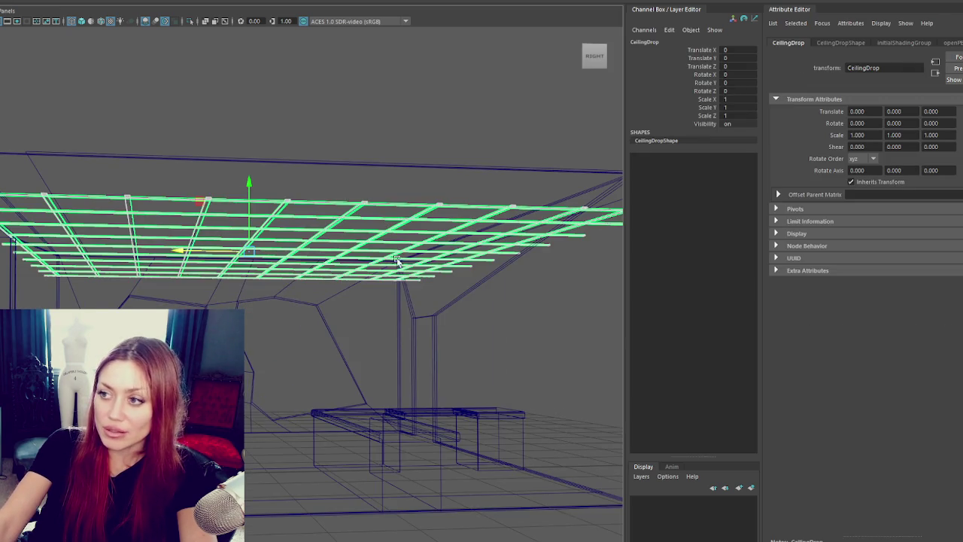
pyautogui.keyDown('alt'); pyautogui.moveTo(316, 248); pyautogui.dragTo(340, 204); pyautogui.keyUp('alt')
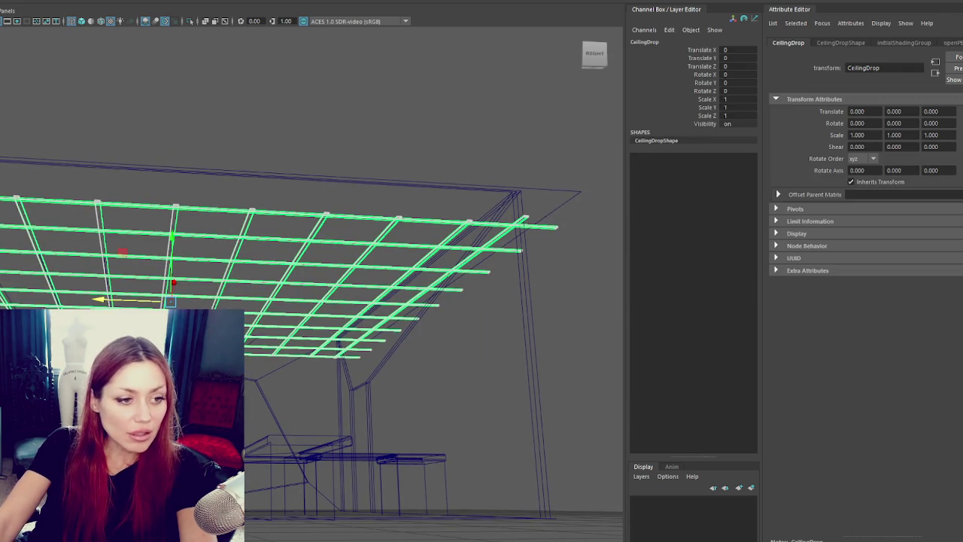
pyautogui.press('Down')
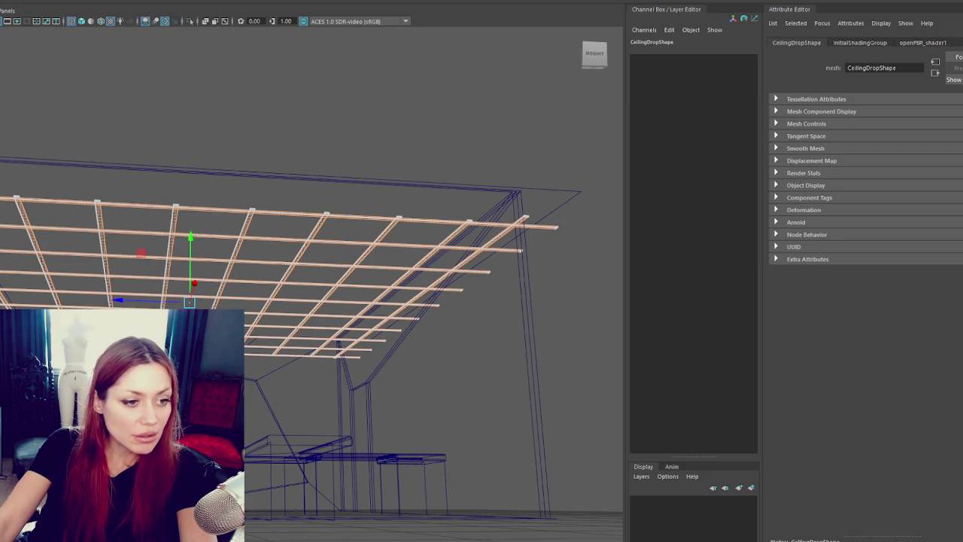
pyautogui.press('g')
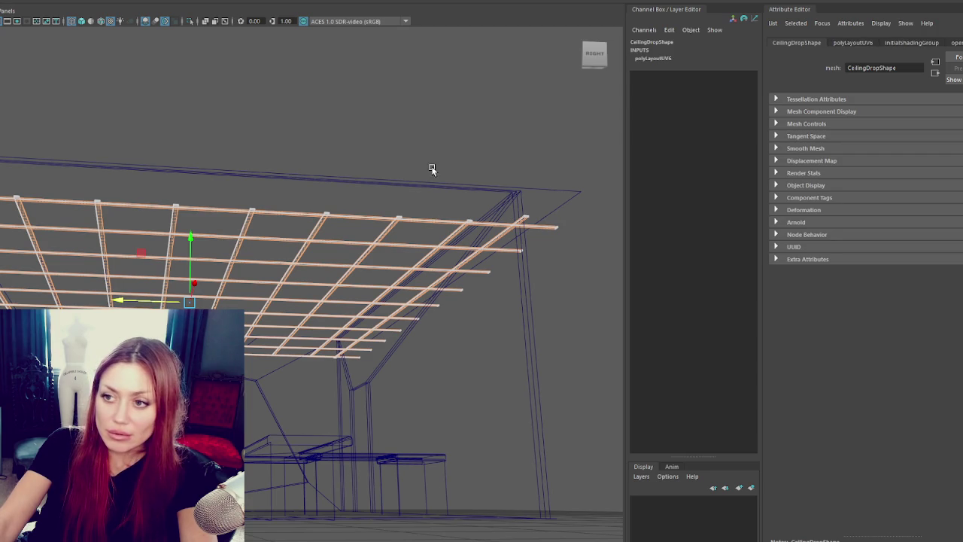
pyautogui.click(372, 141)
# - Put the countertop into vertex editing and switch the viewport to wireframe
pyautogui.keyDown('alt'); pyautogui.moveTo(269, 261); pyautogui.dragTo(308, 286); pyautogui.keyUp('alt')
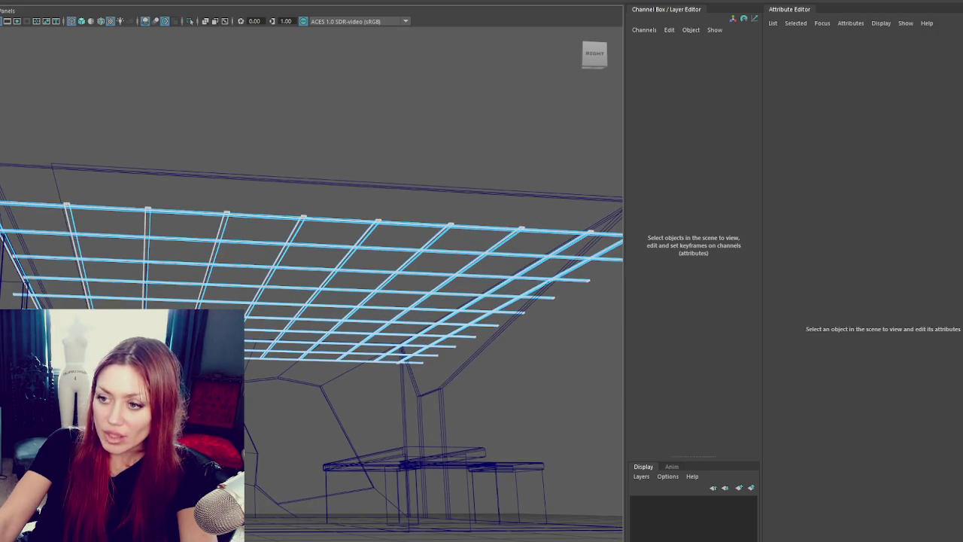
pyautogui.moveTo(407, 444)
pyautogui.keyDown('alt'); pyautogui.mouseDown()
pyautogui.moveTo(416, 412)
pyautogui.moveTo(392, 425)
pyautogui.mouseUp(); pyautogui.keyUp('alt')
pyautogui.moveTo(392, 426)
pyautogui.keyDown('alt'); pyautogui.mouseDown(button='right')
pyautogui.moveTo(443, 353)
pyautogui.moveTo(384, 344)
pyautogui.mouseUp(button='right'); pyautogui.keyUp('alt')
pyautogui.moveTo(383, 344)
pyautogui.keyDown('alt'); pyautogui.mouseDown()
pyautogui.moveTo(353, 366)
pyautogui.moveTo(344, 344)
pyautogui.mouseUp(); pyautogui.keyUp('alt')
pyautogui.press('4')
pyautogui.keyDown('alt'); pyautogui.moveTo(369, 464); pyautogui.dragTo(421, 452); pyautogui.keyUp('alt')
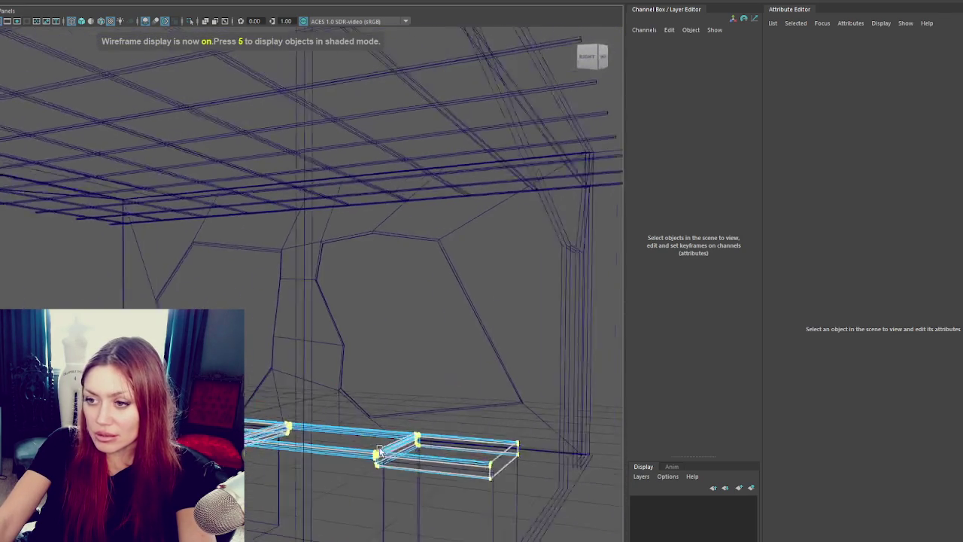
# - Raise the countertop's bottom vertices to make the slab thinner
pyautogui.press('F8')
pyautogui.moveTo(452, 421)
pyautogui.keyDown('alt'); pyautogui.mouseDown()
pyautogui.moveTo(498, 408)
pyautogui.moveTo(329, 359)
pyautogui.mouseUp(); pyautogui.keyUp('alt')
pyautogui.moveTo(263, 372)
pyautogui.keyDown('alt'); pyautogui.mouseDown()
pyautogui.moveTo(366, 383)
pyautogui.moveTo(451, 414)
pyautogui.moveTo(391, 397)
pyautogui.mouseUp(); pyautogui.keyUp('alt')
pyautogui.moveTo(333, 444)
pyautogui.keyDown('alt'); pyautogui.mouseDown()
pyautogui.moveTo(477, 430)
pyautogui.moveTo(308, 361)
pyautogui.mouseUp(); pyautogui.keyUp('alt')
pyautogui.moveTo(527, 343)
pyautogui.keyDown('alt'); pyautogui.mouseDown()
pyautogui.moveTo(527, 377)
pyautogui.moveTo(459, 371)
pyautogui.mouseUp(); pyautogui.keyUp('alt')
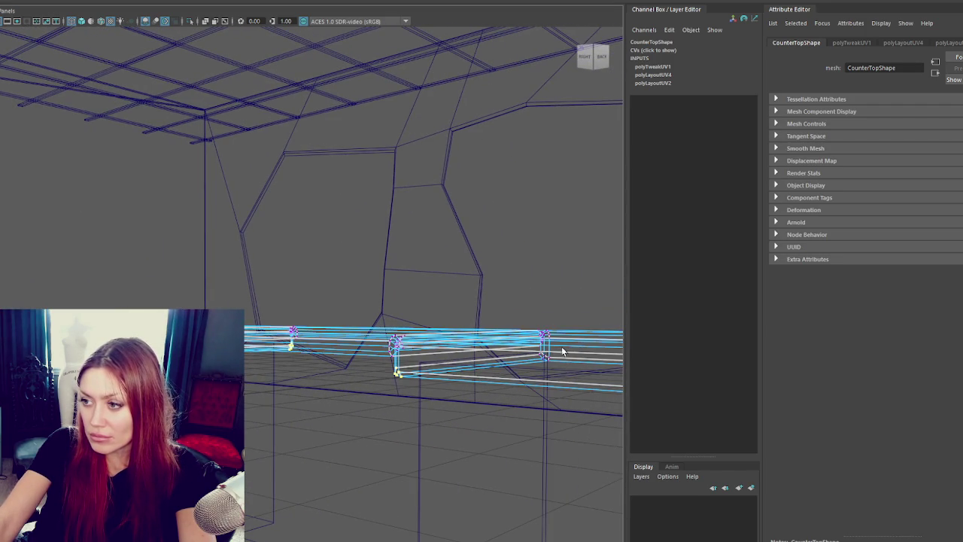
pyautogui.keyDown('alt'); pyautogui.moveTo(536, 374); pyautogui.dragTo(435, 372); pyautogui.keyUp('alt')
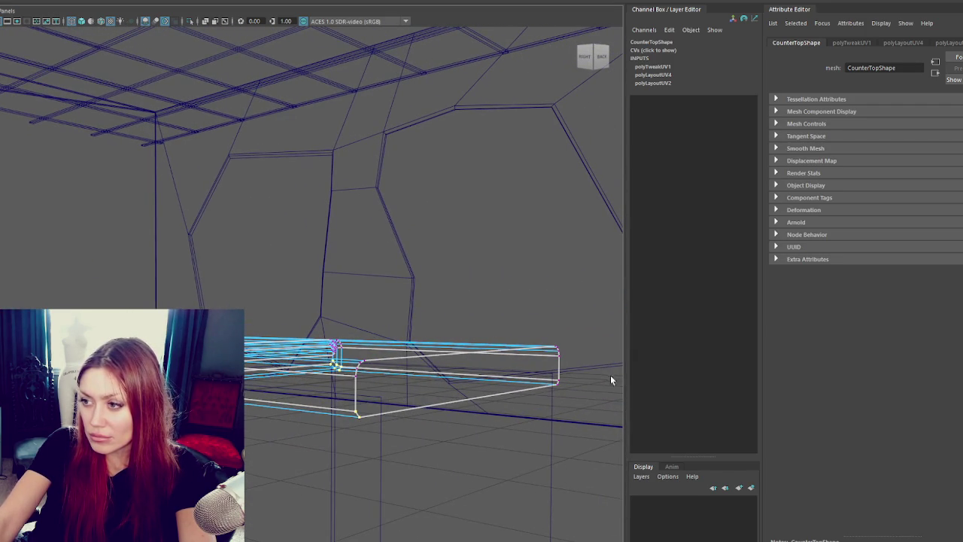
pyautogui.moveTo(421, 301)
pyautogui.keyDown('alt'); pyautogui.mouseDown()
pyautogui.moveTo(467, 301)
pyautogui.moveTo(451, 301)
pyautogui.mouseUp(); pyautogui.keyUp('alt')
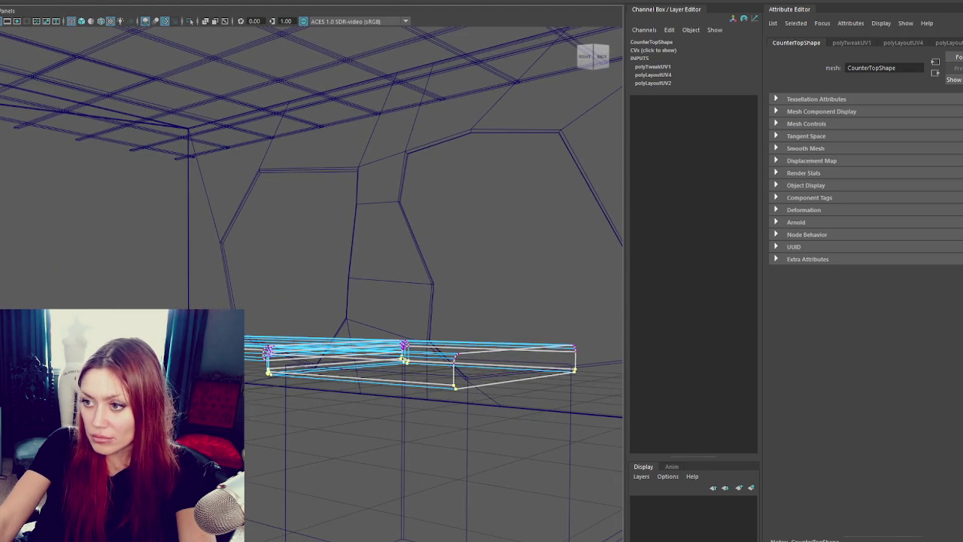
pyautogui.moveTo(454, 387); pyautogui.dragTo(454, 380)
# - Leave vertex editing, switch to textured shaded display, and select the Gardening_Shop group
pyautogui.click(37, 290)
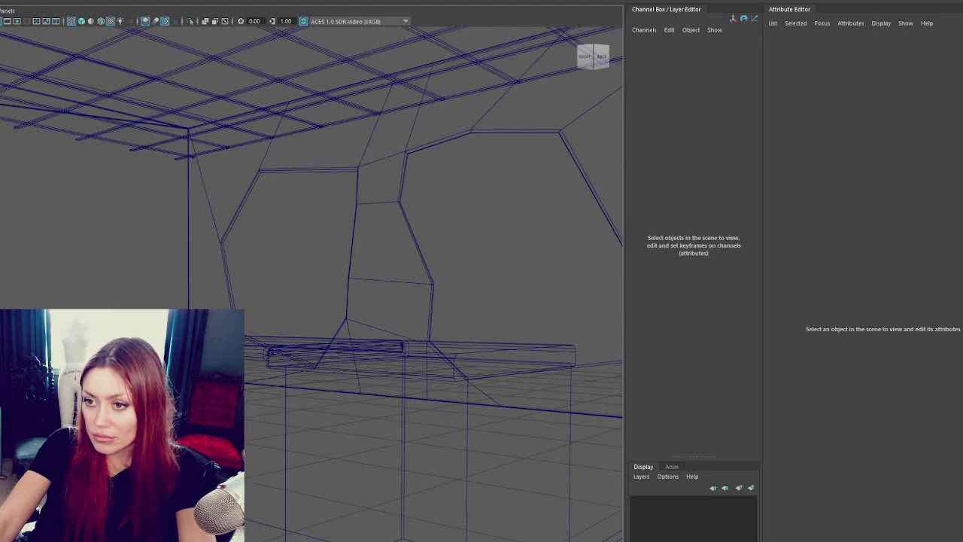
pyautogui.press('F8')
pyautogui.click(38, 289)
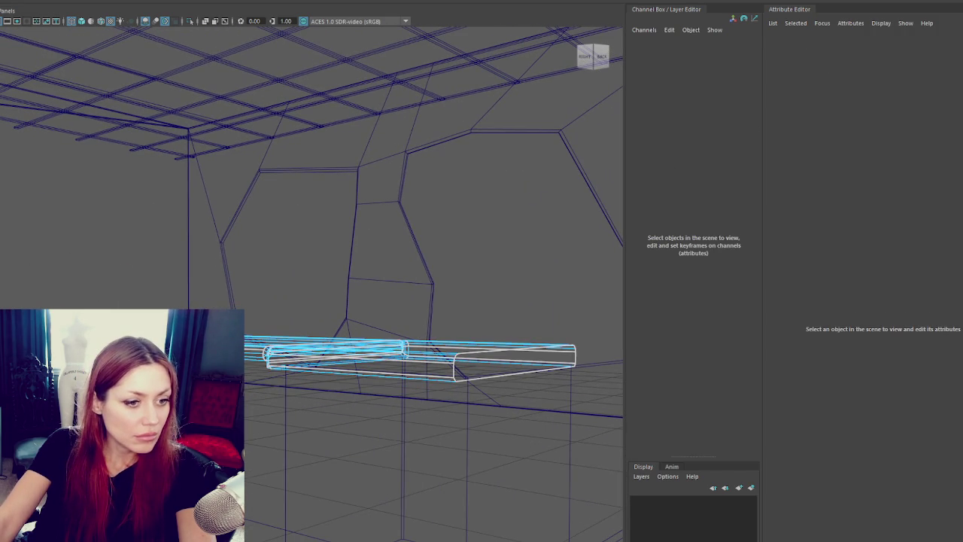
pyautogui.click(435, 350)
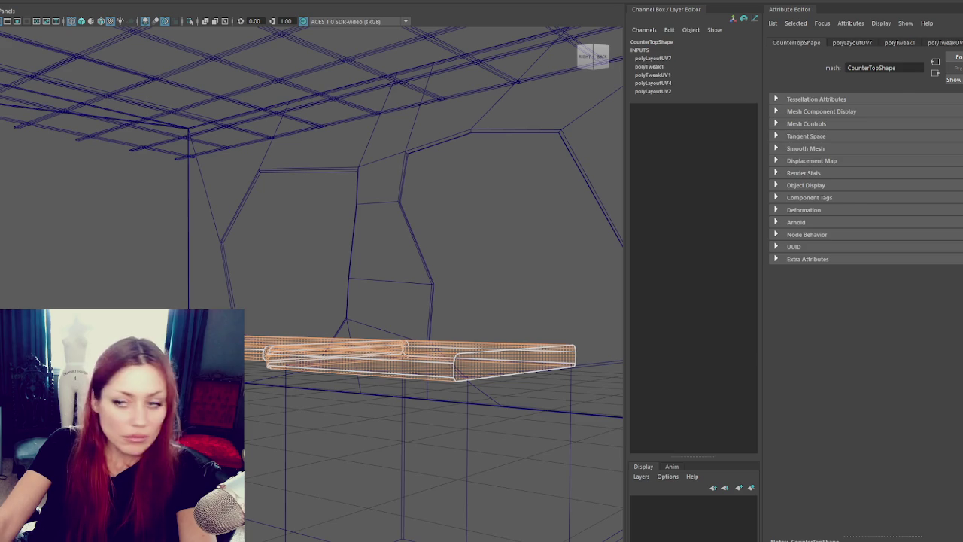
pyautogui.click(154, 203)
pyautogui.press('5')
pyautogui.scroll(2, 231, 243)
pyautogui.scroll(-3, 178, 236)
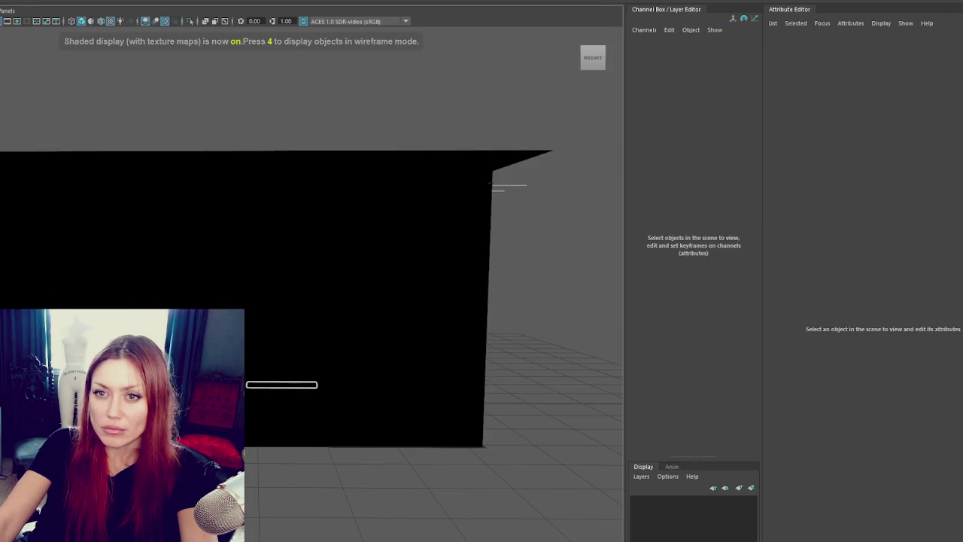
pyautogui.click(178, 236)
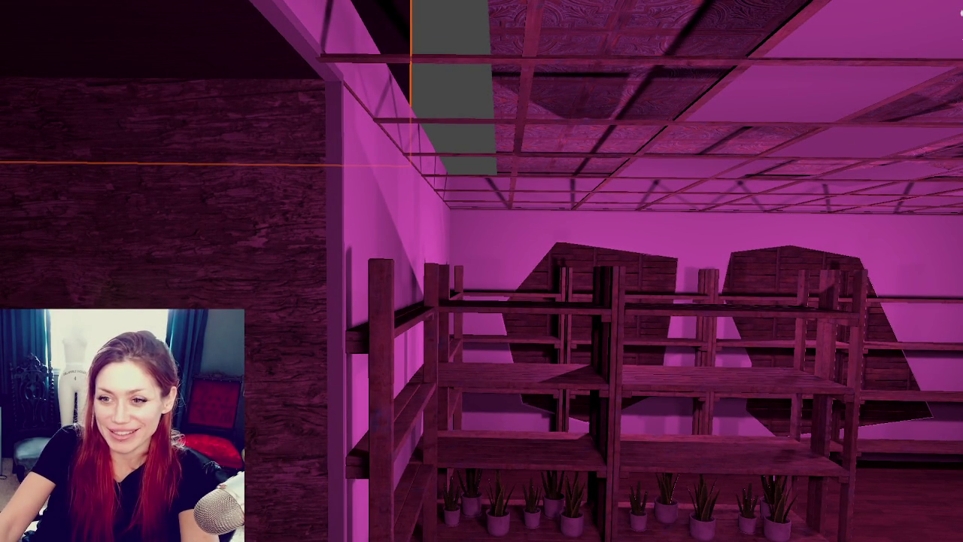
# - Apply the stone-block material to the left wall beside the shelves
pyautogui.moveTo(259, 538); pyautogui.dragTo(259, 395)
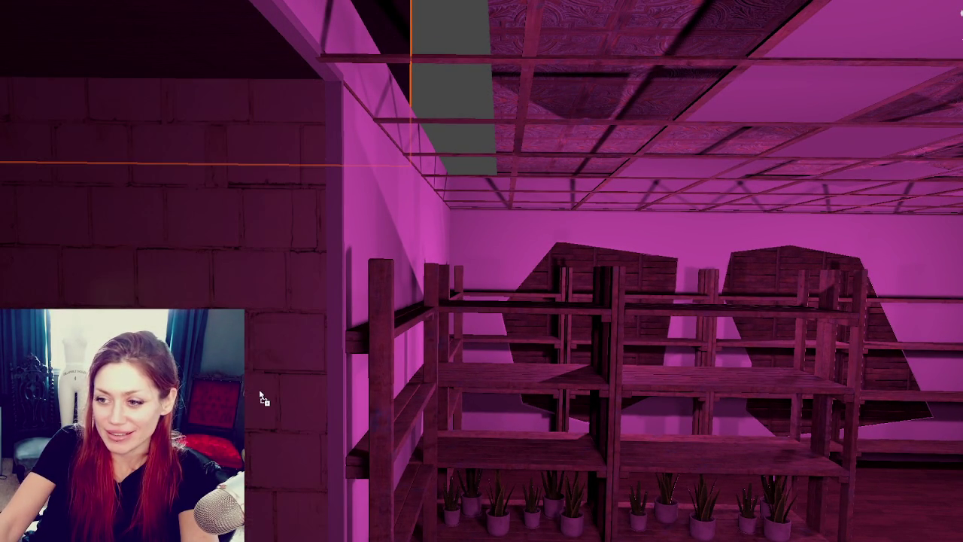
pyautogui.scroll(-3, 259, 389)
pyautogui.moveTo(258, 379)
pyautogui.mouseDown(button='right')
pyautogui.moveTo(306, 400)
pyautogui.moveTo(402, 353)
pyautogui.mouseUp(button='right')
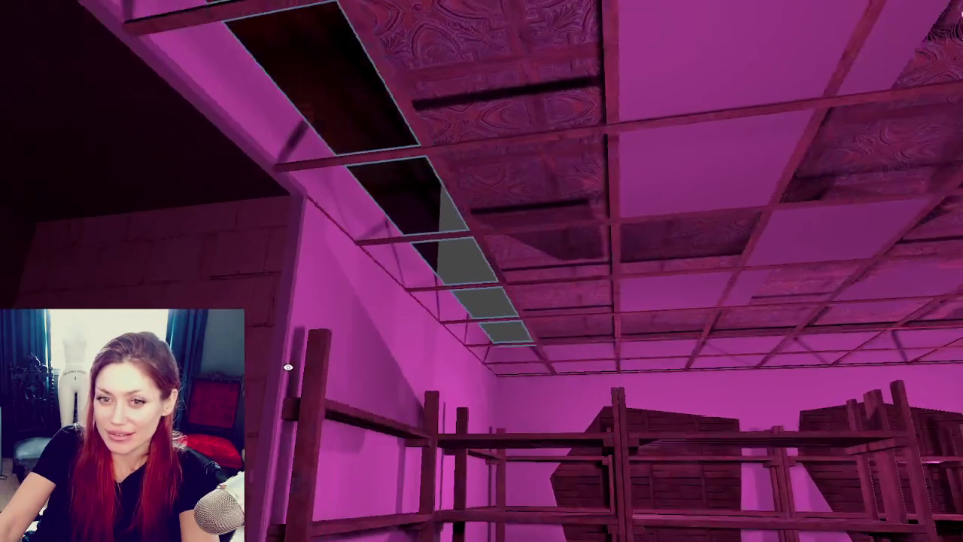
pyautogui.scroll(-3, 402, 353)
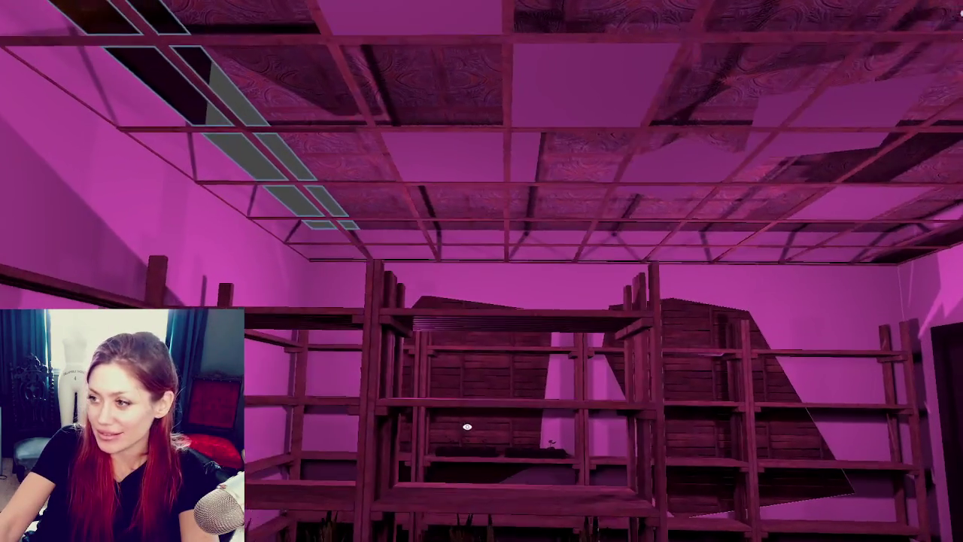
pyautogui.moveTo(437, 402); pyautogui.dragTo(467, 426, button='middle')
pyautogui.scroll(-2, 467, 426)
# - Slide the selected ceiling beam to the left along the X axis
pyautogui.click(387, 205)
pyautogui.press('f')
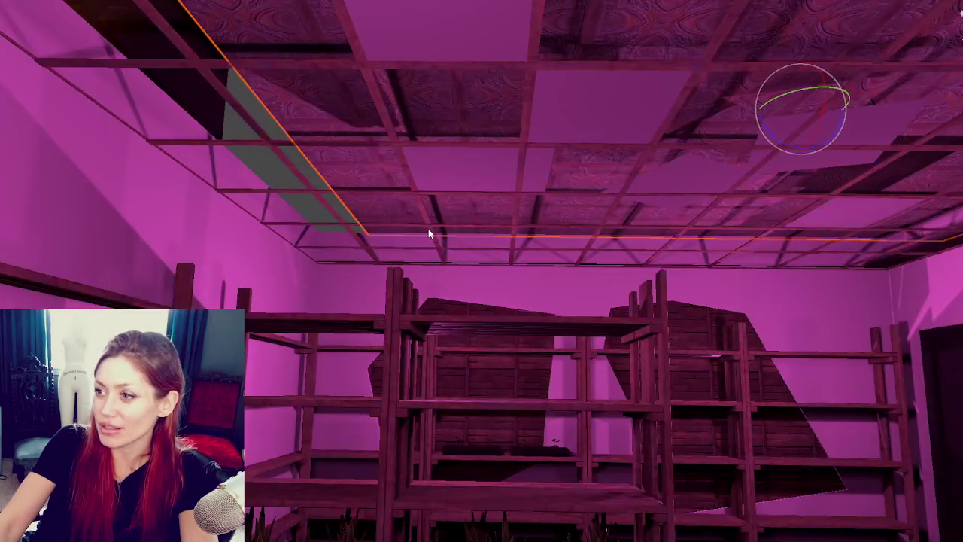
pyautogui.press('w')
pyautogui.moveTo(831, 109)
pyautogui.mouseDown()
pyautogui.moveTo(710, 105)
pyautogui.moveTo(721, 111)
pyautogui.mouseUp()
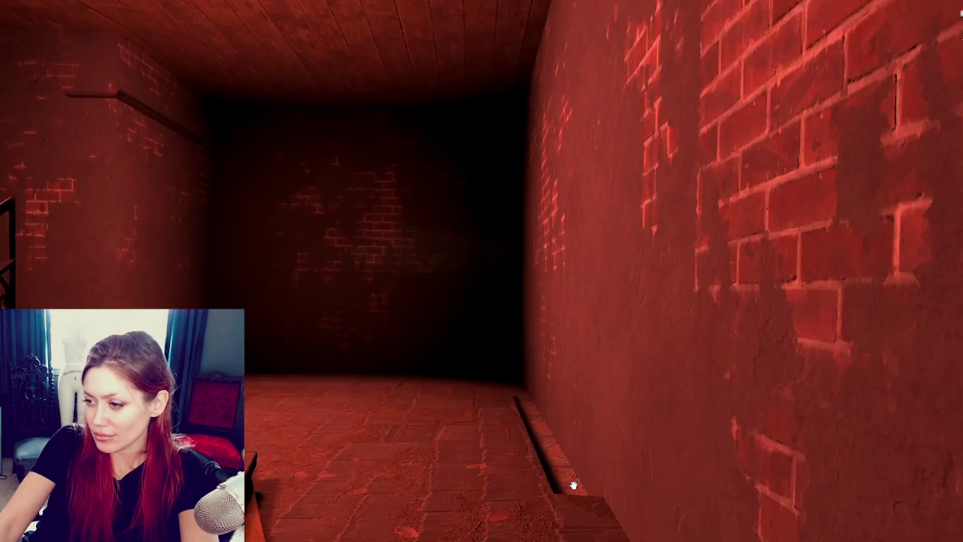
# - Fly the view around the red brick room and over the pink glass floor
pyautogui.press('d')
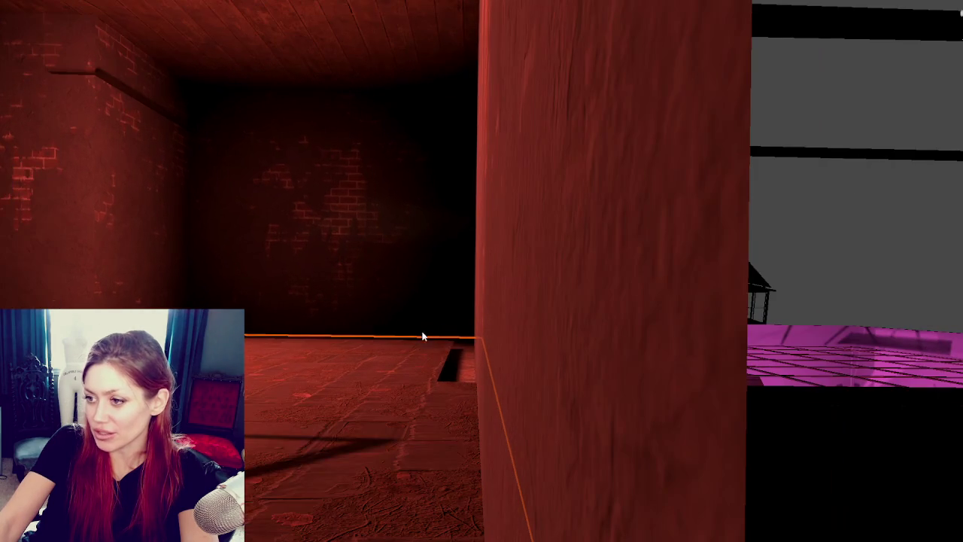
pyautogui.press('d')
pyautogui.press('w')
pyautogui.press('a')
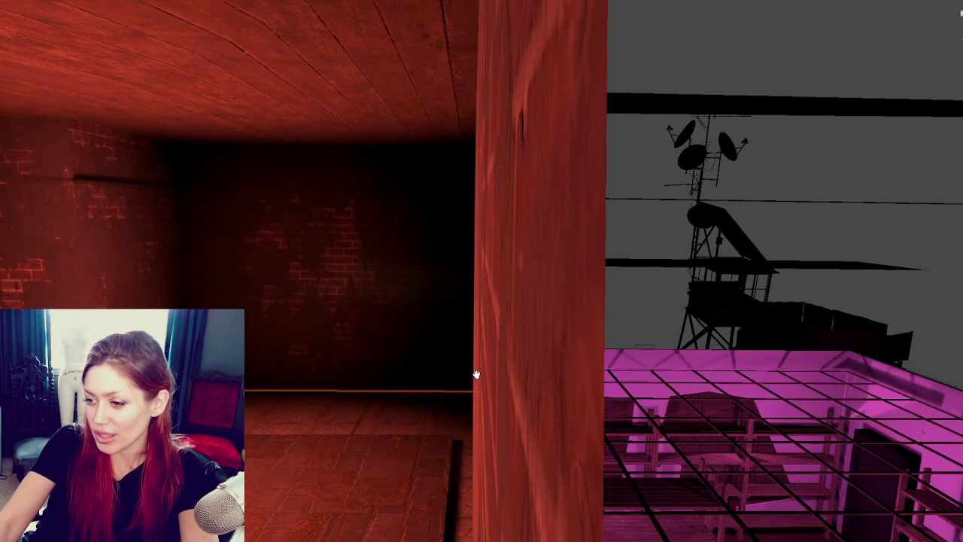
pyautogui.press('d')
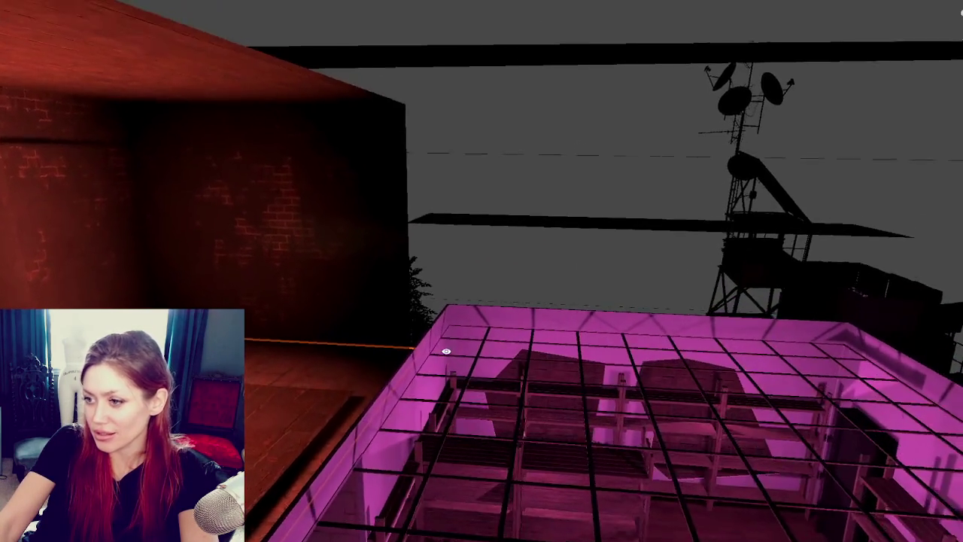
pyautogui.press('a')
pyautogui.press('d')
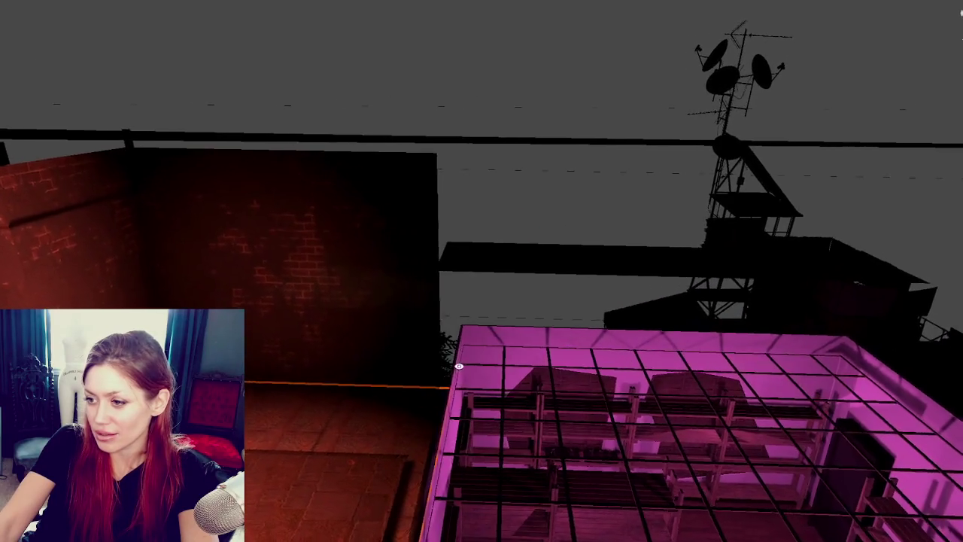
pyautogui.press('a')
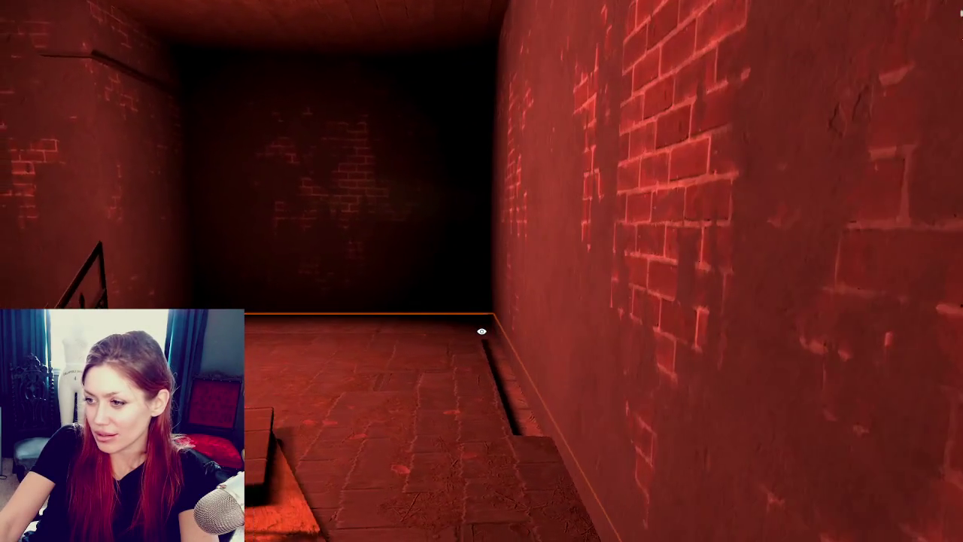
pyautogui.press('d')
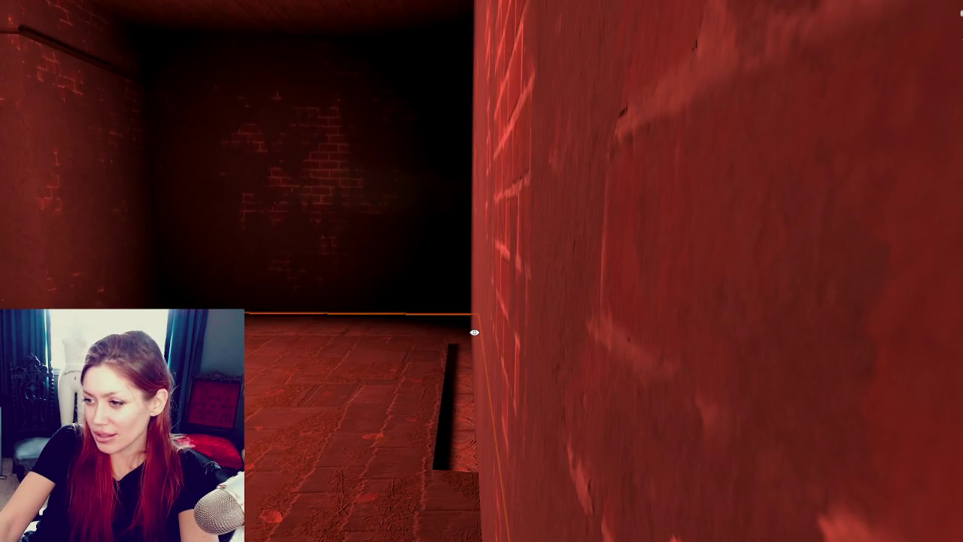
pyautogui.press('d')
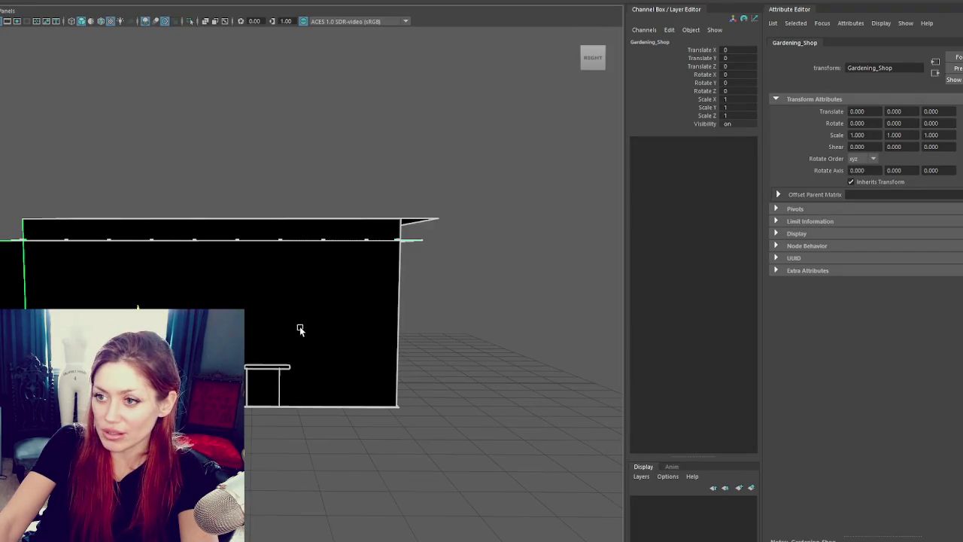
# - In wireframe, box-select floor vertices and shift them slightly along X, then reselect Gardening_Shop
pyautogui.press('4')
pyautogui.moveTo(17, 200); pyautogui.dragTo(315, 430)
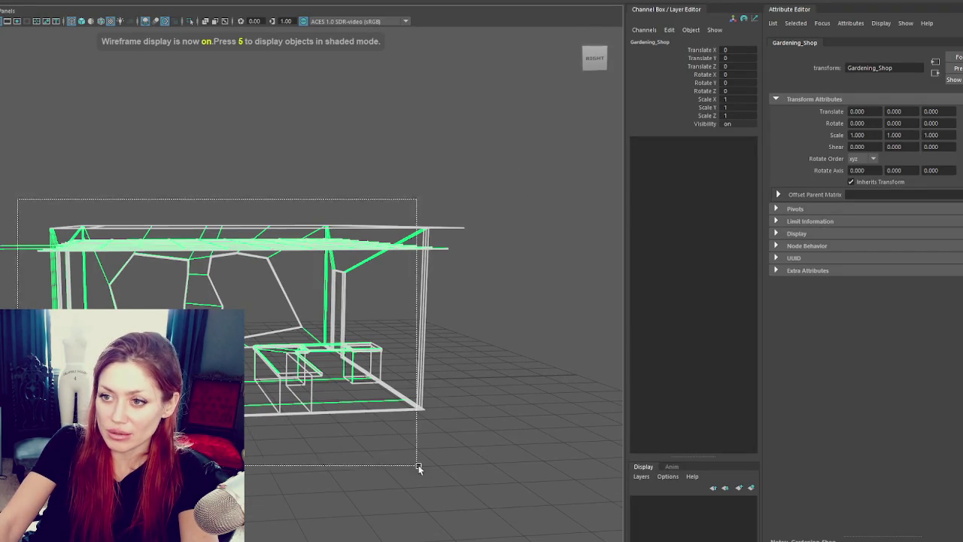
pyautogui.click(294, 107)
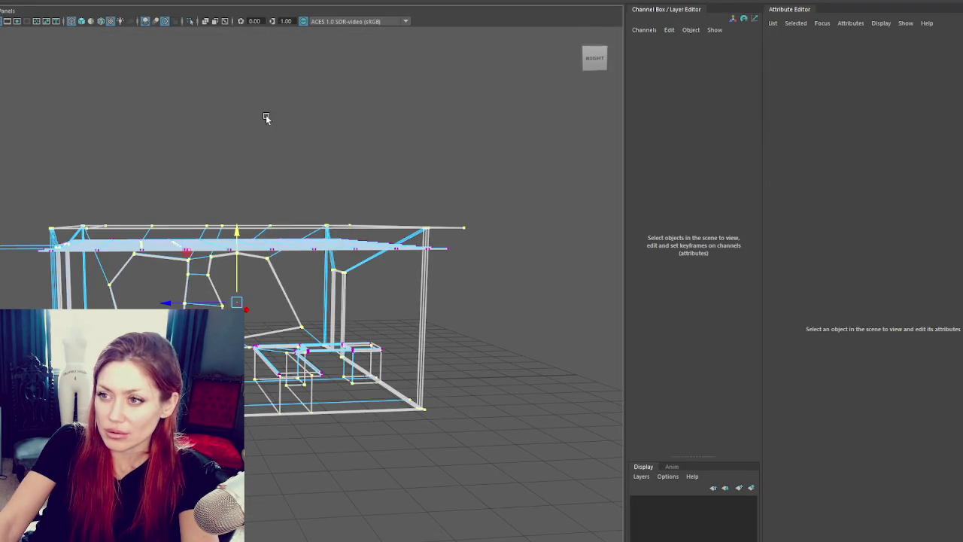
pyautogui.moveTo(11, 141); pyautogui.dragTo(300, 311)
pyautogui.moveTo(213, 303); pyautogui.dragTo(220, 303)
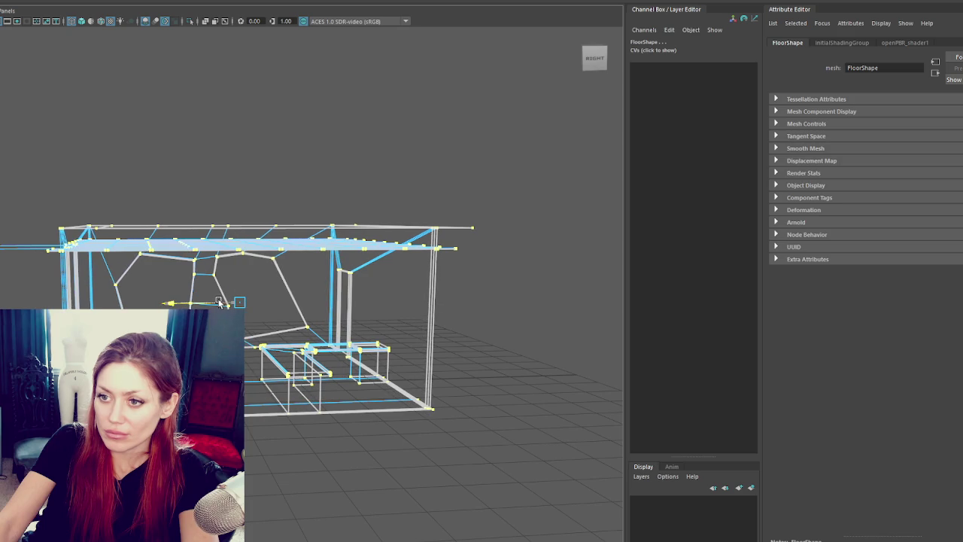
pyautogui.click(106, 196)
pyautogui.moveTo(38, 177); pyautogui.dragTo(15, 286)
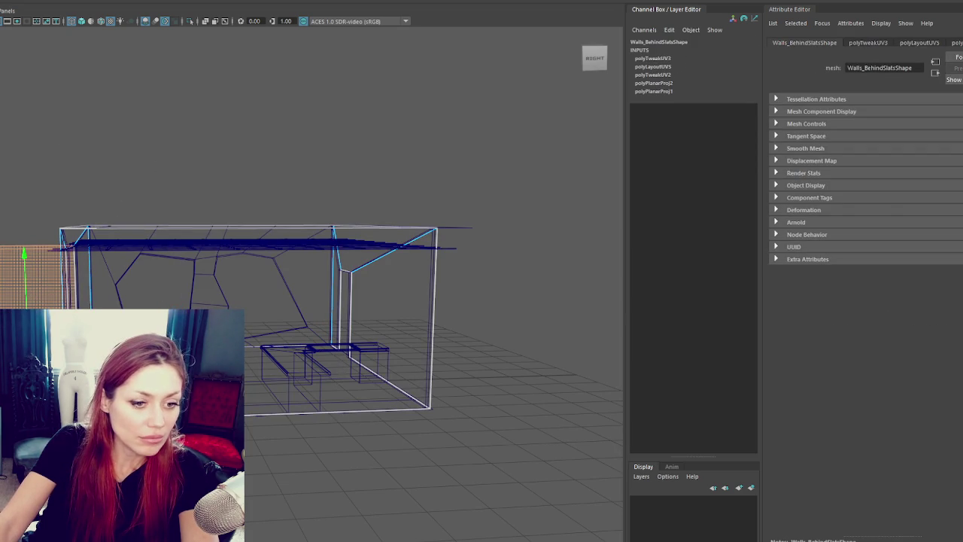
pyautogui.click(82, 129)
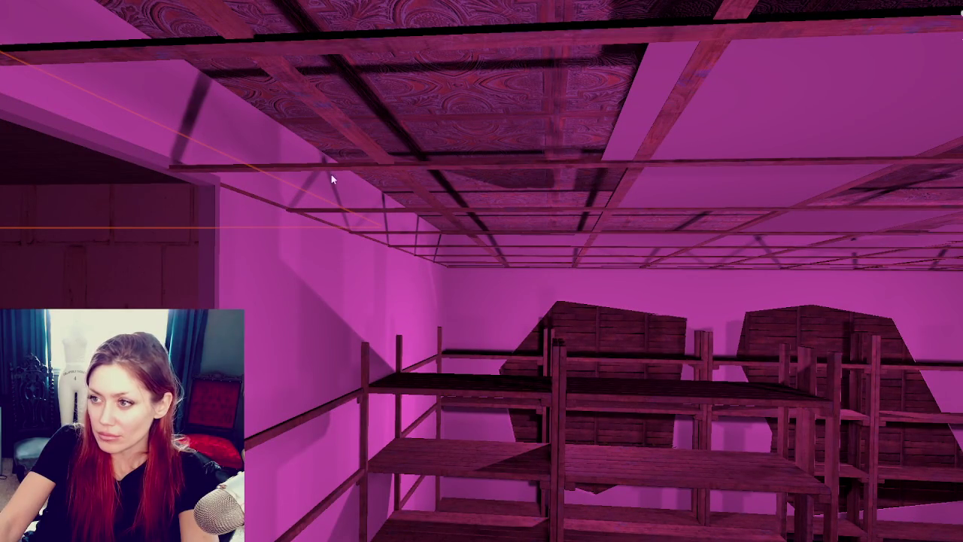
# - Select the ceiling grid in Unity, then return to Maya and narrow the selection to the Doorframe
pyautogui.click(390, 161)
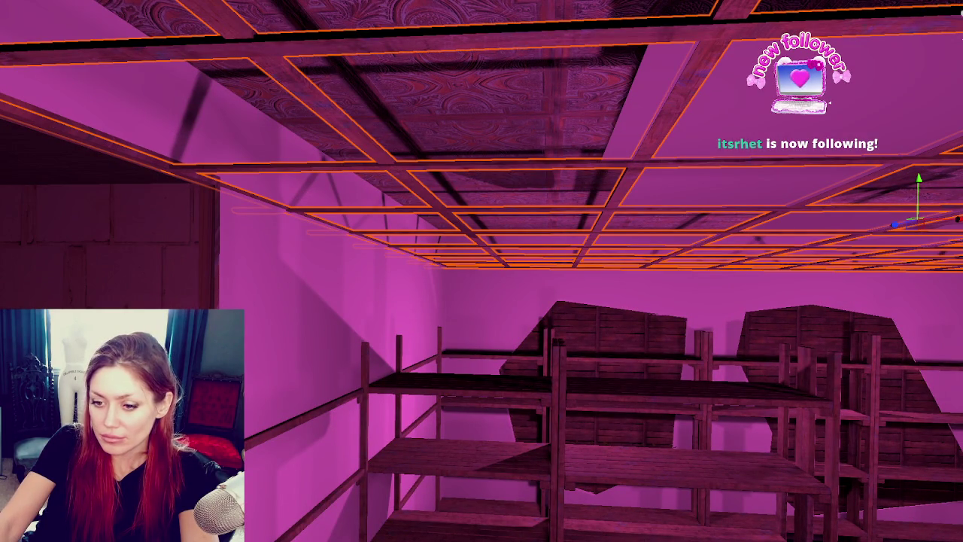
pyautogui.hotkey('alt', 'Tab')
pyautogui.keyDown('alt'); pyautogui.moveTo(376, 188); pyautogui.dragTo(353, 225); pyautogui.keyUp('alt')
pyautogui.press('Down')
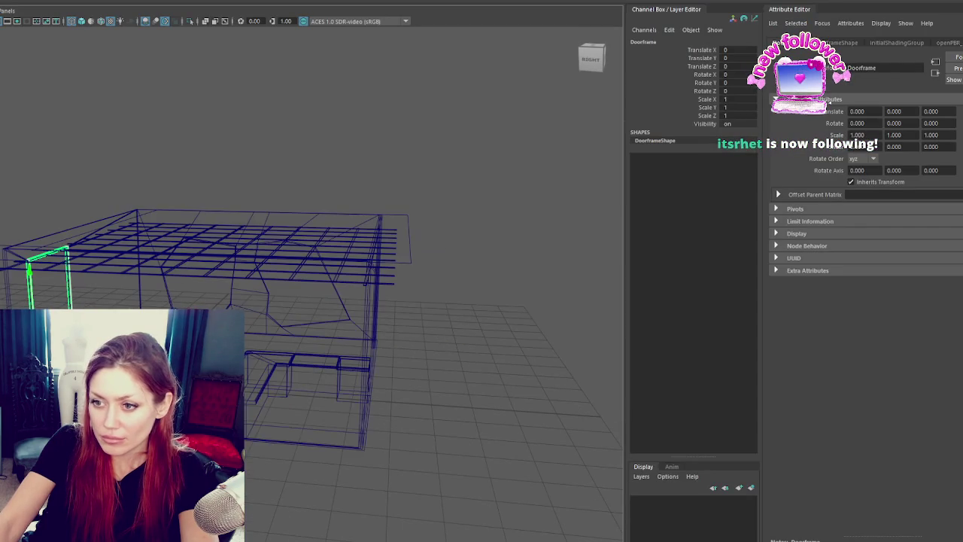
# - Re-UV the doorframe with a planar projection, cut seams, then unfold and lay out its shells
pyautogui.moveTo(112, 128); pyautogui.dragTo(271, 164, button='right')
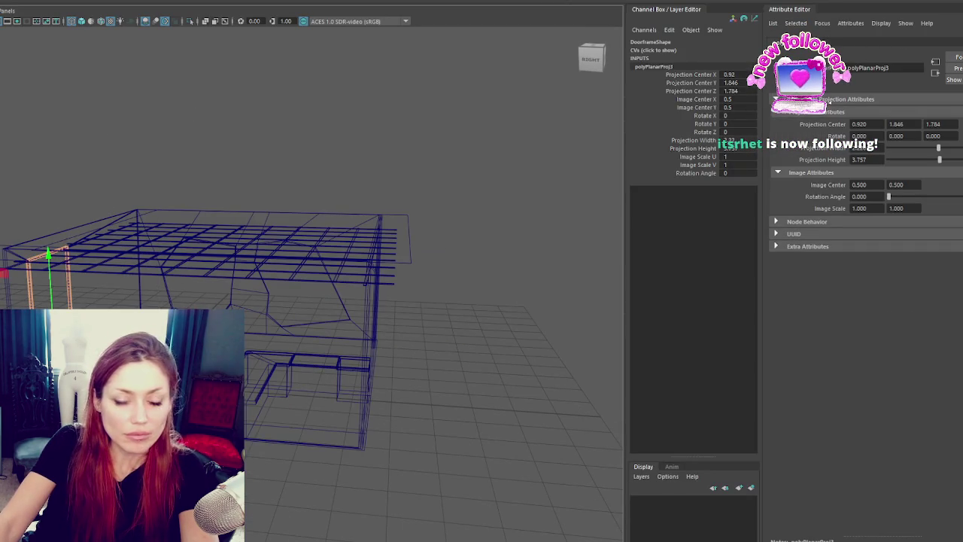
pyautogui.press('w')
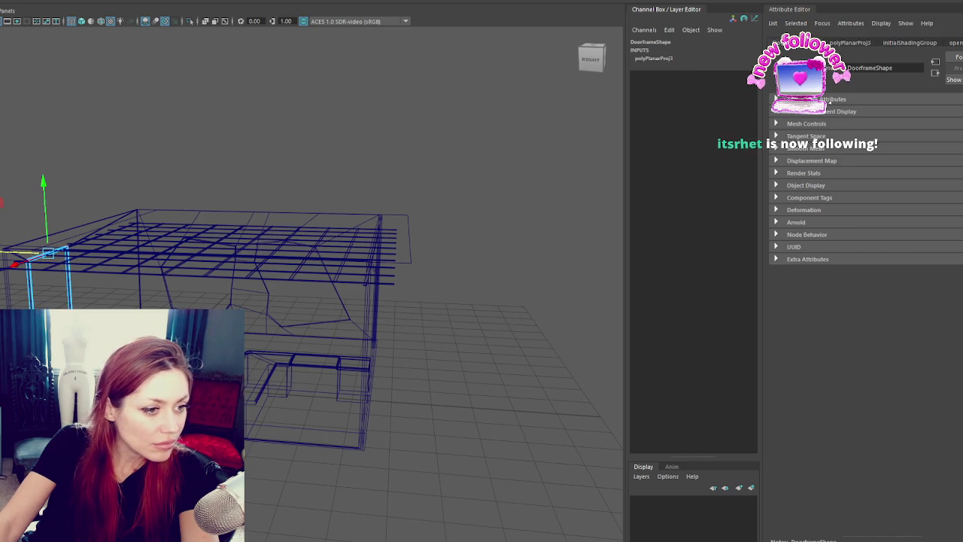
pyautogui.hotkey('ctrl', 'x')
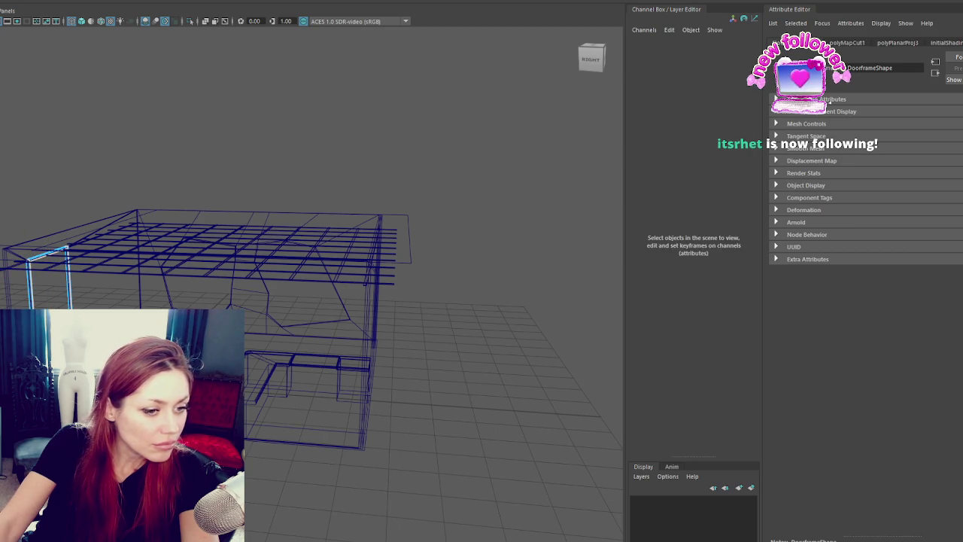
pyautogui.hotkey('ctrl', 'u')
pyautogui.hotkey('ctrl', 'l')
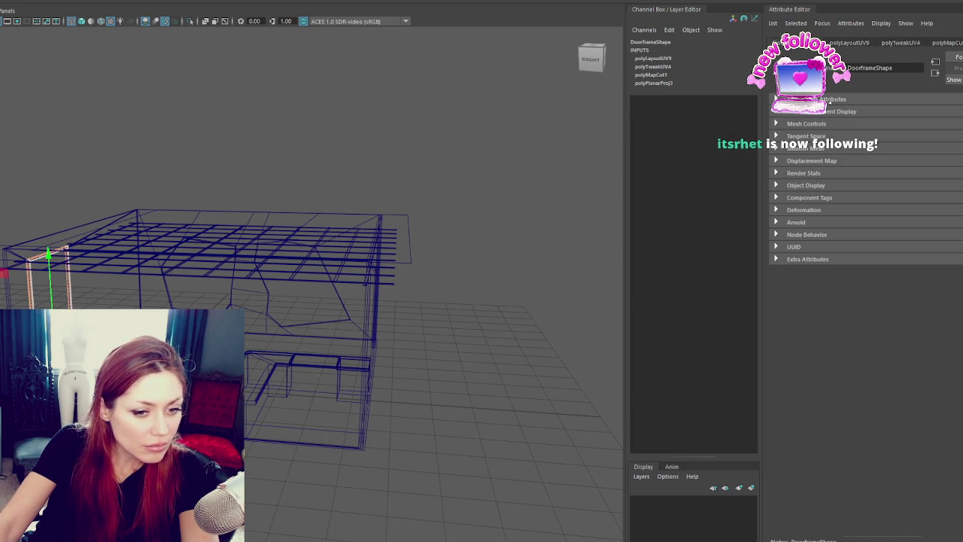
pyautogui.hotkey('ctrl', 'u')
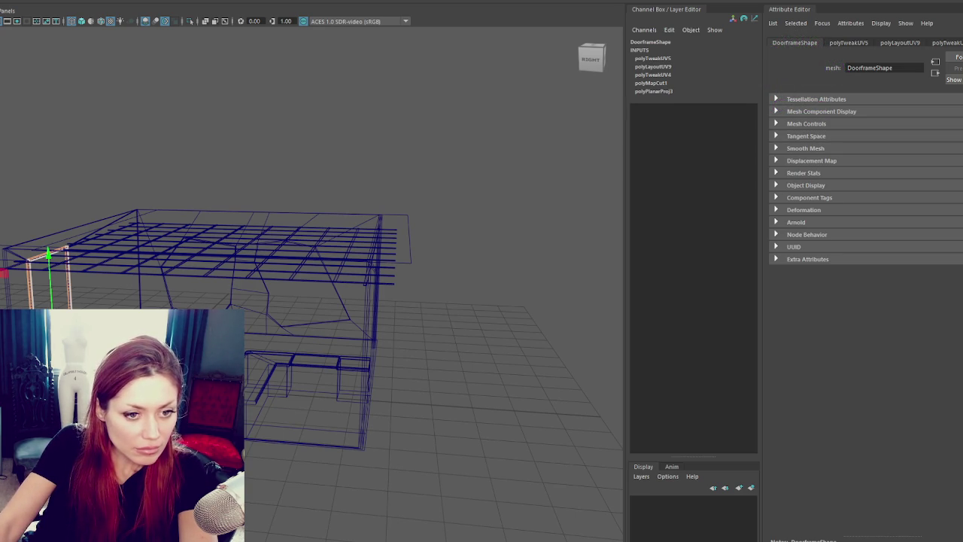
pyautogui.hotkey('ctrl', 'u')
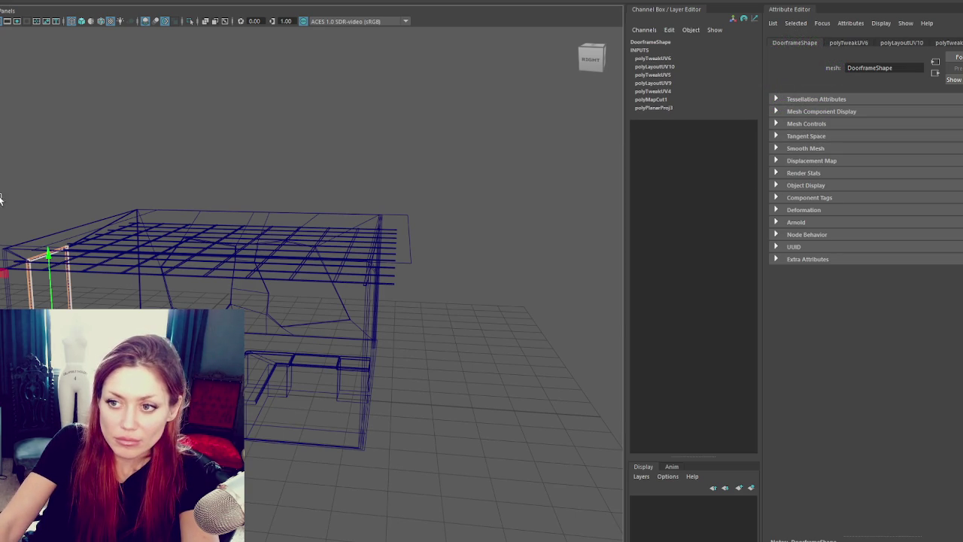
# - Select the Walls_BehindSlats mesh and then the whole Gardening_Shop group
pyautogui.click(2, 196)
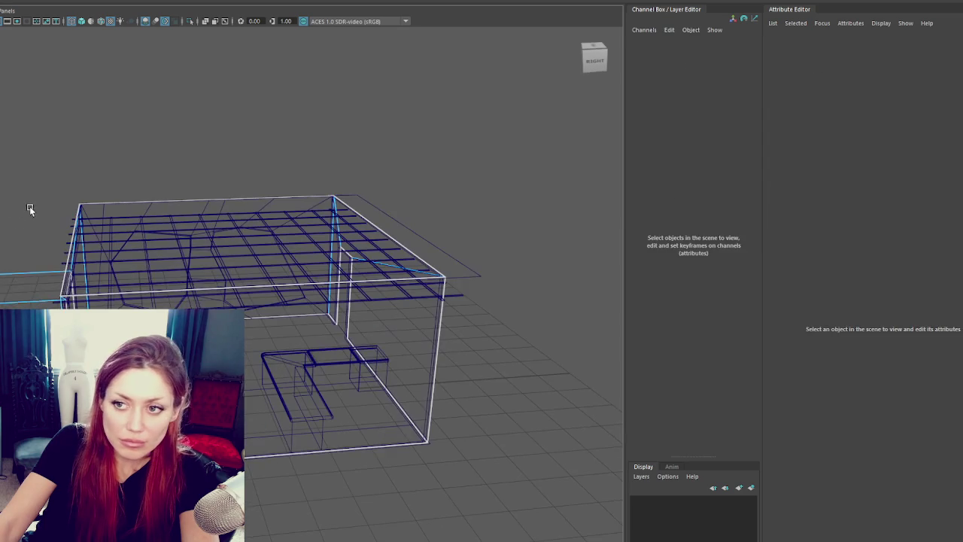
pyautogui.click(30, 208)
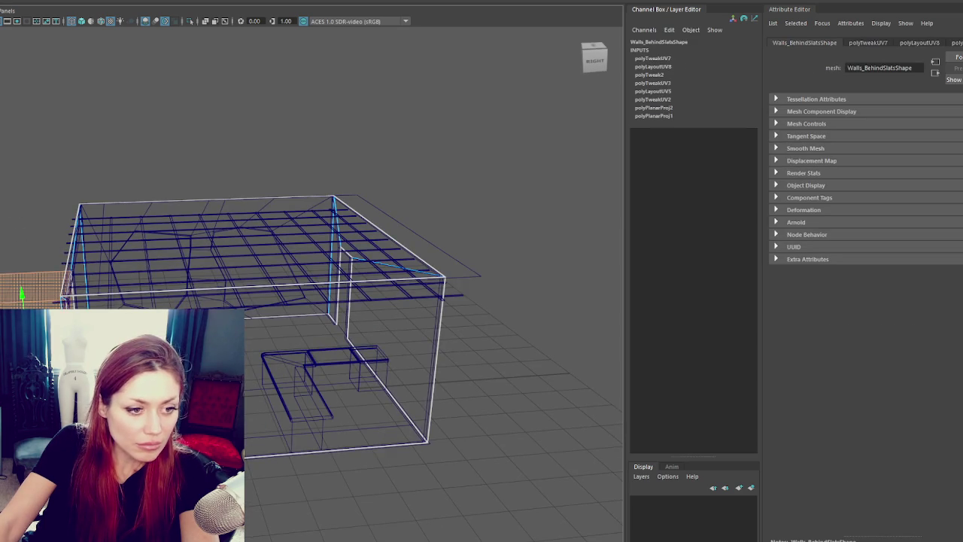
pyautogui.click(38, 140)
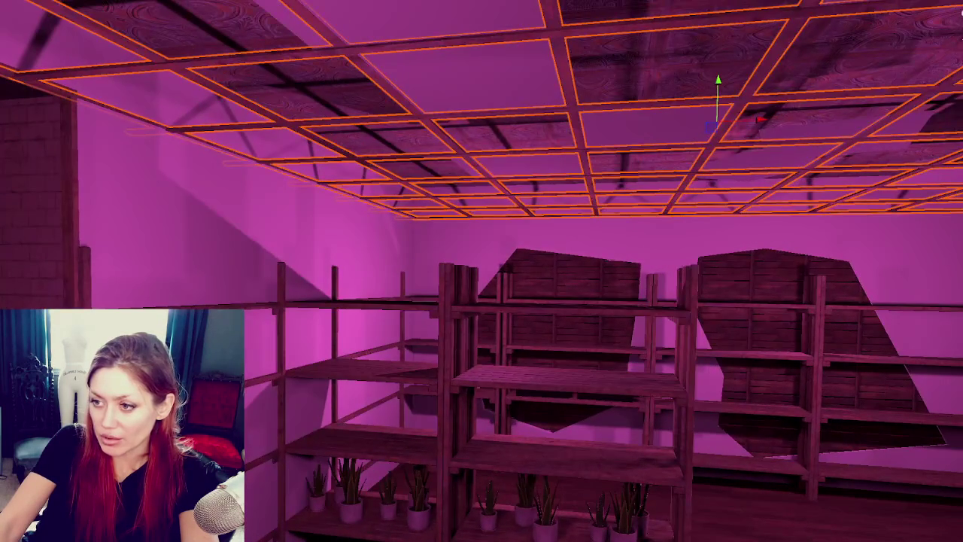
# - Select several shelf units and slide them to the right
pyautogui.click(354, 370)
pyautogui.keyDown('shift'); pyautogui.click(376, 369); pyautogui.keyUp('shift')
pyautogui.keyDown('shift'); pyautogui.click(518, 370); pyautogui.keyUp('shift')
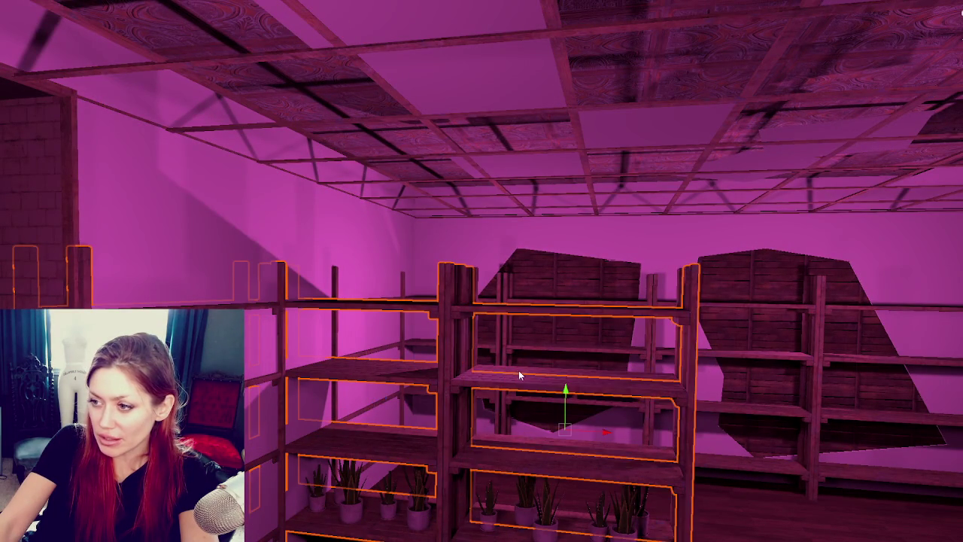
pyautogui.keyDown('shift'); pyautogui.click(486, 368); pyautogui.keyUp('shift')
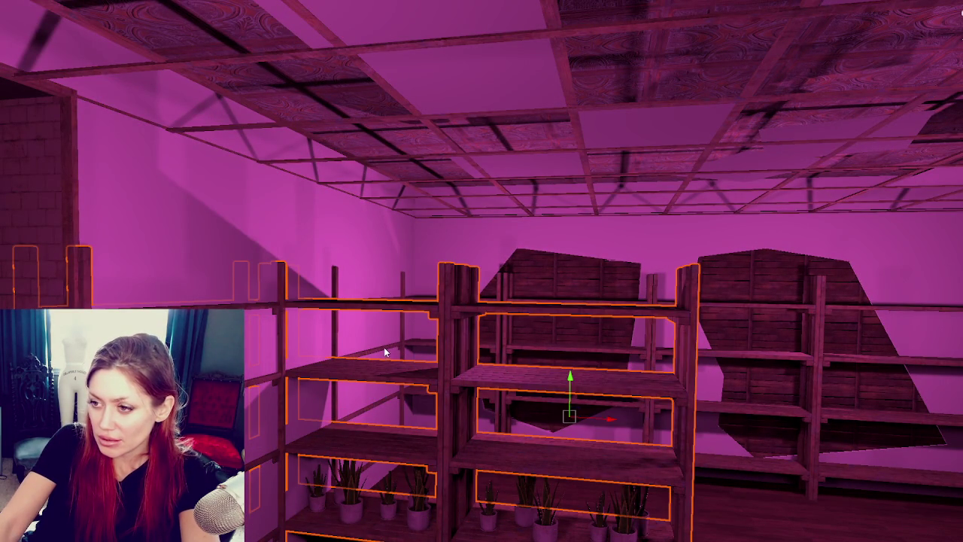
pyautogui.moveTo(411, 367)
pyautogui.mouseDown()
pyautogui.moveTo(425, 400)
pyautogui.moveTo(405, 446)
pyautogui.mouseUp()
pyautogui.moveTo(398, 403)
pyautogui.mouseDown()
pyautogui.moveTo(429, 388)
pyautogui.moveTo(426, 398)
pyautogui.mouseUp()
# - Duplicate the group of five potted plants and frame the copies
pyautogui.click(418, 489)
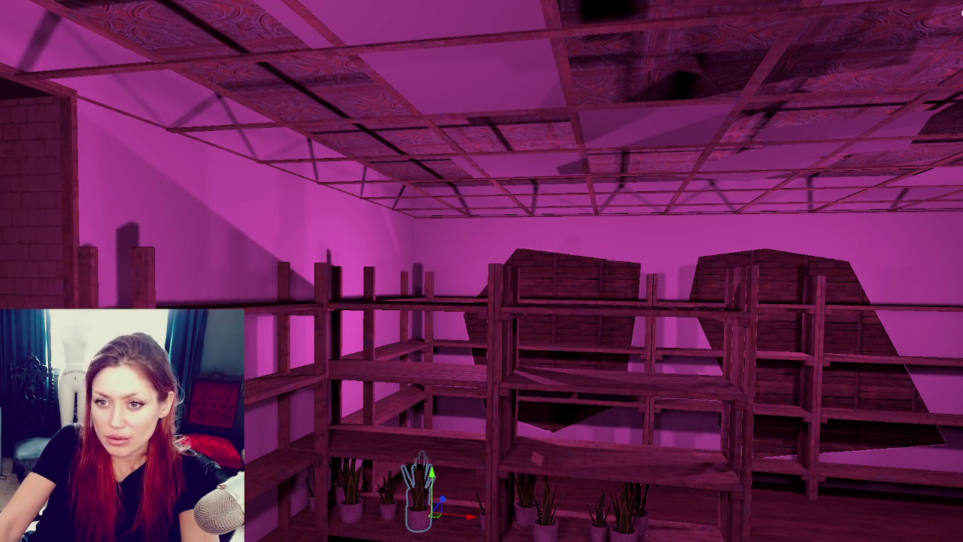
pyautogui.click(546, 500)
pyautogui.hotkey('ctrl', 'd')
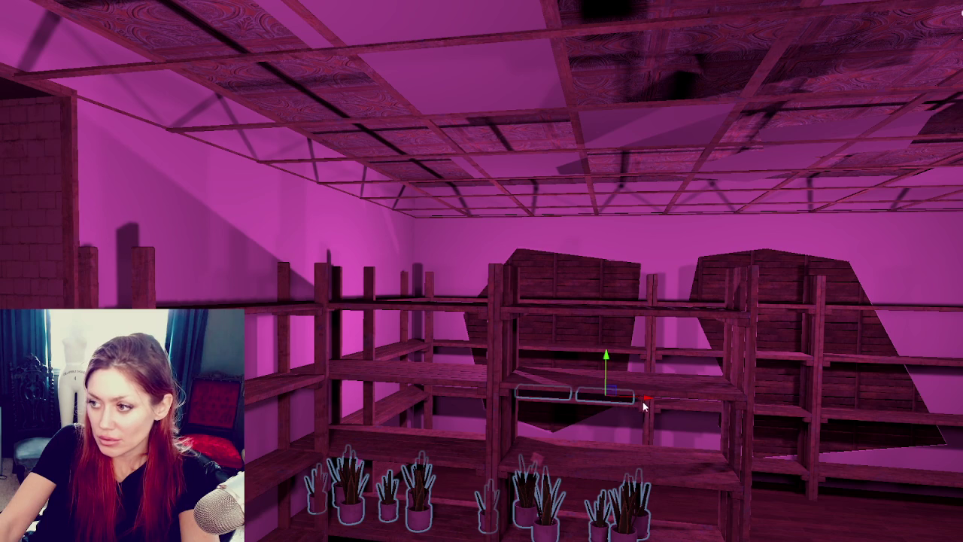
pyautogui.press('f')
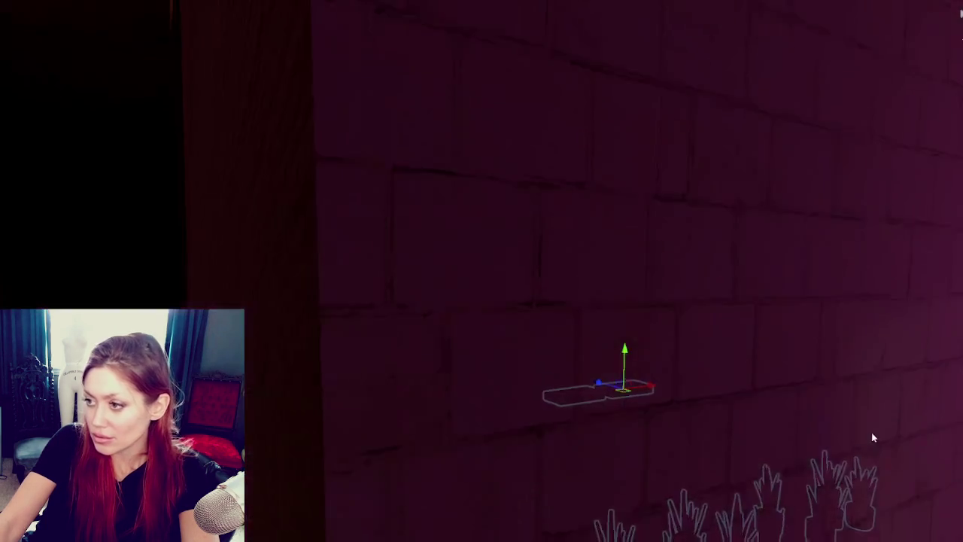
pyautogui.hotkey('ctrl', 'p')
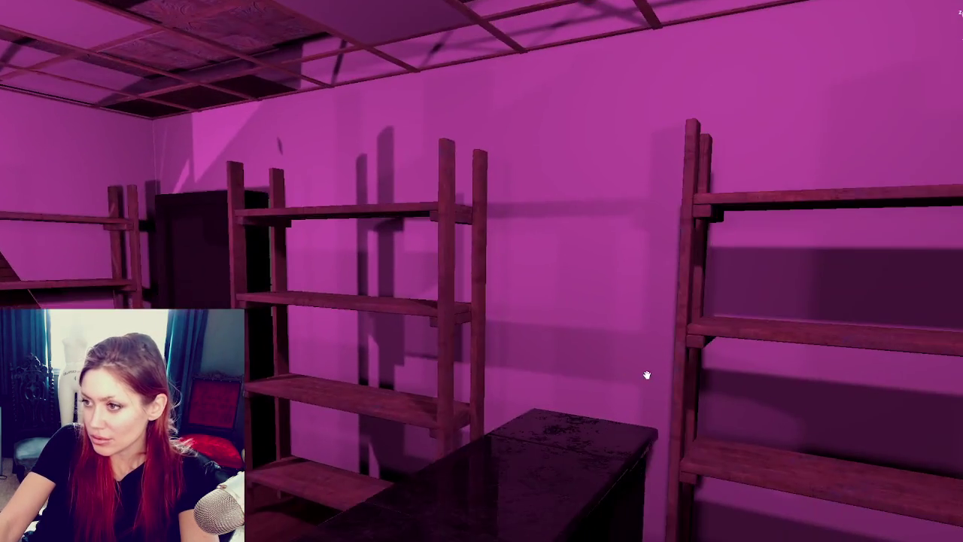
pyautogui.scroll(-3, 646, 375)
# - Slide a shelf unit and the right-hand shelf together along the wall
pyautogui.click(576, 470)
pyautogui.scroll(3, 619, 456)
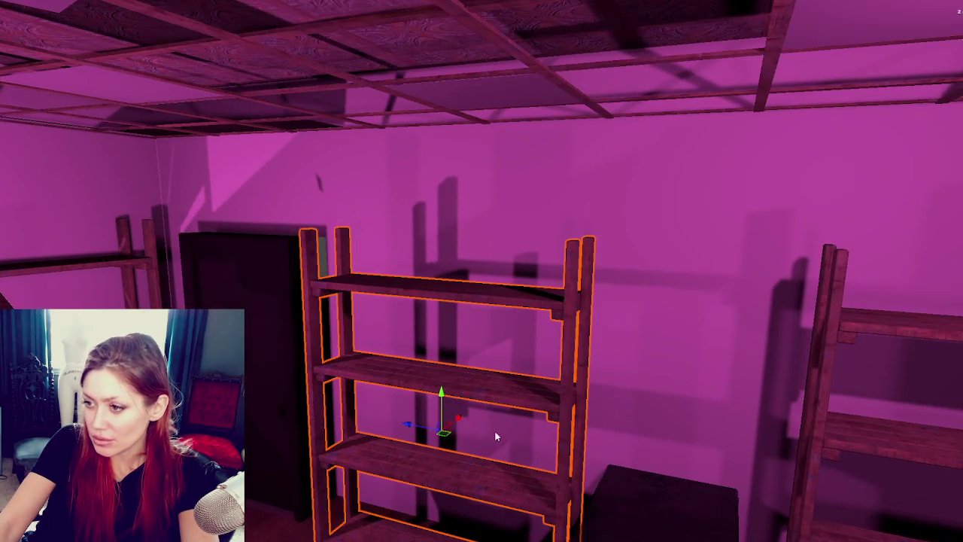
pyautogui.keyDown('ctrl'); pyautogui.click(867, 494); pyautogui.keyUp('ctrl')
pyautogui.press('f')
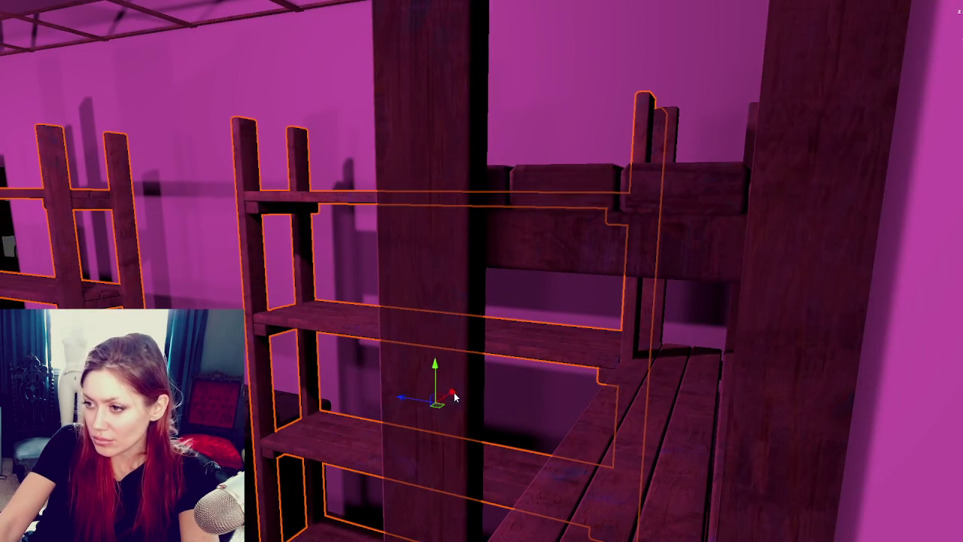
pyautogui.moveTo(461, 398); pyautogui.dragTo(496, 365)
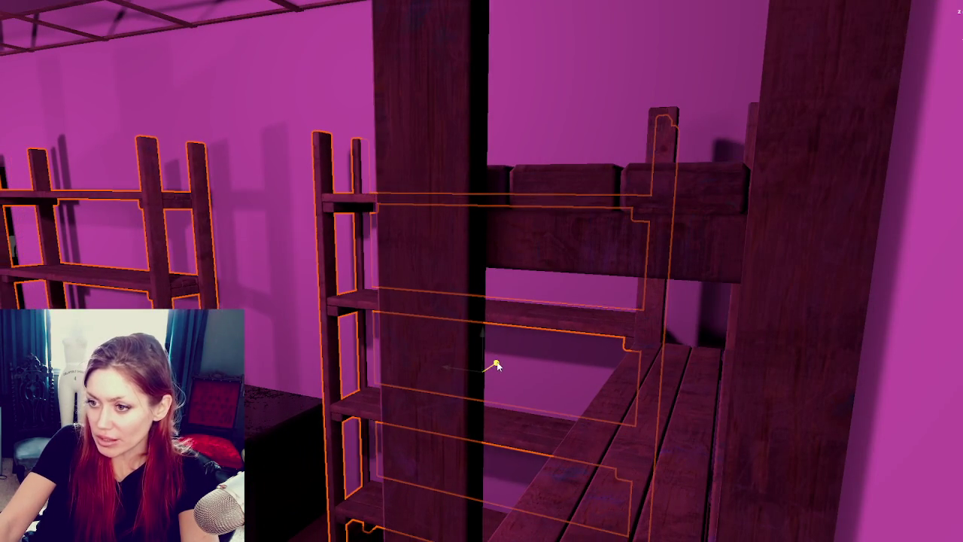
pyautogui.moveTo(496, 366); pyautogui.dragTo(244, 366)
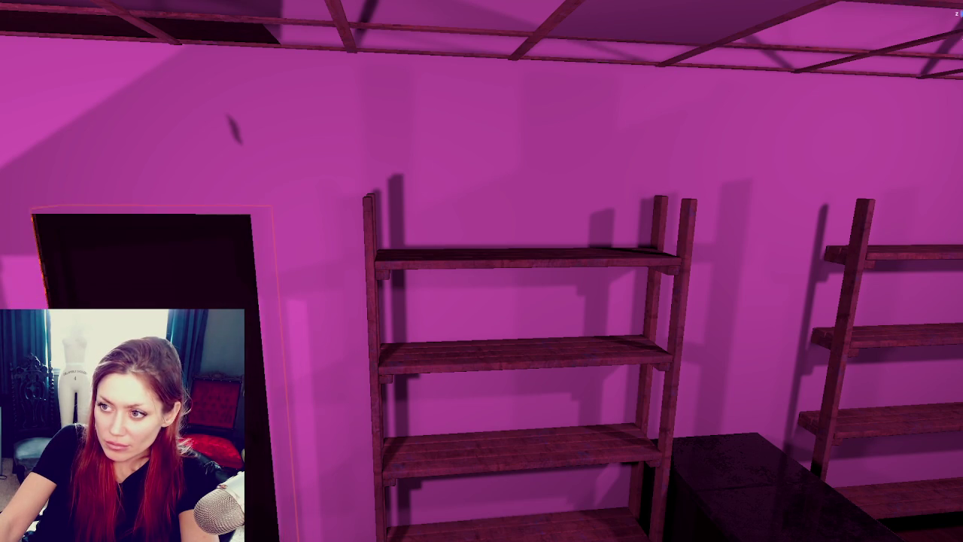
pyautogui.moveTo(301, 361)
pyautogui.mouseDown(button='right')
pyautogui.moveTo(278, 380)
pyautogui.moveTo(522, 397)
pyautogui.mouseUp(button='right')
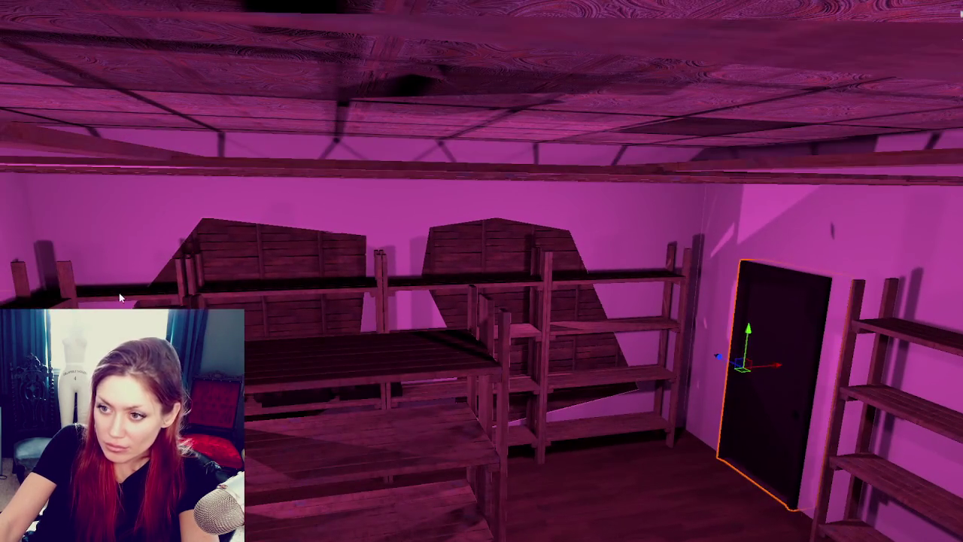
pyautogui.click(120, 298)
# - Select the three back shelf units and slide them right along X
pyautogui.keyDown('shift'); pyautogui.click(290, 286); pyautogui.keyUp('shift')
pyautogui.keyDown('shift'); pyautogui.click(458, 286); pyautogui.keyUp('shift')
pyautogui.keyDown('shift'); pyautogui.click(559, 280); pyautogui.keyUp('shift')
pyautogui.moveTo(644, 352); pyautogui.dragTo(681, 348)
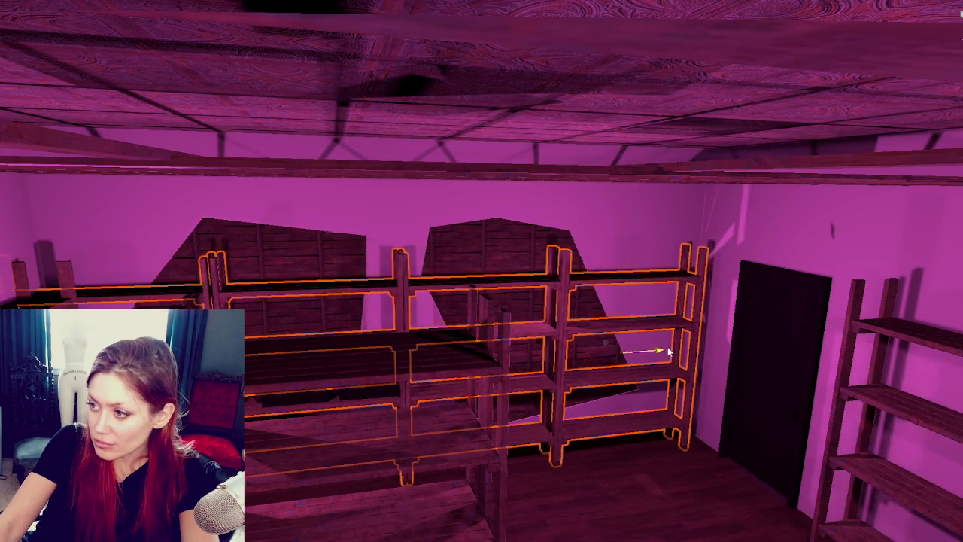
pyautogui.moveTo(680, 349)
pyautogui.mouseDown(button='right')
pyautogui.moveTo(249, 267)
pyautogui.moveTo(531, 346)
pyautogui.mouseUp(button='right')
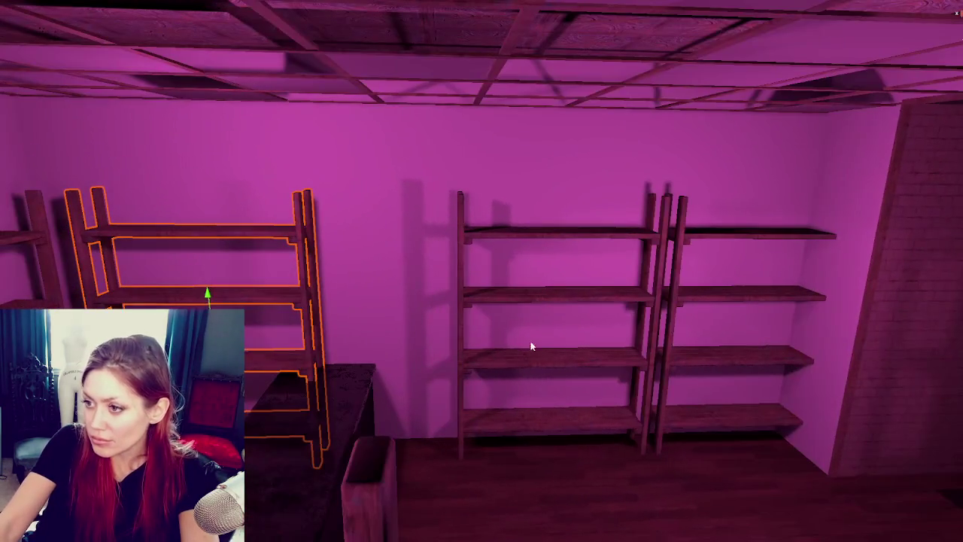
# - Slide the middle and right shelf units left together to line them up
pyautogui.keyDown('shift'); pyautogui.click(531, 346); pyautogui.keyUp('shift')
pyautogui.keyDown('shift'); pyautogui.click(696, 357); pyautogui.keyUp('shift')
pyautogui.moveTo(722, 339); pyautogui.dragTo(676, 340)
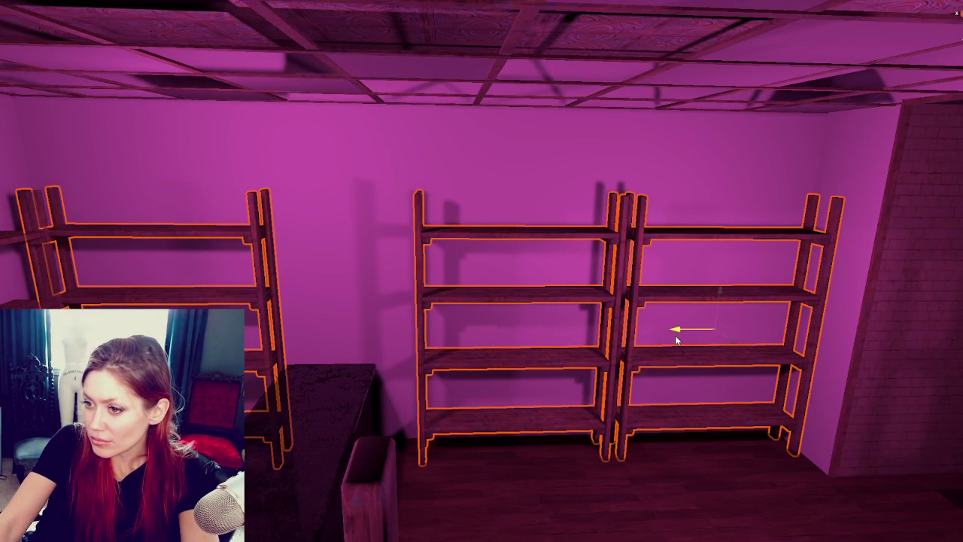
pyautogui.moveTo(675, 340); pyautogui.dragTo(273, 421, button='right')
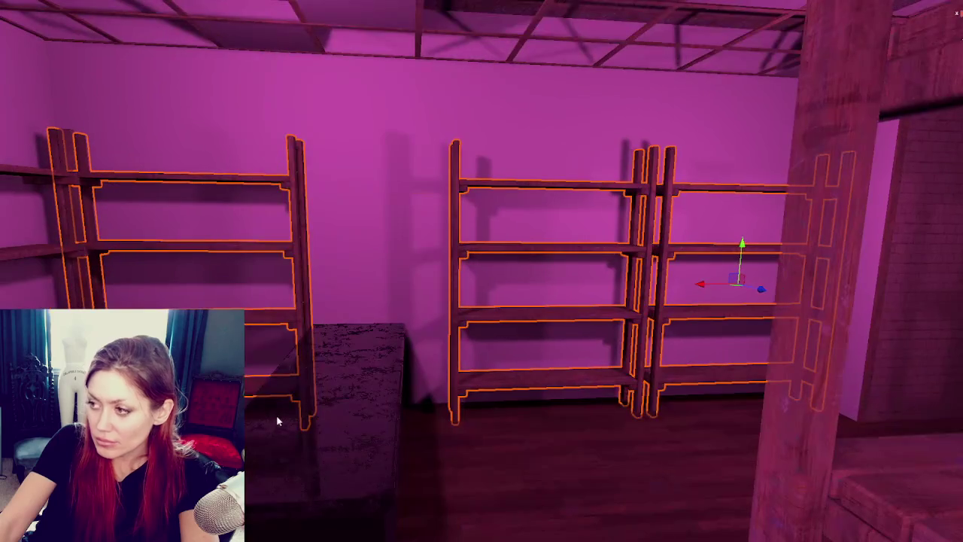
# - Replace the ornate ceiling tile texture with the dark wood material, then deselect
pyautogui.moveTo(514, 265); pyautogui.dragTo(464, 217, button='right')
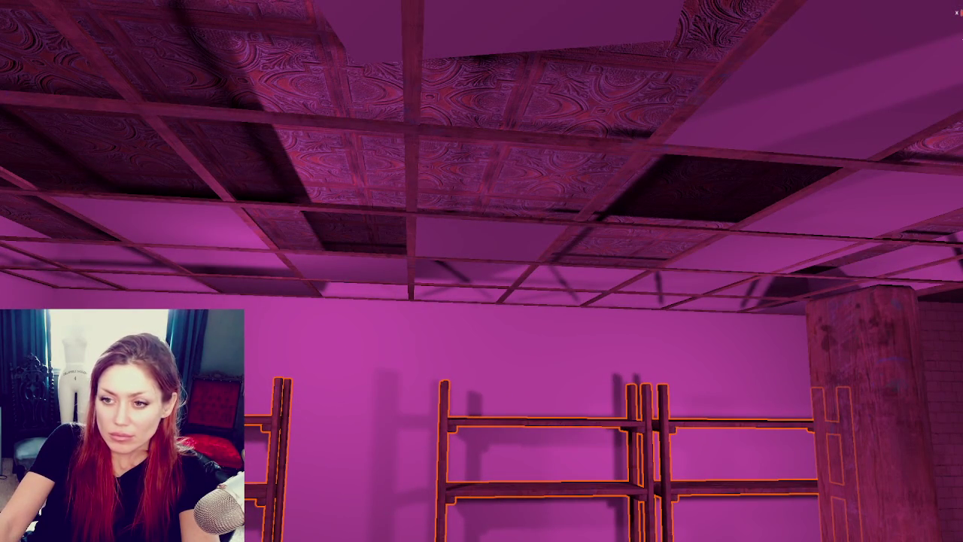
pyautogui.moveTo(414, 211)
pyautogui.mouseDown()
pyautogui.moveTo(451, 188)
pyautogui.moveTo(299, 182)
pyautogui.mouseUp()
pyautogui.moveTo(303, 174); pyautogui.dragTo(486, 288, button='right')
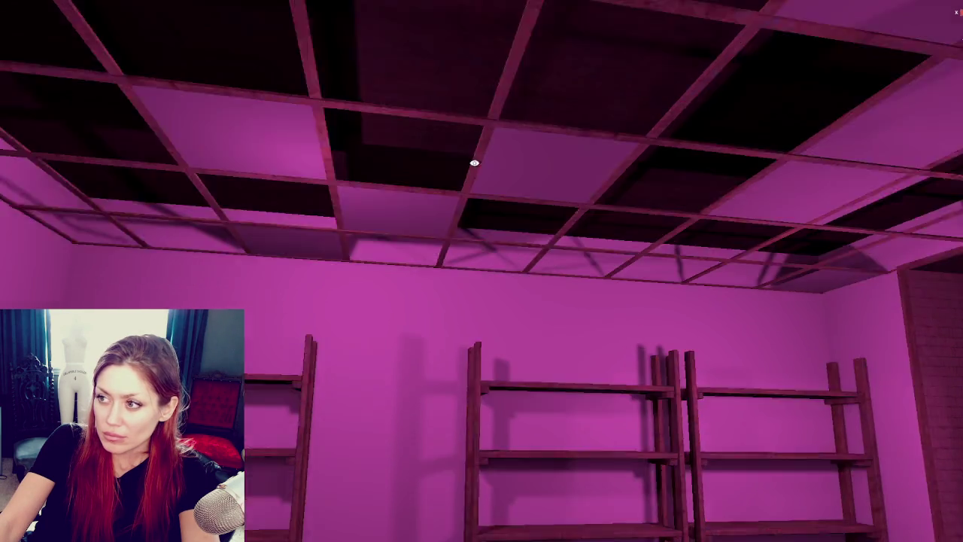
pyautogui.scroll(-3, 481, 271)
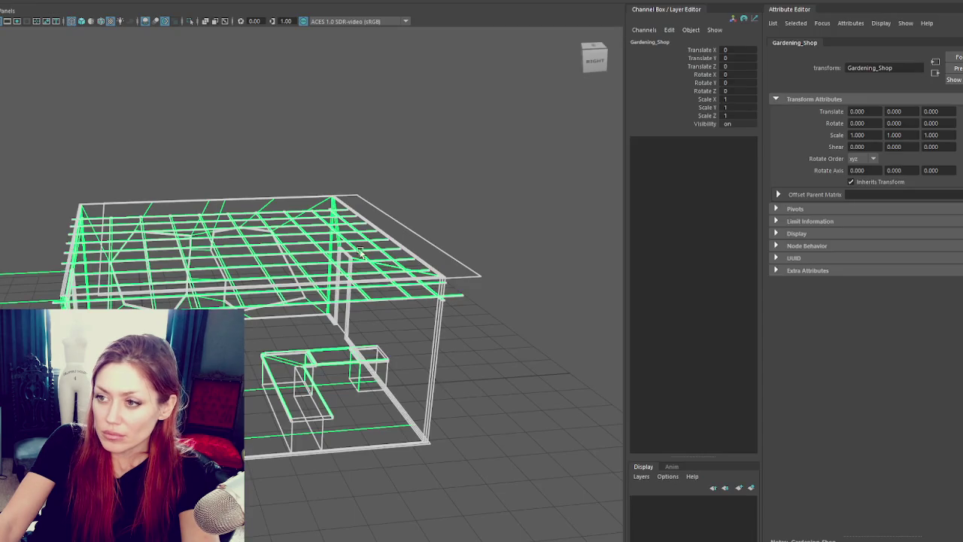
pyautogui.click(391, 240)
pyautogui.click(410, 229)
pyautogui.click(453, 190)
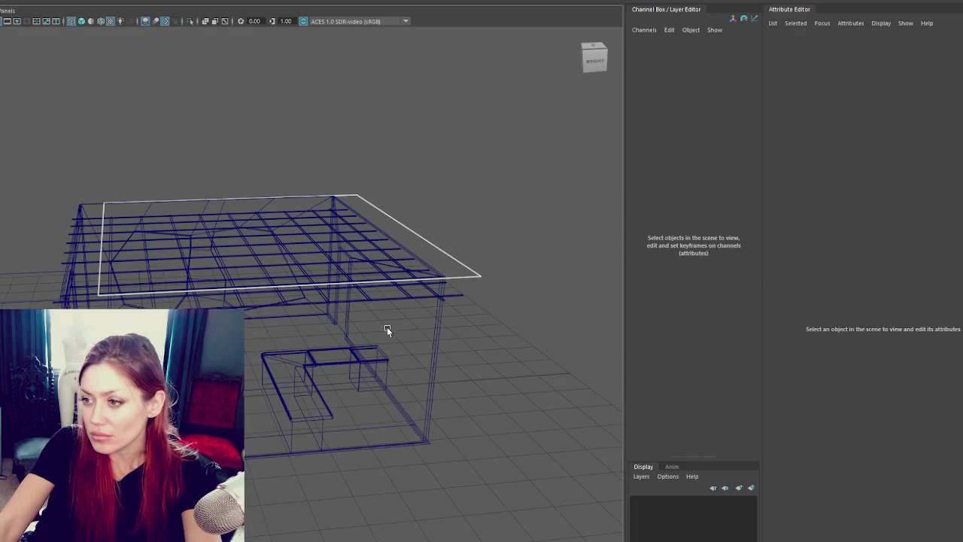
# - Lower the Walls_BehindSlats mesh and extrude its edges up above the wall tops
pyautogui.click(381, 326)
pyautogui.moveTo(446, 331)
pyautogui.keyDown('alt'); pyautogui.mouseDown()
pyautogui.moveTo(523, 351)
pyautogui.moveTo(514, 328)
pyautogui.moveTo(477, 309)
pyautogui.moveTo(480, 322)
pyautogui.mouseUp(); pyautogui.keyUp('alt')
pyautogui.click(471, 267)
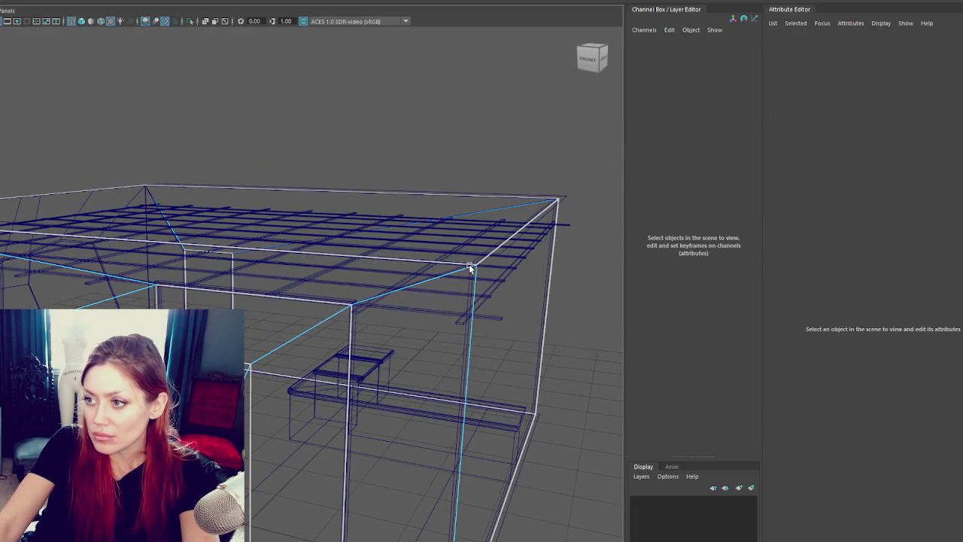
pyautogui.click(470, 264)
pyautogui.moveTo(235, 134); pyautogui.dragTo(233, 165)
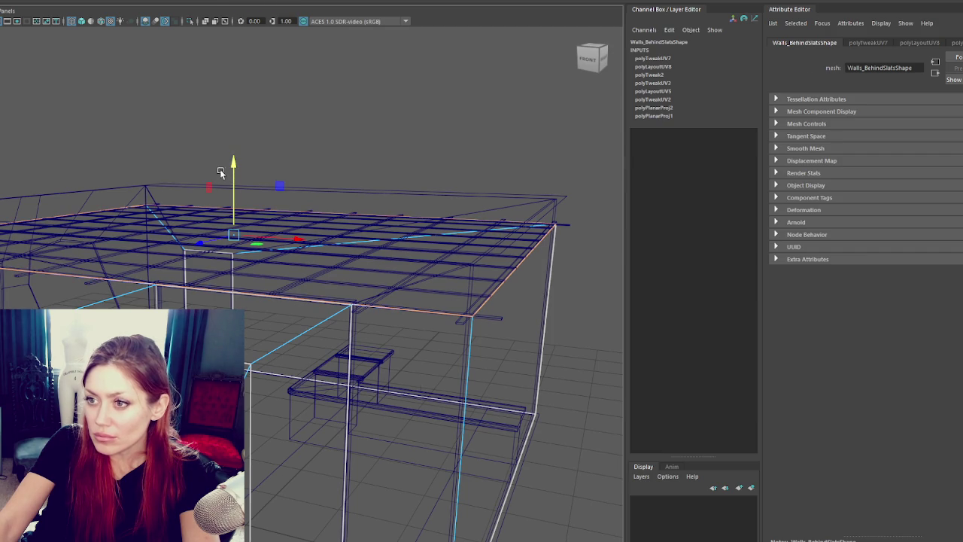
pyautogui.hotkey('ctrl', 'e')
pyautogui.moveTo(234, 165); pyautogui.dragTo(267, 132)
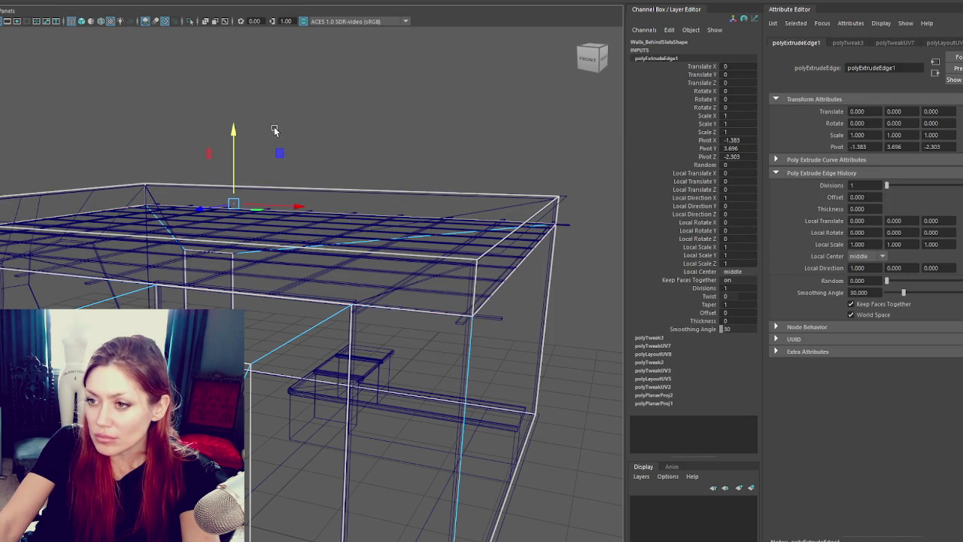
# - Back in object mode, give the walls a planar UV projection and view them in wireframe
pyautogui.rightClick(413, 119)
pyautogui.moveTo(415, 121); pyautogui.dragTo(461, 101, button='right')
pyautogui.moveTo(589, 221); pyautogui.dragTo(538, 301, button='right')
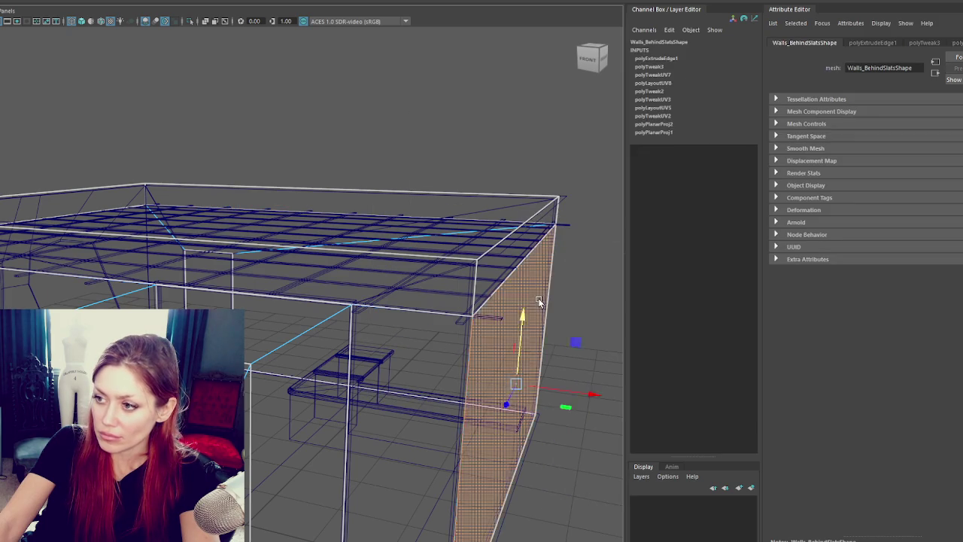
pyautogui.click(538, 301)
pyautogui.scroll(-3, 541, 274)
pyautogui.keyDown('alt'); pyautogui.moveTo(409, 333); pyautogui.dragTo(354, 335); pyautogui.keyUp('alt')
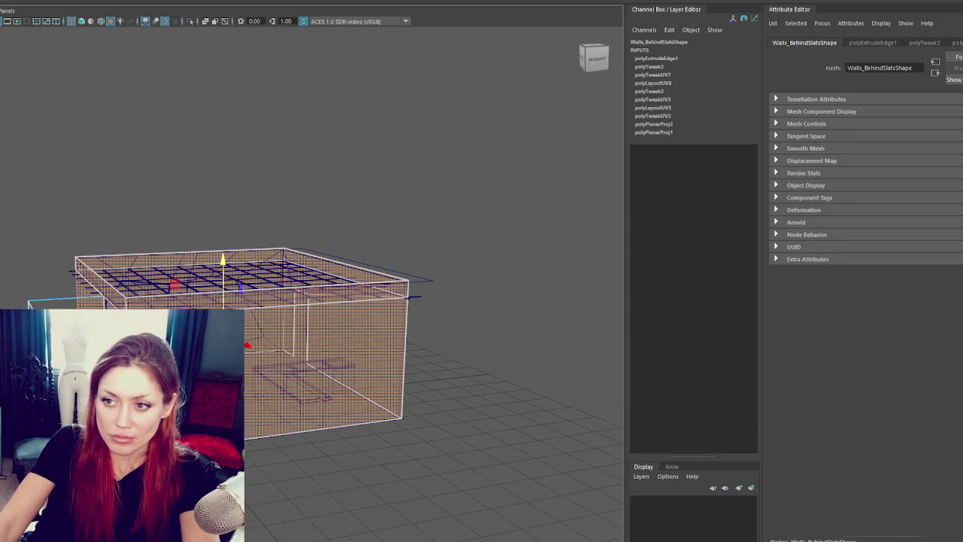
pyautogui.click(559, 3)
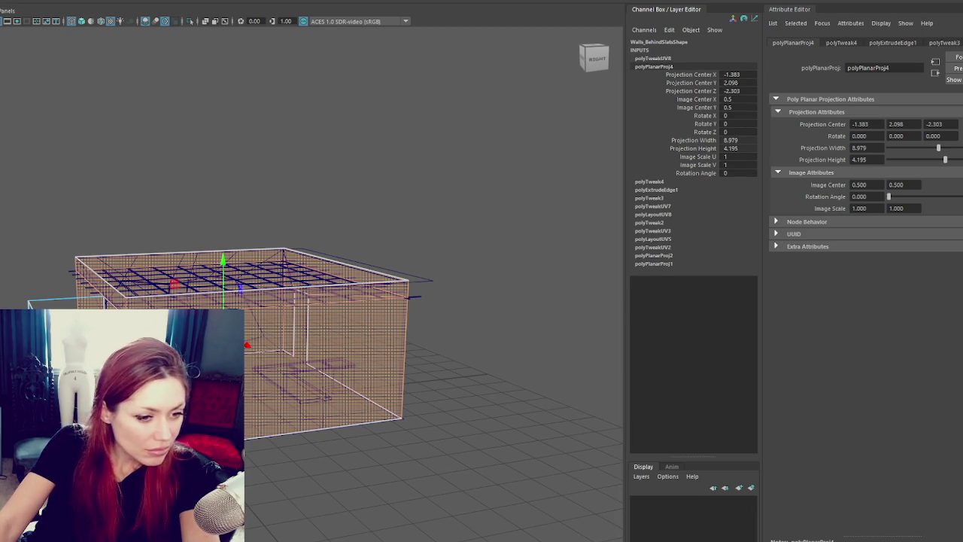
pyautogui.press('4')
pyautogui.moveTo(421, 225)
pyautogui.keyDown('alt'); pyautogui.mouseDown()
pyautogui.moveTo(467, 218)
pyautogui.moveTo(451, 219)
pyautogui.mouseUp(); pyautogui.keyUp('alt')
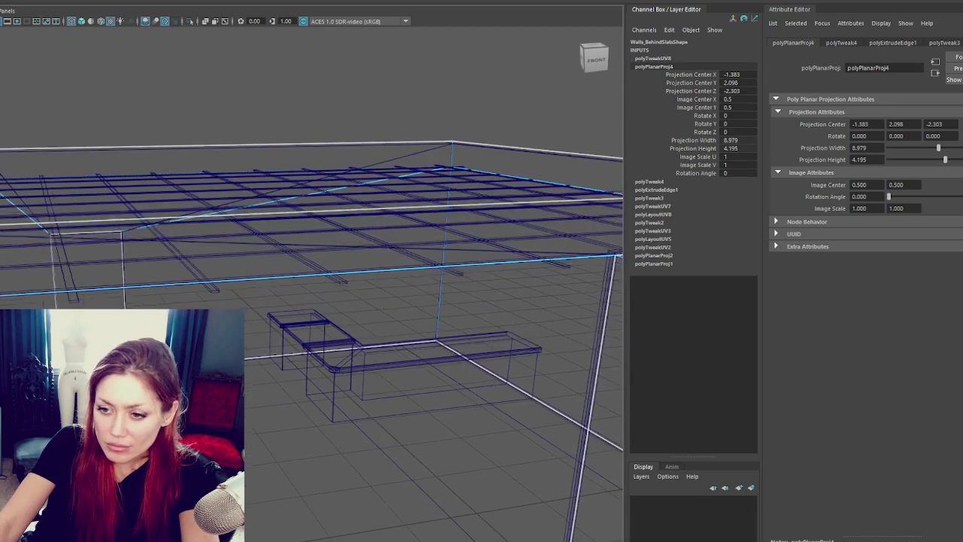
pyautogui.click(452, 90)
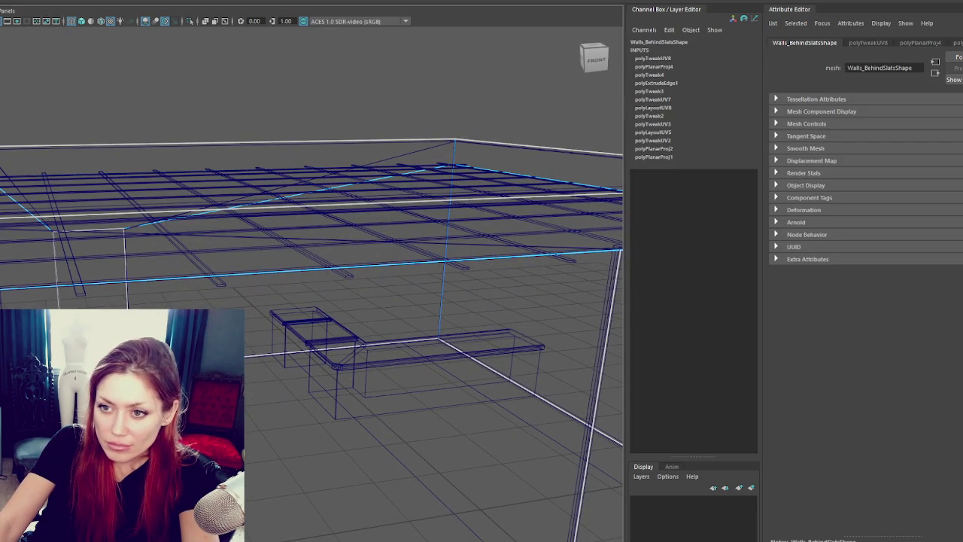
# - Cut the wall UVs along the selected edges, lay them out, and nudge the shells
pyautogui.hotkey('ctrl', 'x')
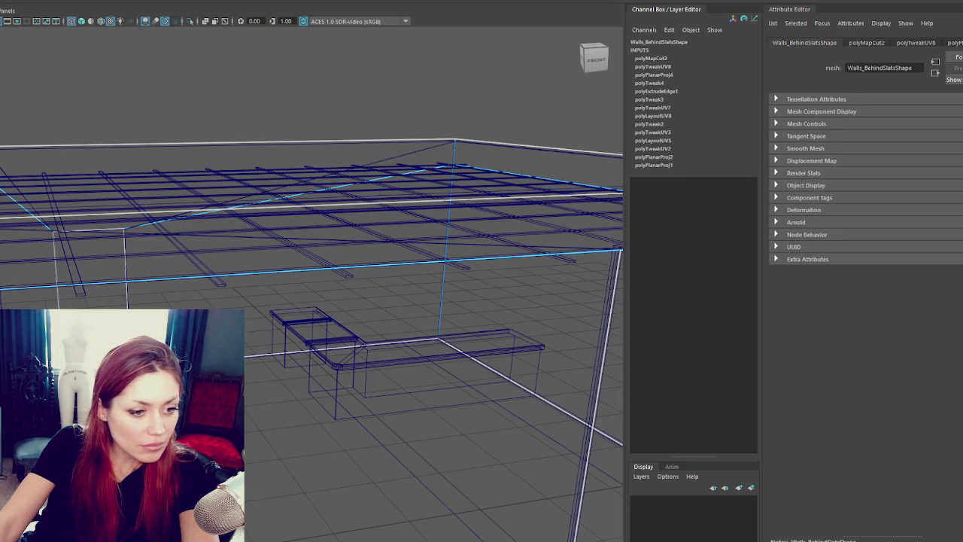
pyautogui.press('F8')
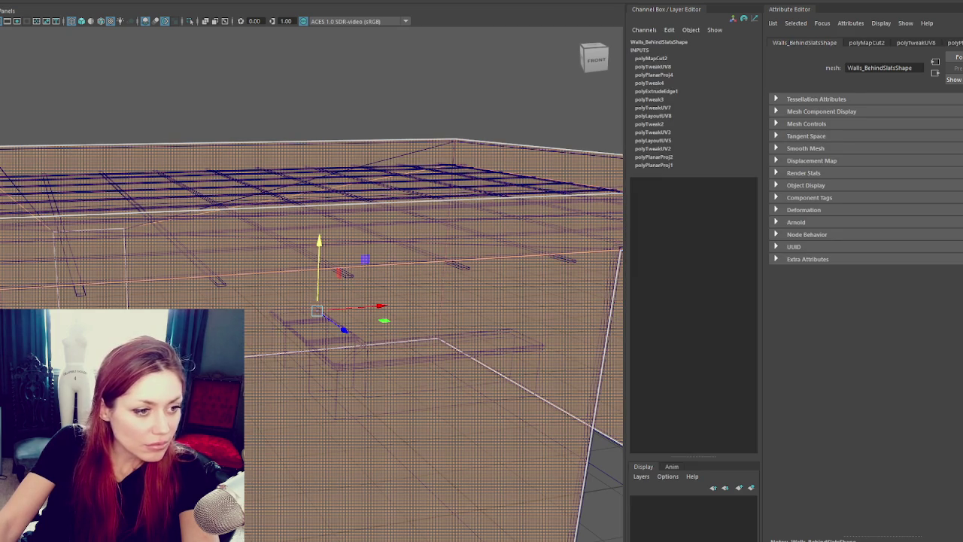
pyautogui.hotkey('ctrl', 'x')
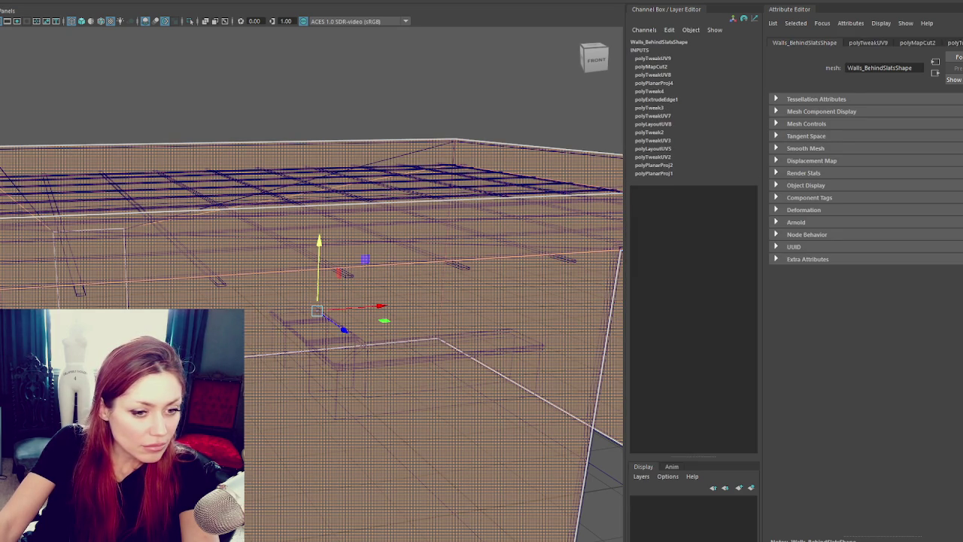
pyautogui.hotkey('ctrl', 'l')
pyautogui.hotkey('ctrl', 'x')
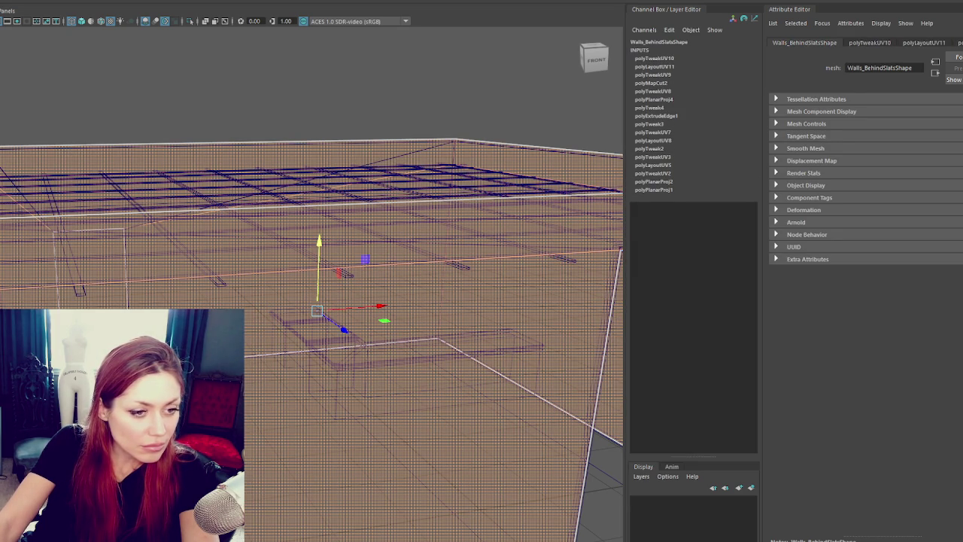
pyautogui.press('F8')
# - Add the three right wall sections to the selection, then clear it
pyautogui.click(316, 301)
pyautogui.click(226, 154)
pyautogui.keyDown('shift'); pyautogui.click(538, 159); pyautogui.keyUp('shift')
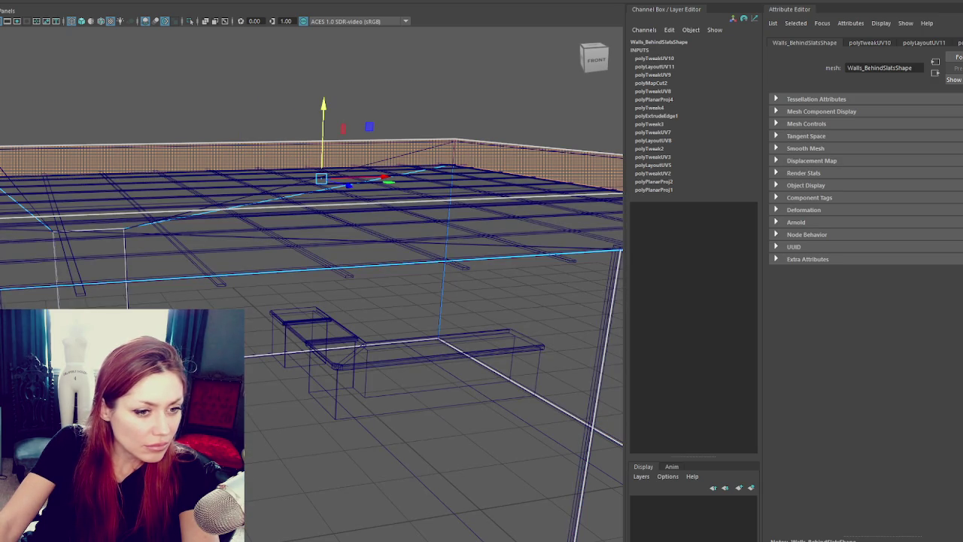
pyautogui.rightClick(141, 103)
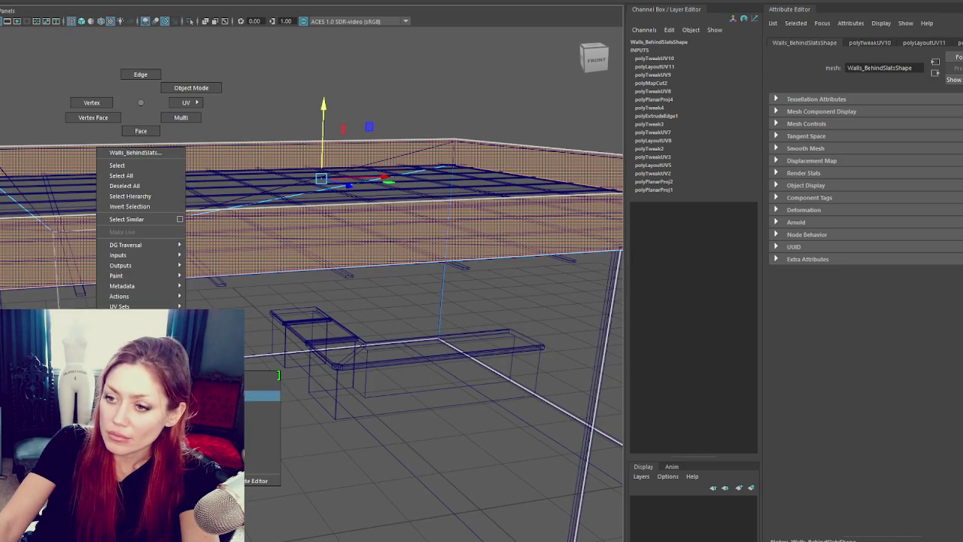
pyautogui.click(35, 92)
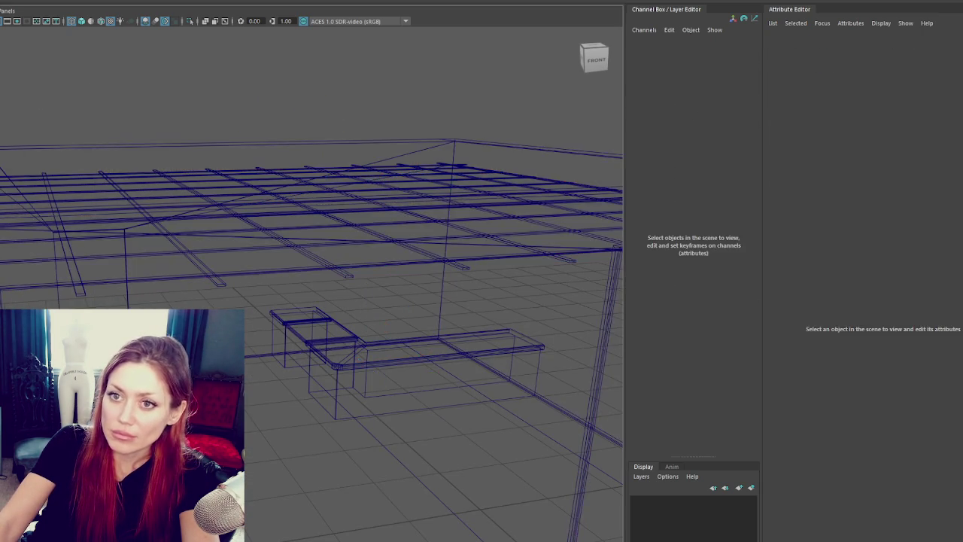
# - Isolate Walls_Wood briefly to check it, then restore all objects
pyautogui.click(226, 154)
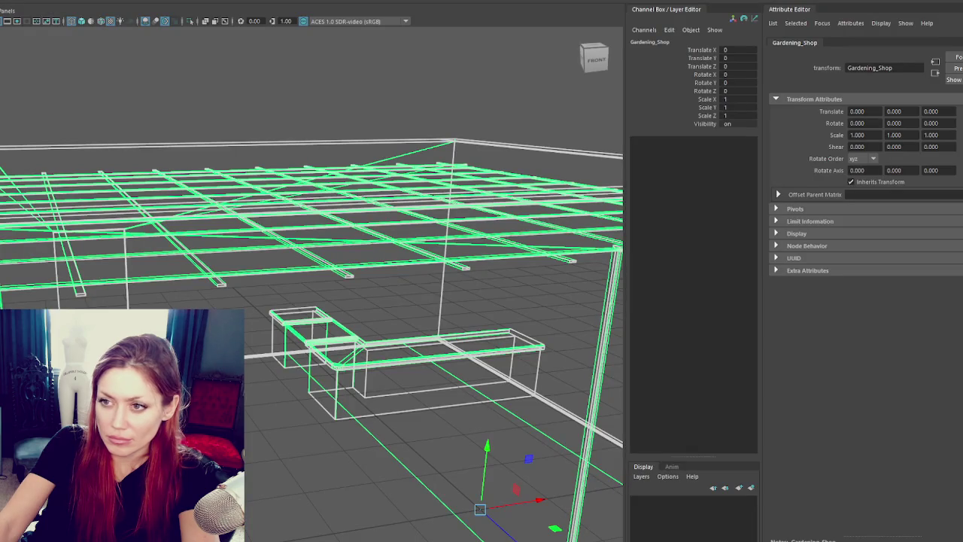
pyautogui.keyDown('alt'); pyautogui.moveTo(317, 316); pyautogui.dragTo(317, 276); pyautogui.keyUp('alt')
pyautogui.click(452, 151)
pyautogui.click(561, 376)
pyautogui.hotkey('ctrl', '1')
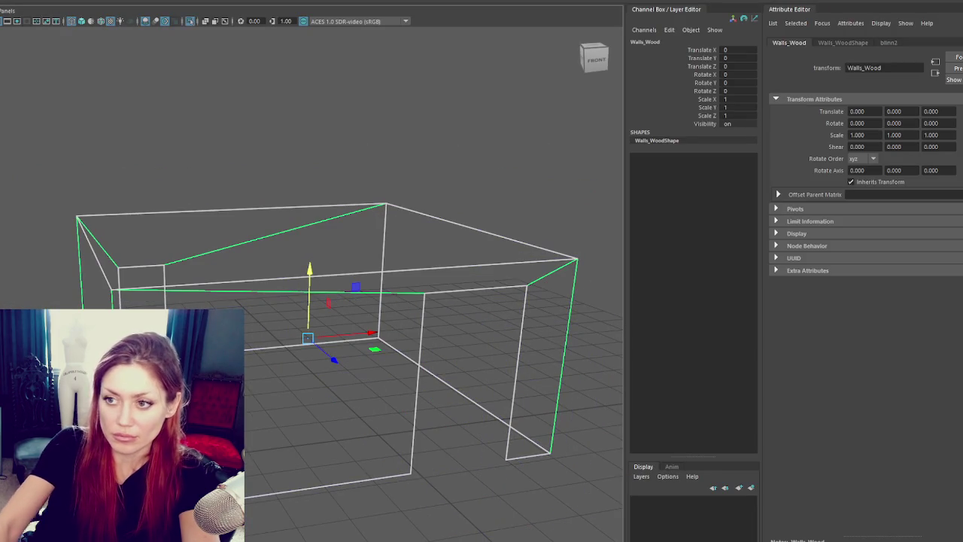
pyautogui.hotkey('ctrl', '1')
pyautogui.click(295, 168)
pyautogui.hotkey('ctrl', 'z')
pyautogui.click(282, 168)
pyautogui.moveTo(283, 168)
pyautogui.keyDown('alt'); pyautogui.mouseDown()
pyautogui.moveTo(356, 282)
pyautogui.moveTo(389, 286)
pyautogui.moveTo(370, 300)
pyautogui.mouseUp(); pyautogui.keyUp('alt')
# - Isolate and inspect Walls_BehindSlats, test-lifting it and undoing the move
pyautogui.click(337, 309)
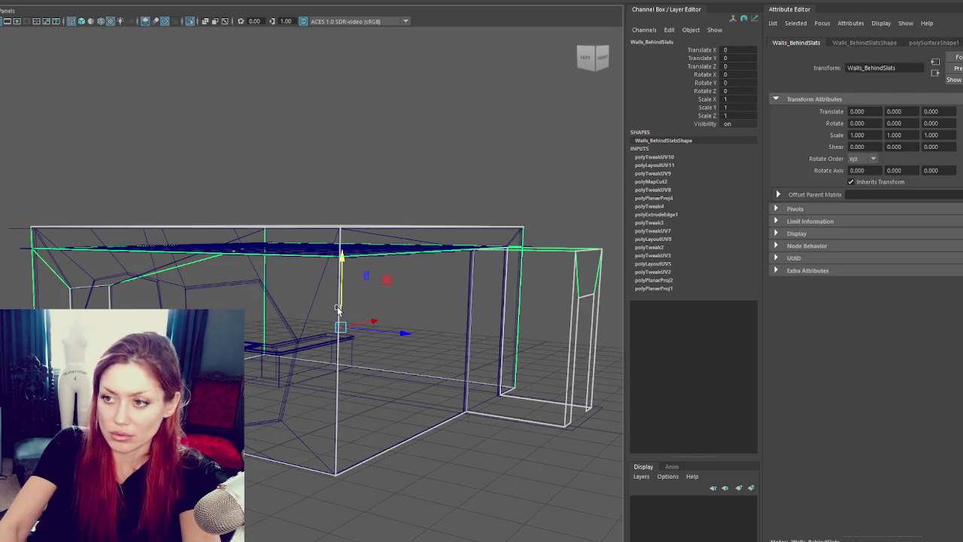
pyautogui.hotkey('ctrl', '1')
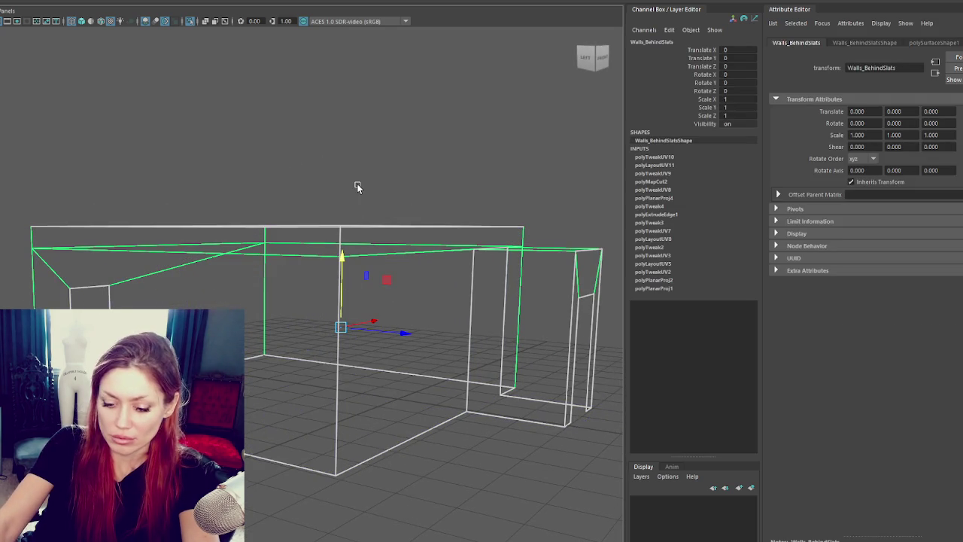
pyautogui.click(357, 187)
pyautogui.hotkey('ctrl', '1')
pyautogui.click(337, 283)
pyautogui.moveTo(337, 284)
pyautogui.mouseDown()
pyautogui.moveTo(353, 125)
pyautogui.moveTo(344, 38)
pyautogui.mouseUp()
pyautogui.hotkey('ctrl', 'z')
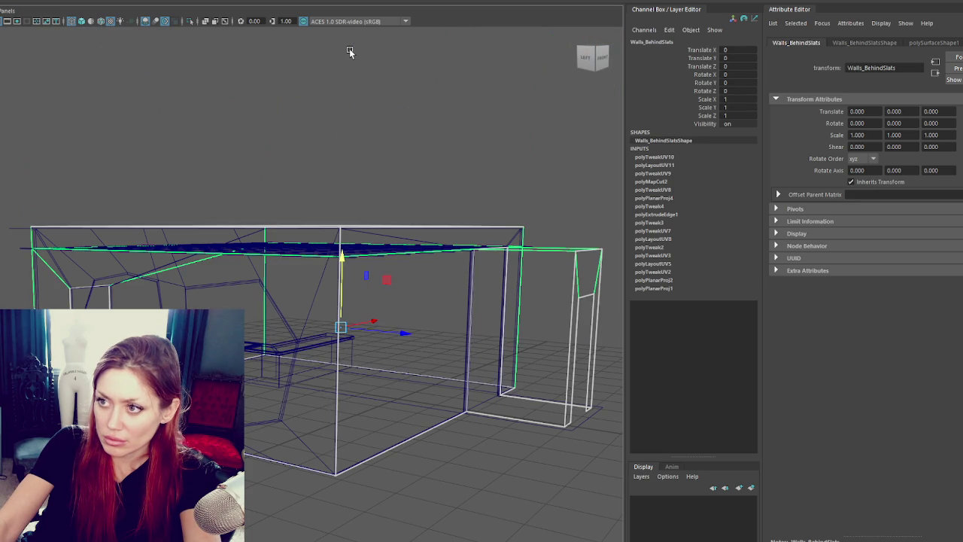
pyautogui.moveTo(349, 48)
pyautogui.keyDown('alt'); pyautogui.mouseDown()
pyautogui.moveTo(454, 108)
pyautogui.moveTo(295, 114)
pyautogui.mouseUp(); pyautogui.keyUp('alt')
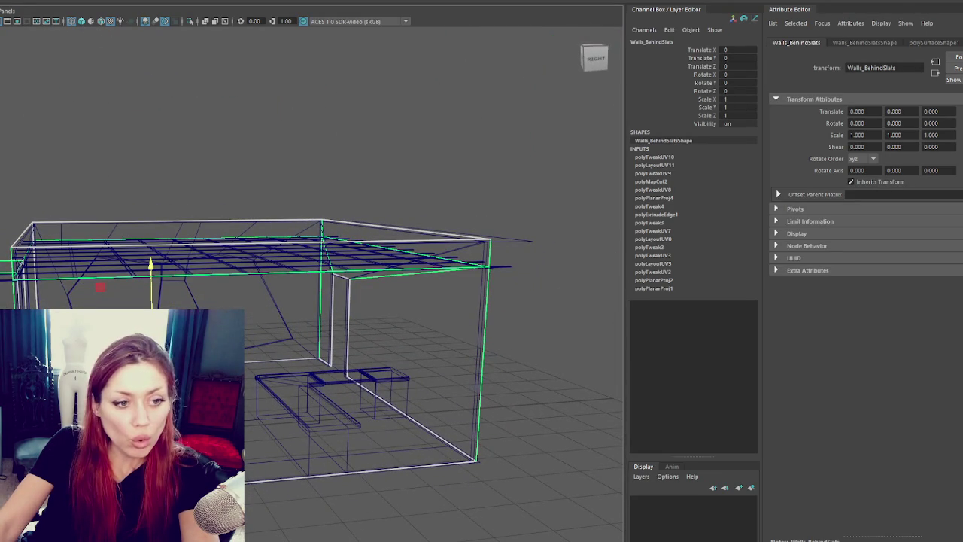
pyautogui.click(301, 336)
# - Hide the Walls_BehindSlats mesh and select the Concrete walls
pyautogui.click(118, 275)
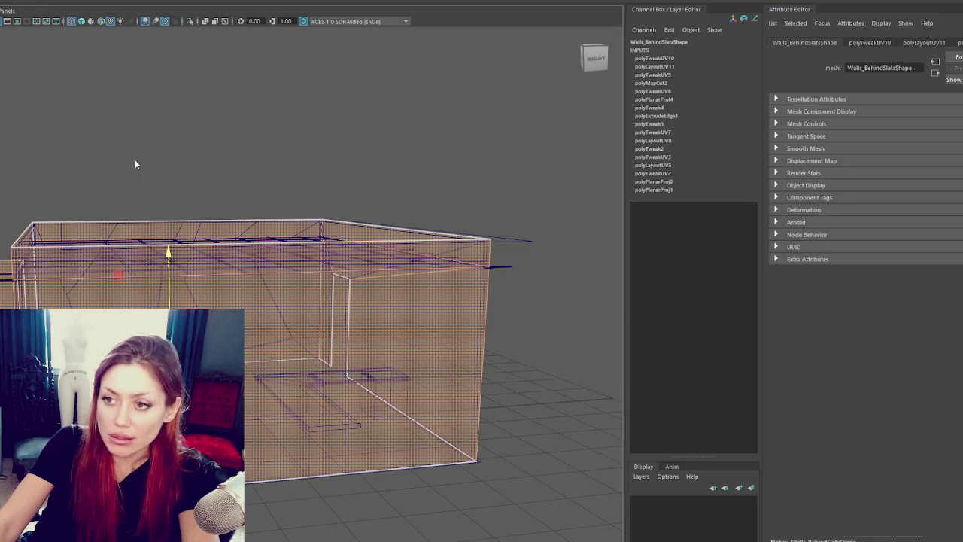
pyautogui.click(89, 262)
pyautogui.click(150, 263)
pyautogui.click(151, 263)
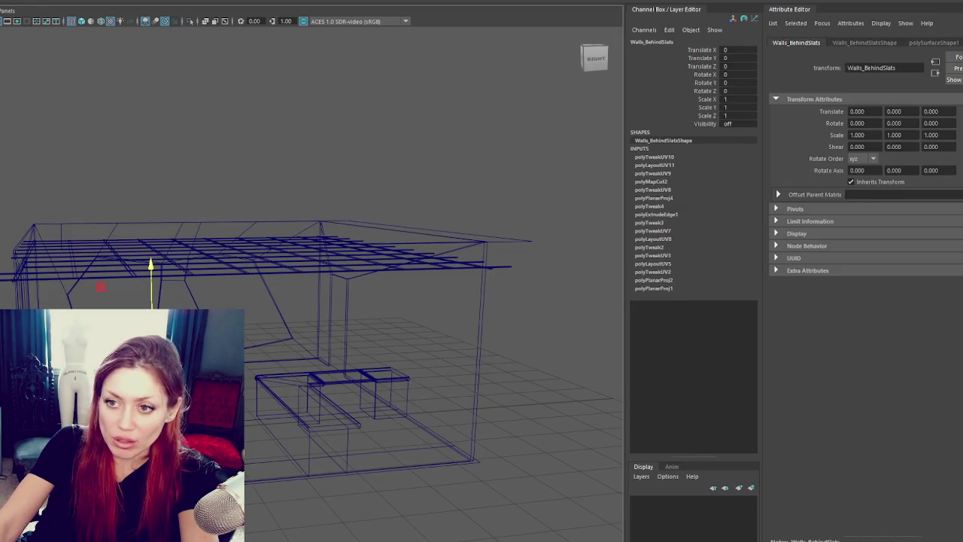
pyautogui.click(63, 230)
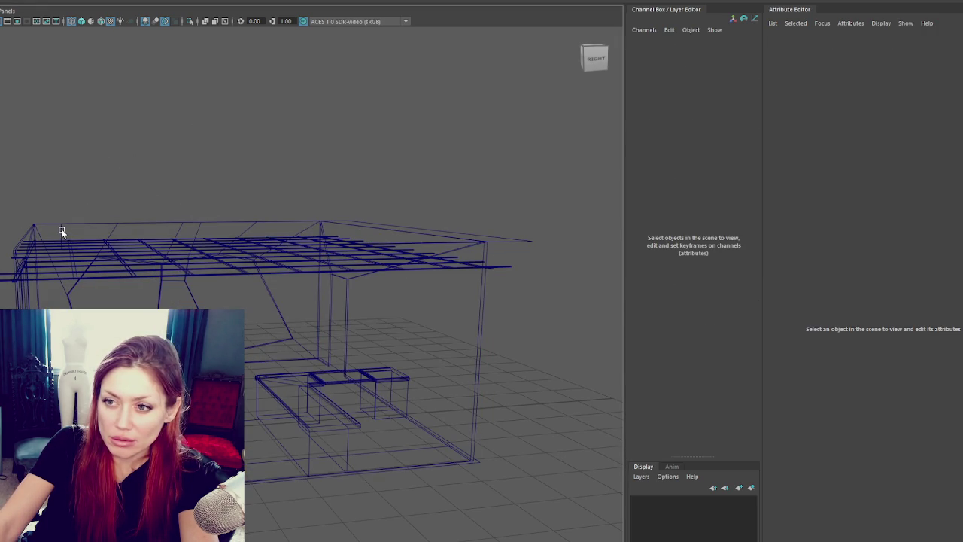
pyautogui.click(61, 230)
pyautogui.click(150, 264)
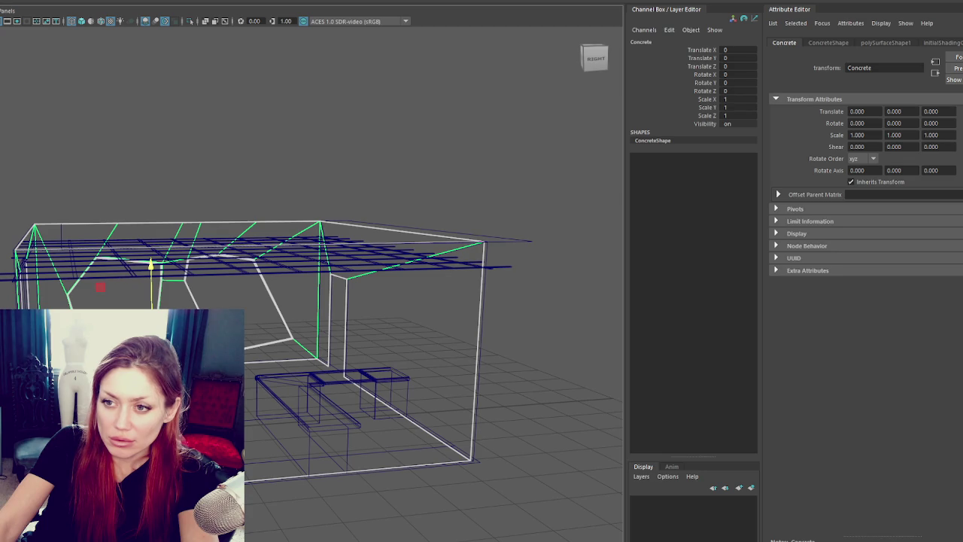
# - Marquee the Concrete walls' top vertices and move them down in Y
pyautogui.keyDown('alt'); pyautogui.moveTo(108, 258); pyautogui.dragTo(158, 258); pyautogui.keyUp('alt')
pyautogui.moveTo(158, 258); pyautogui.dragTo(113, 236, button='right')
pyautogui.moveTo(0, 236); pyautogui.dragTo(509, 319)
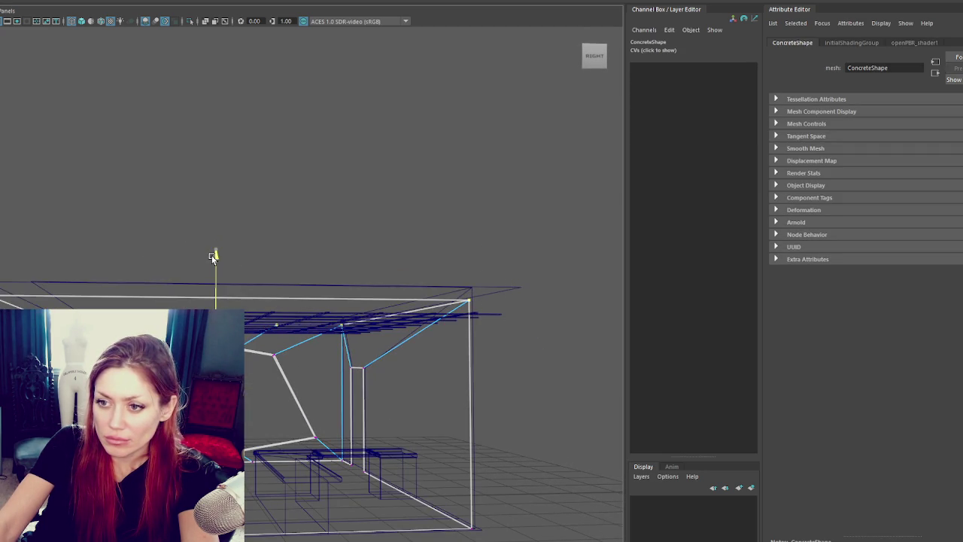
pyautogui.moveTo(201, 238); pyautogui.dragTo(201, 261, button='middle')
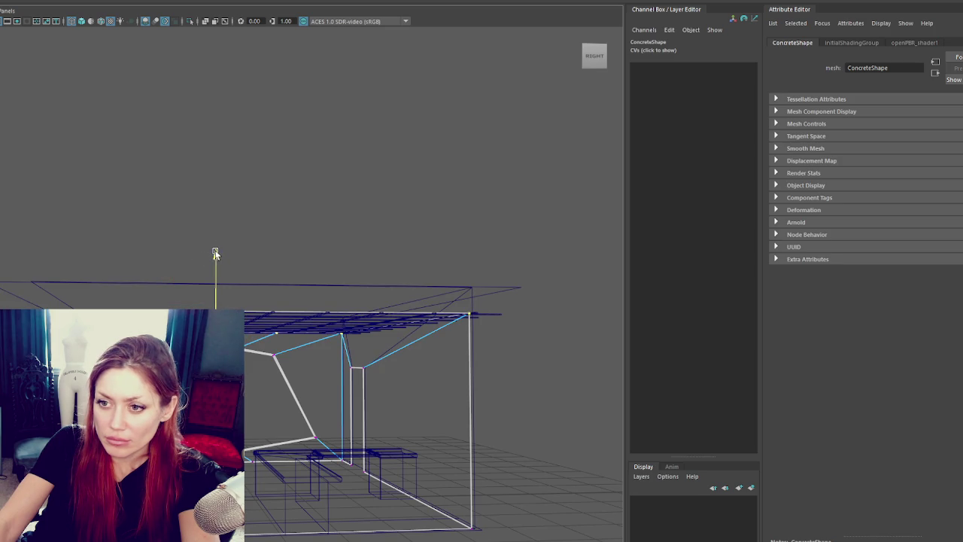
# - Hide the ceiling plank grid and select the Concrete walls' top edges
pyautogui.click(84, 242)
pyautogui.click(370, 313)
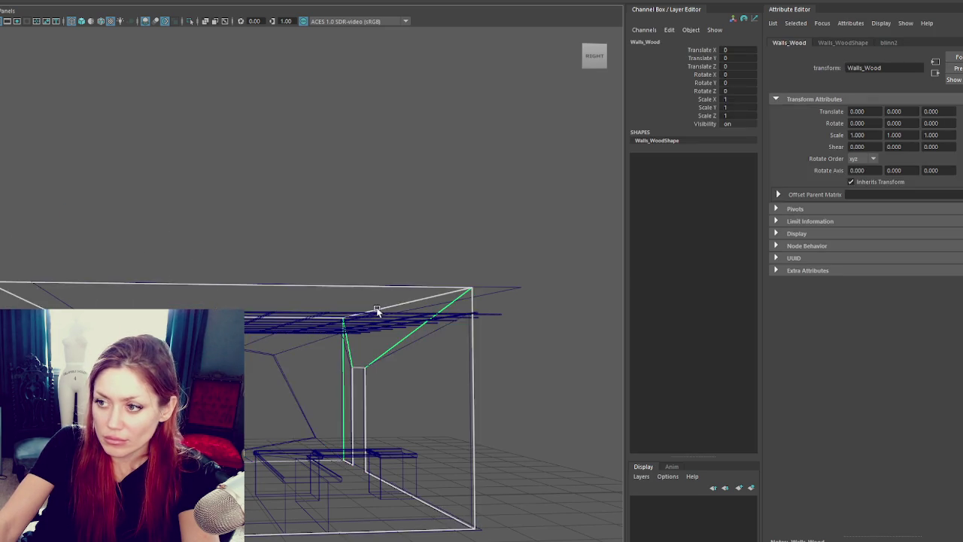
pyautogui.keyDown('alt'); pyautogui.moveTo(376, 312); pyautogui.dragTo(398, 327); pyautogui.keyUp('alt')
pyautogui.click(320, 226)
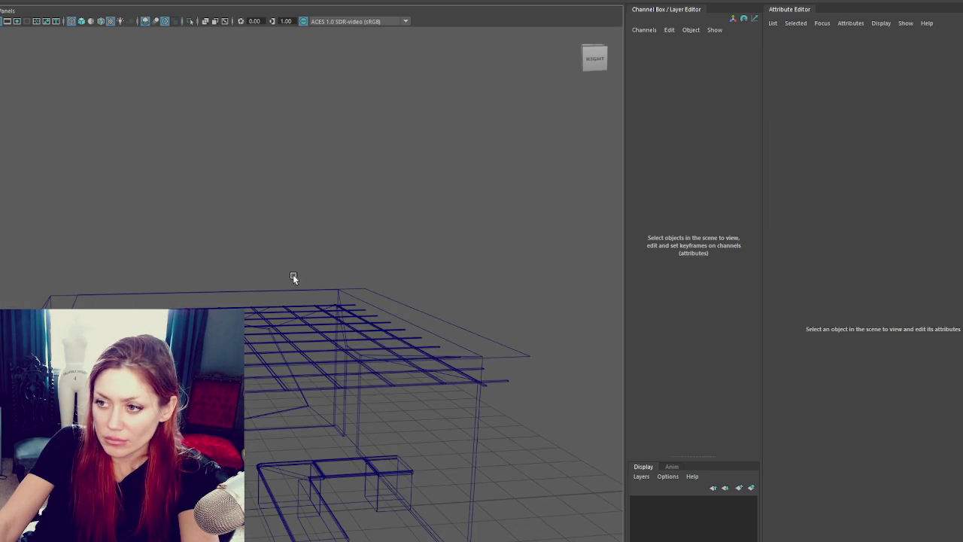
pyautogui.click(292, 292)
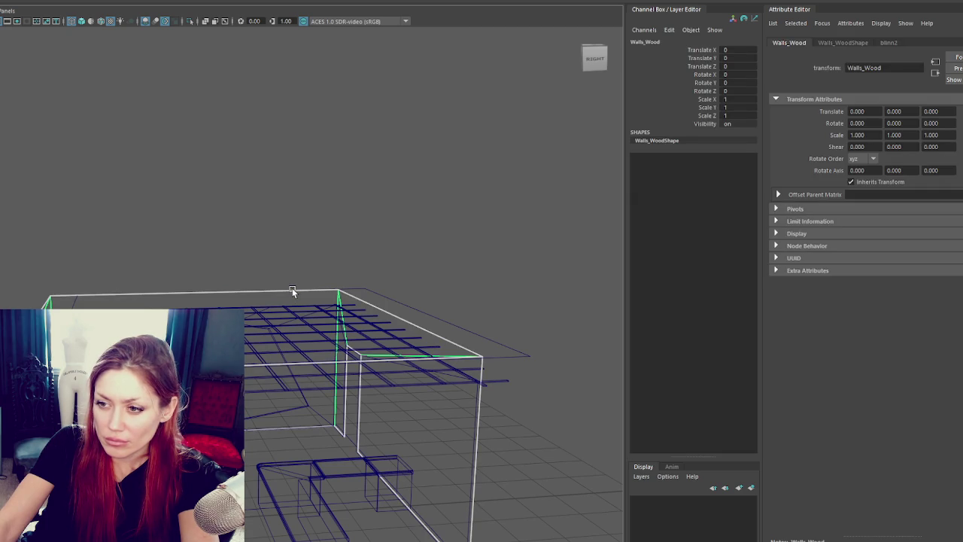
pyautogui.press('Delete')
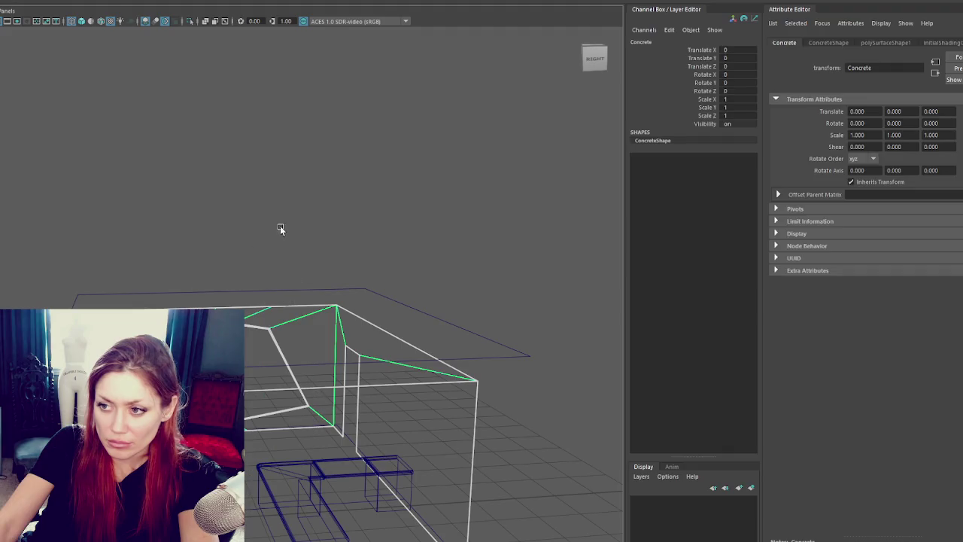
pyautogui.click(295, 306)
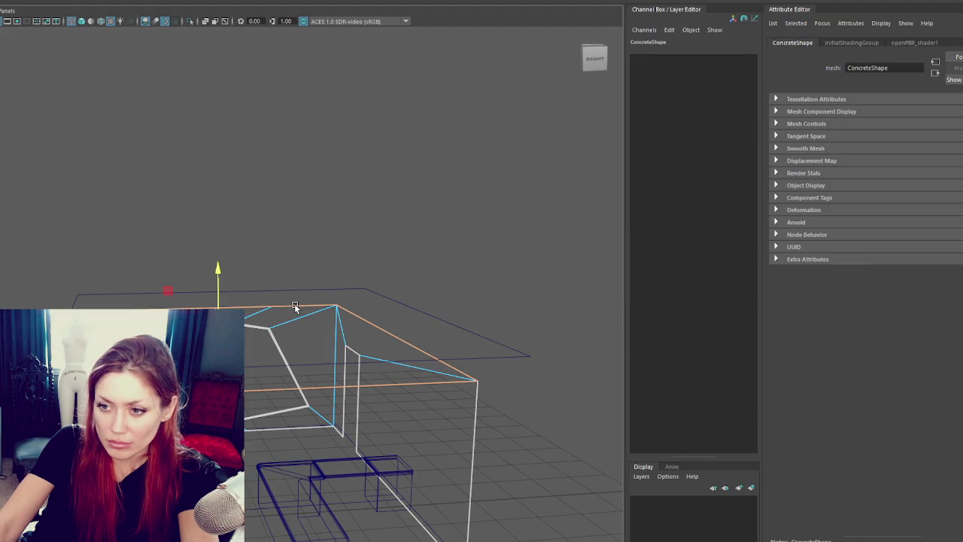
# - Extrude the Concrete top edges upward and slide the Ceiling back along Z
pyautogui.hotkey('ctrl', 'e')
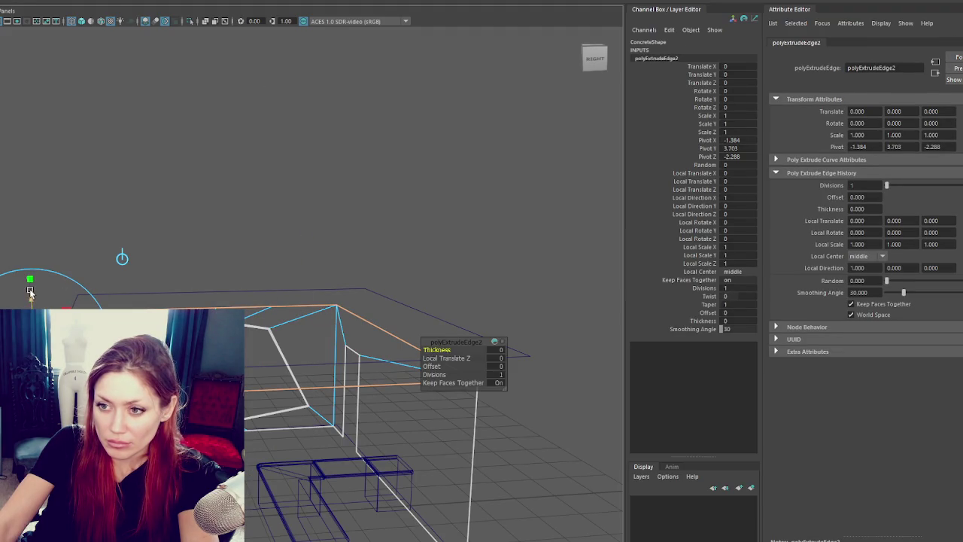
pyautogui.click(31, 291)
pyautogui.moveTo(222, 279); pyautogui.dragTo(224, 255)
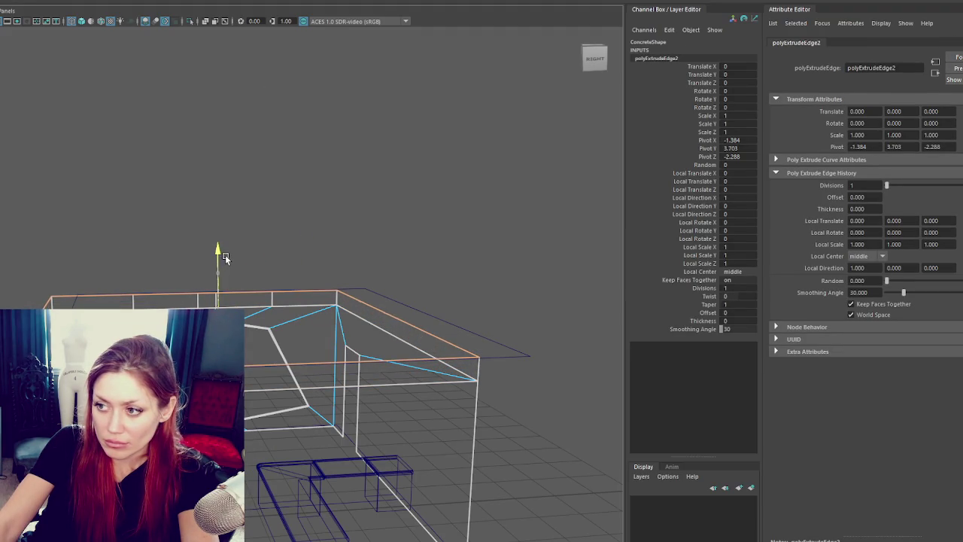
pyautogui.click(470, 307)
pyautogui.click(458, 328)
pyautogui.moveTo(179, 290); pyautogui.dragTo(143, 292)
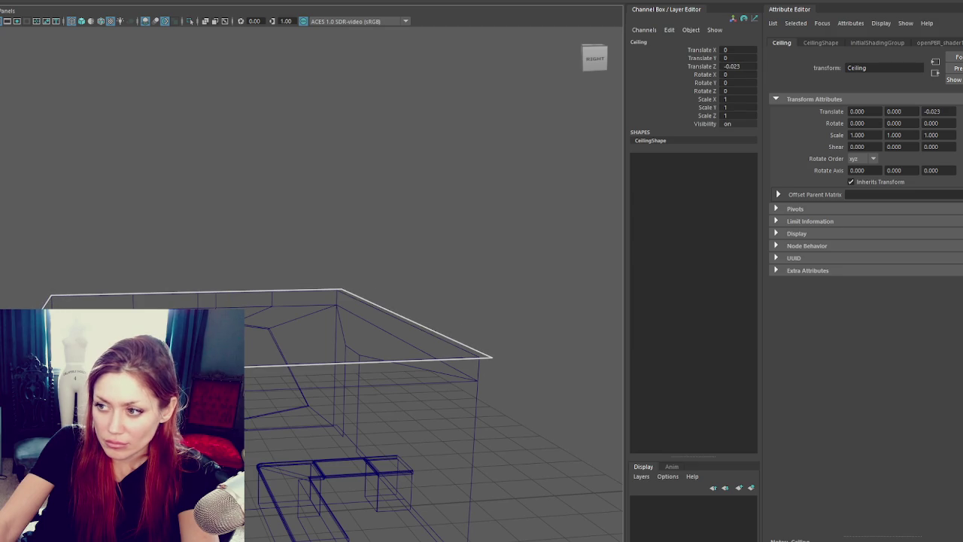
# - Select the Concrete wall's top face loop and apply a planar UV projection
pyautogui.rightClick(176, 256)
pyautogui.click(176, 261)
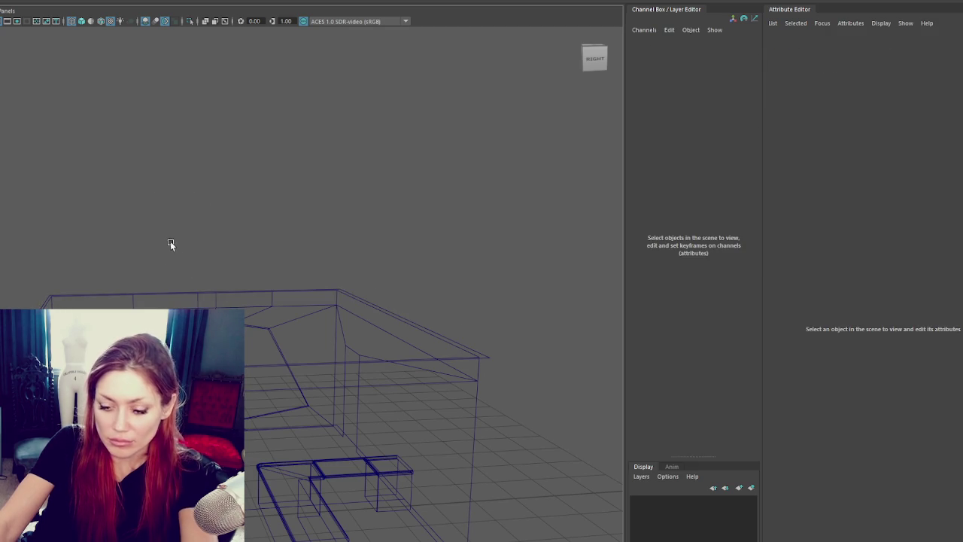
pyautogui.moveTo(163, 257); pyautogui.dragTo(194, 301)
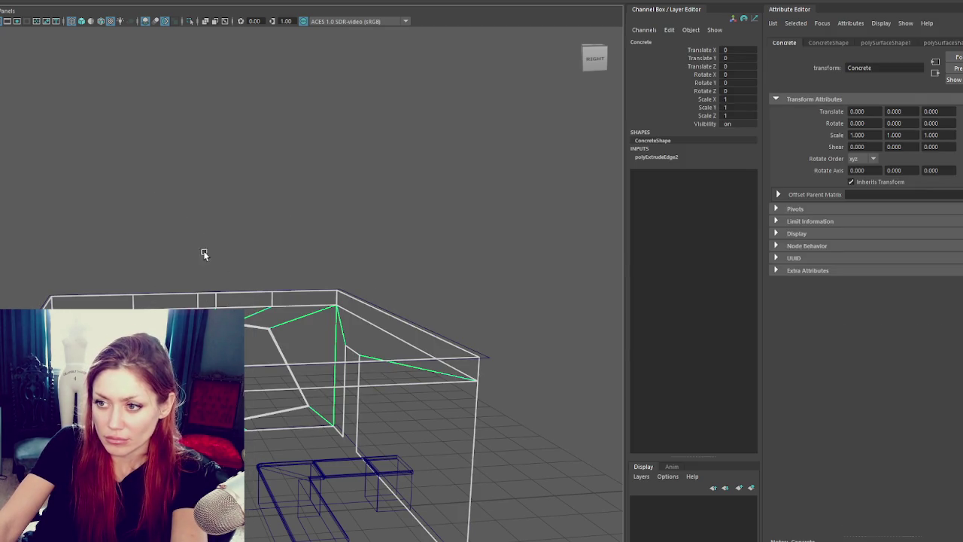
pyautogui.press('F11')
pyautogui.doubleClick(173, 299)
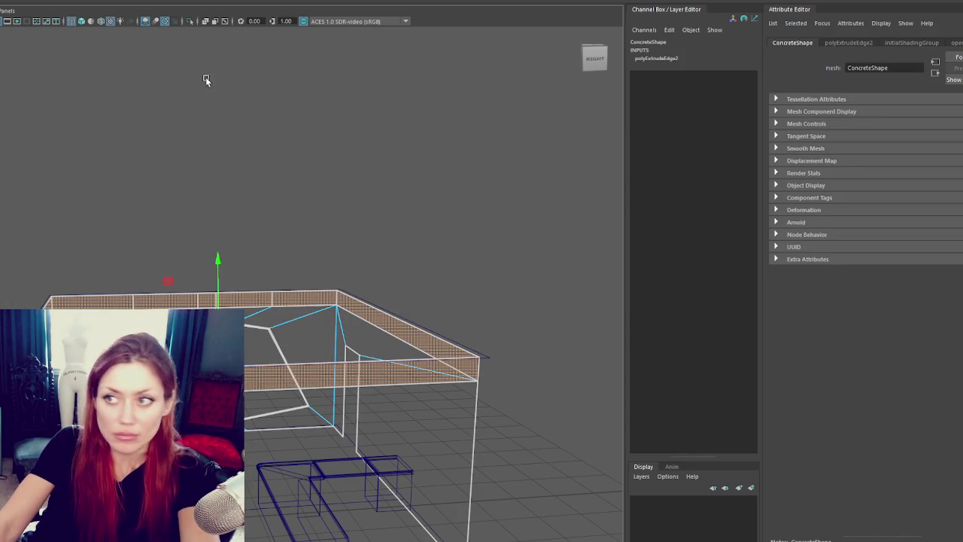
pyautogui.click(366, 3)
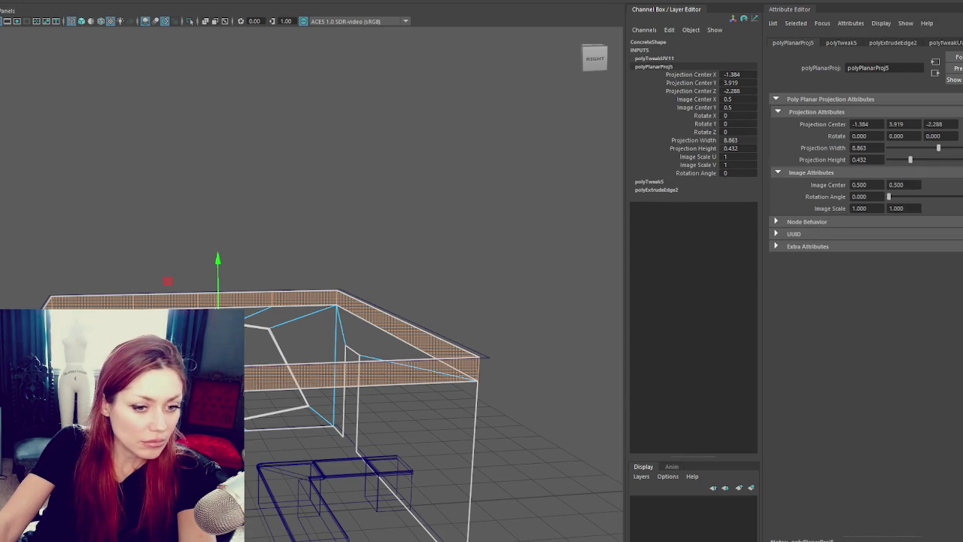
# - Cut the UVs along the top edges and adjust the front wall face's UVs
pyautogui.press('F8')
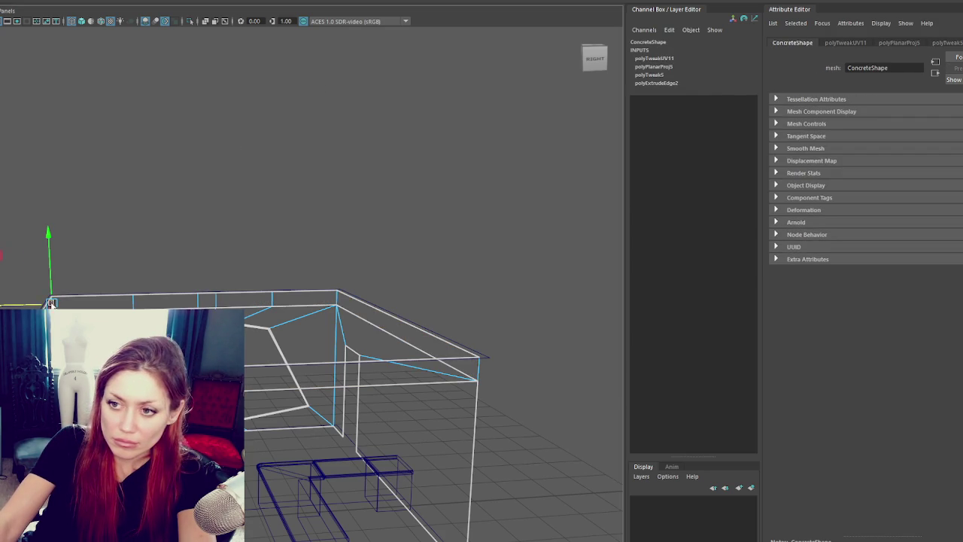
pyautogui.hotkey('shift', 'x')
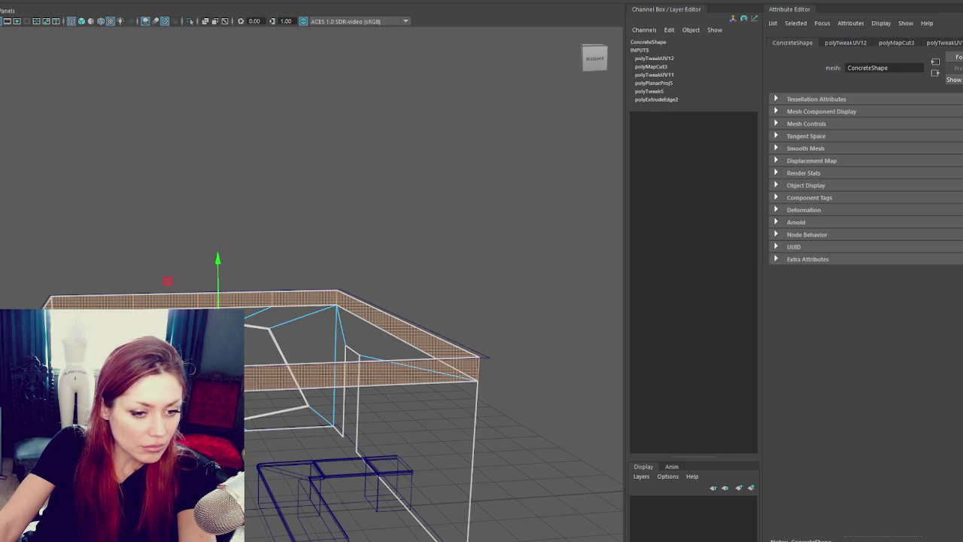
pyautogui.click(362, 421)
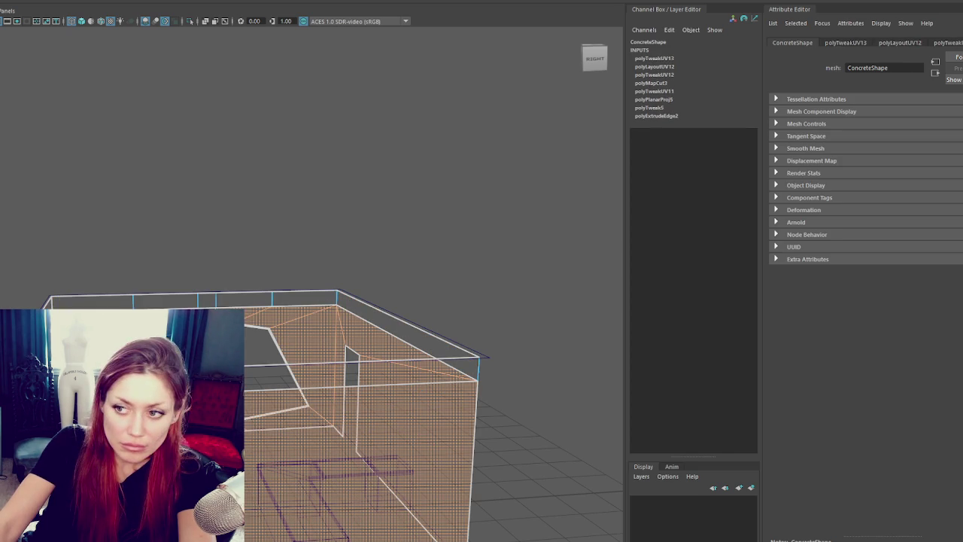
pyautogui.press('F8')
pyautogui.click(181, 221)
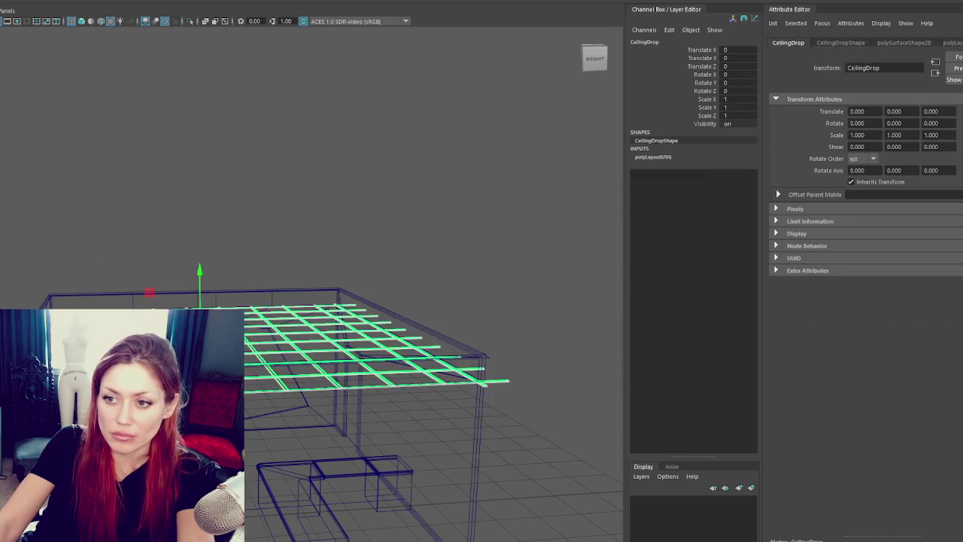
pyautogui.click(477, 451)
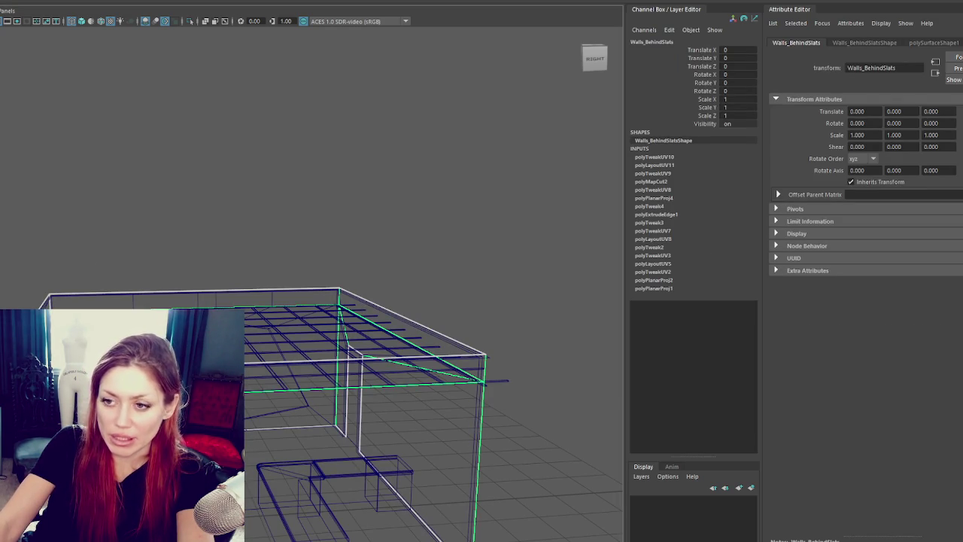
# - On Walls_BehindSlats, raise a top edge to the wall top and delete the extra rim edge loop
pyautogui.moveTo(202, 235); pyautogui.dragTo(204, 257, button='right')
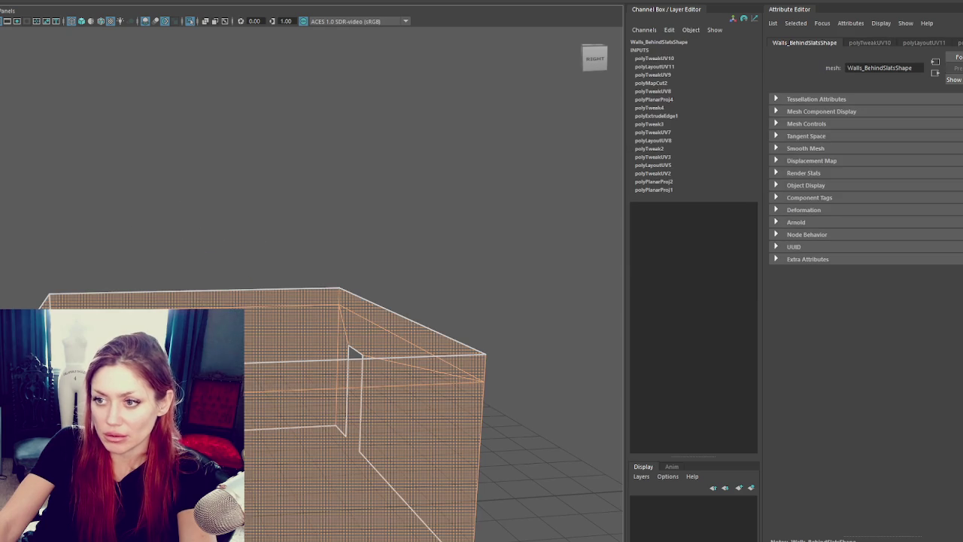
pyautogui.click(199, 238)
pyautogui.click(197, 306)
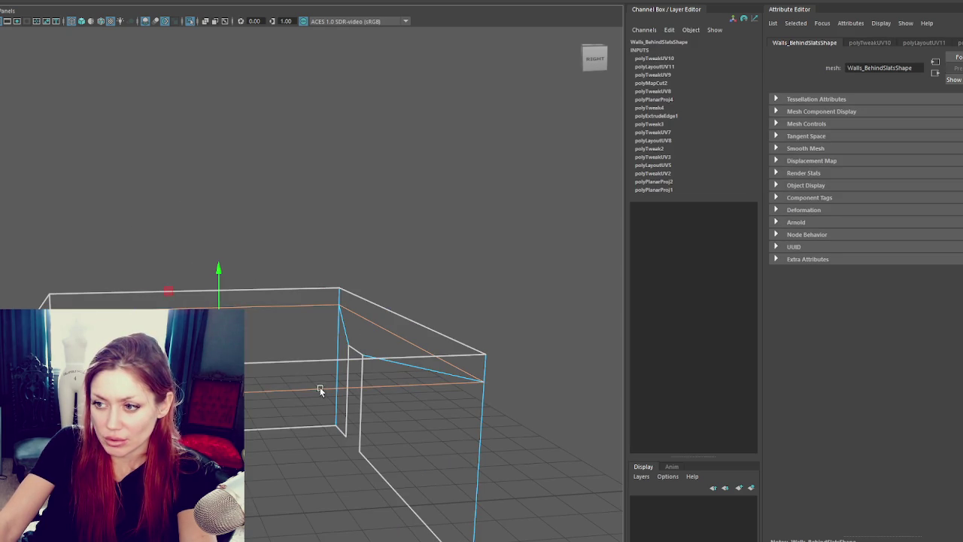
pyautogui.moveTo(213, 292); pyautogui.dragTo(223, 257)
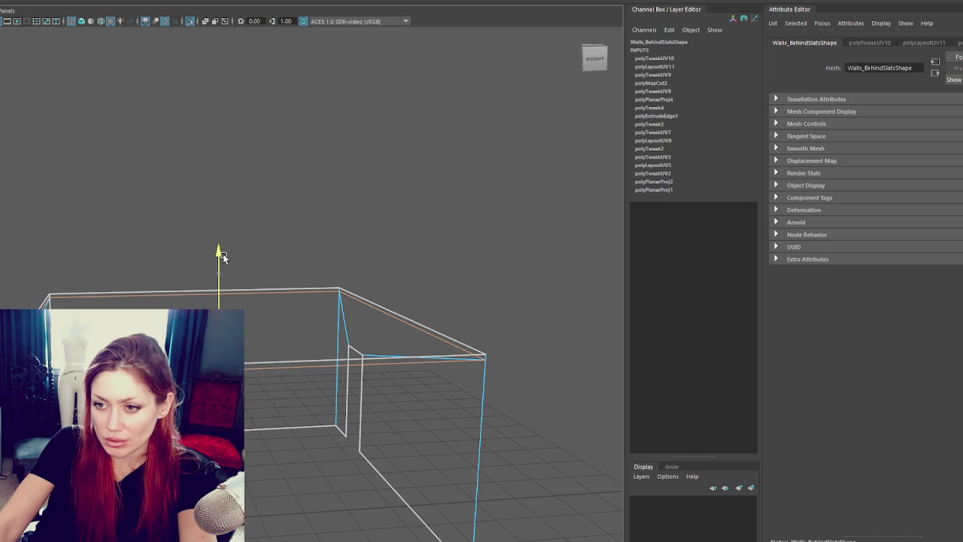
pyautogui.doubleClick(160, 293)
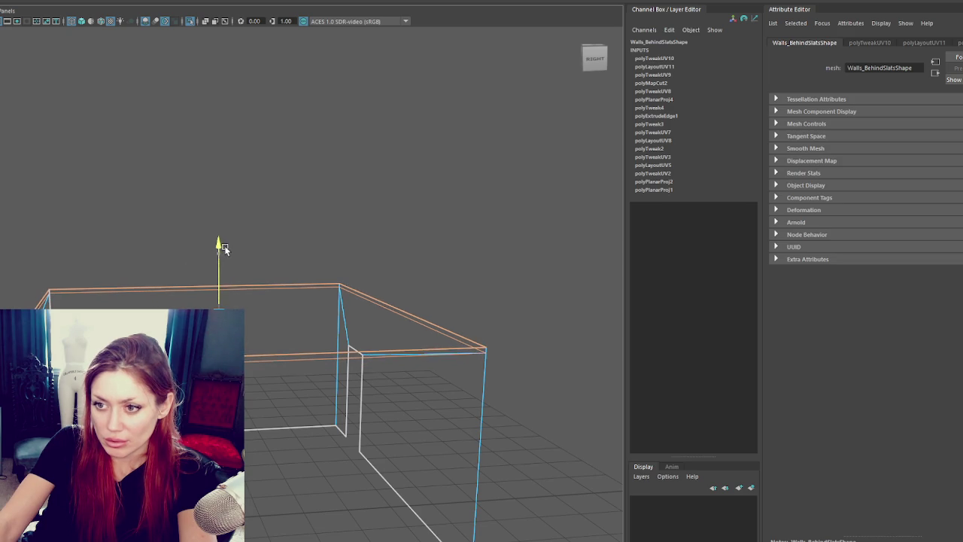
pyautogui.press('F8')
pyautogui.press('F8')
pyautogui.doubleClick(364, 289)
pyautogui.press('Delete')
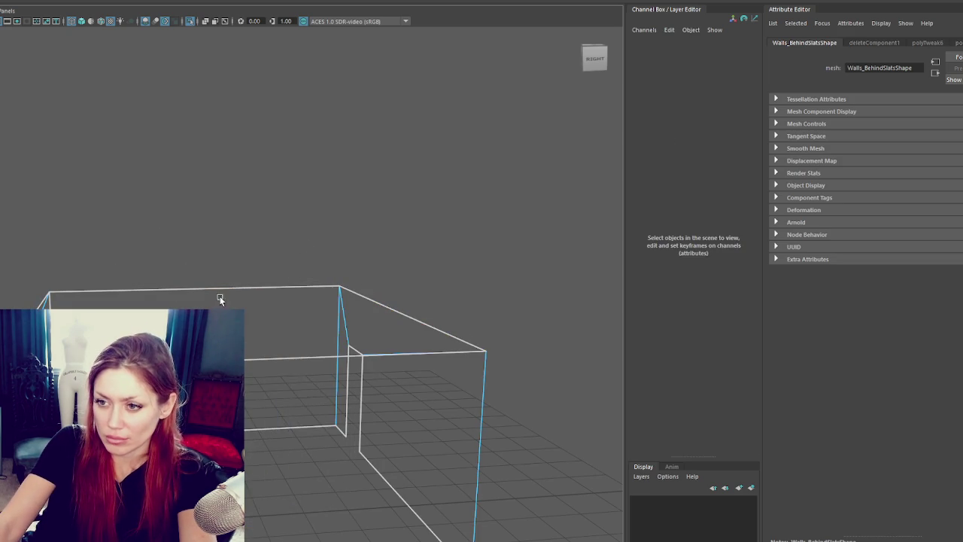
pyautogui.click(248, 293)
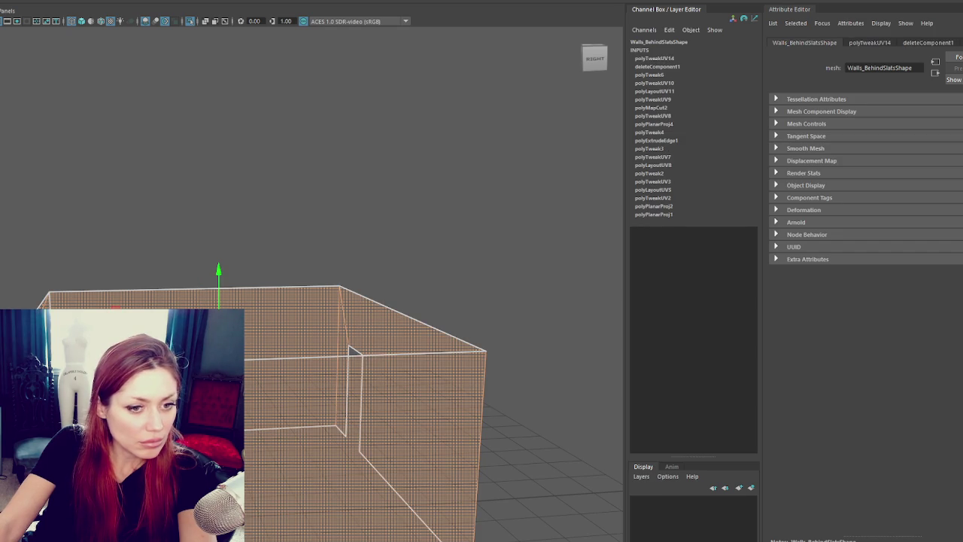
pyautogui.click(248, 164)
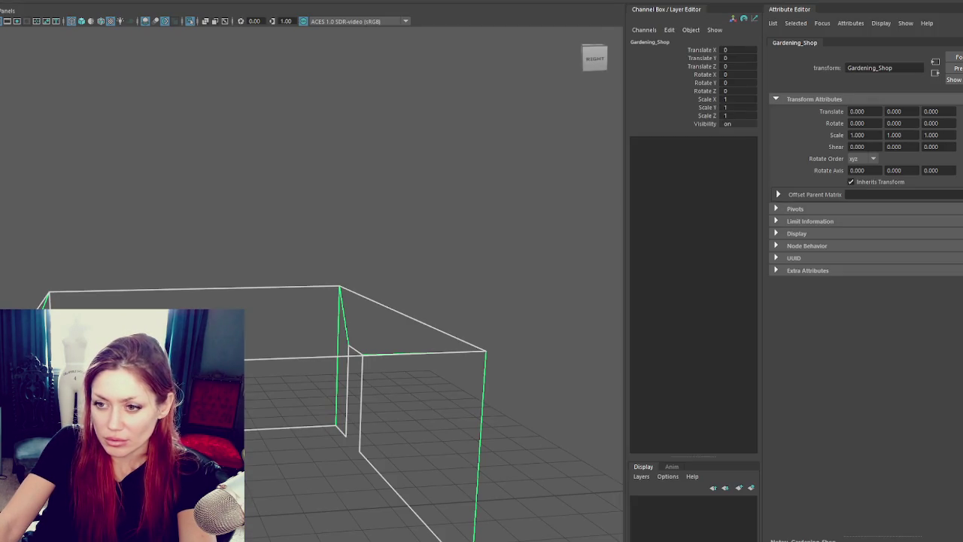
# - Select the Concrete wall's full top face loop and assign it a new Standard Surface material
pyautogui.click(162, 273)
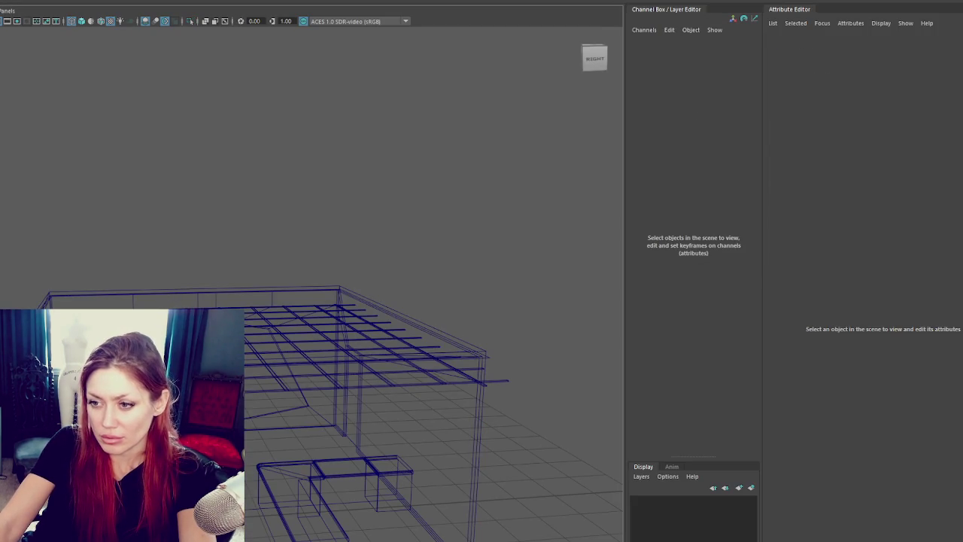
pyautogui.click(226, 295)
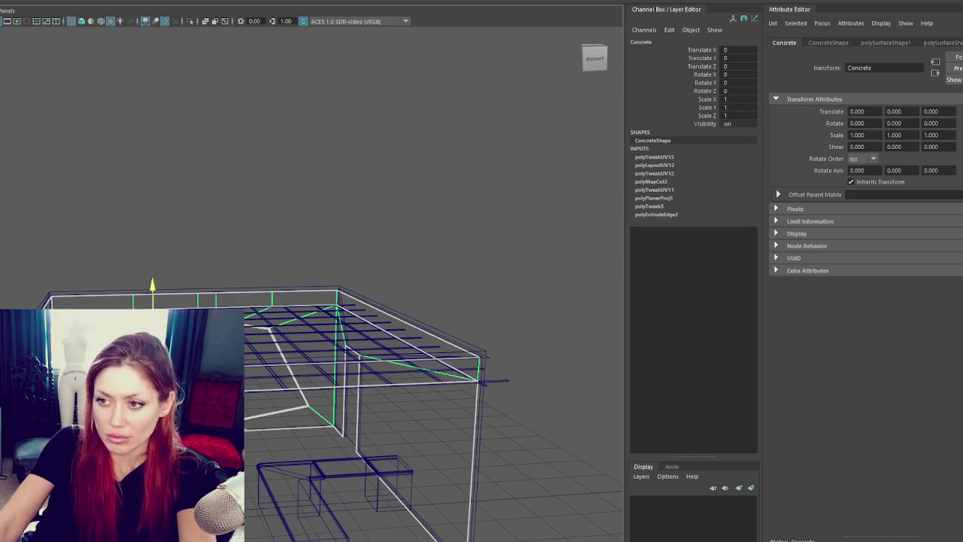
pyautogui.moveTo(189, 161); pyautogui.dragTo(189, 185, button='right')
pyautogui.click(158, 301)
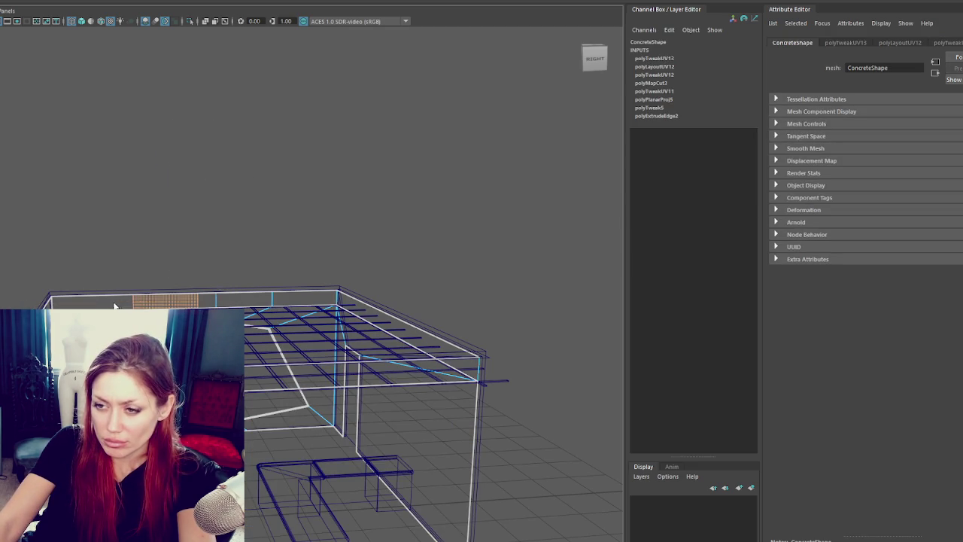
pyautogui.doubleClick(113, 306)
pyautogui.moveTo(237, 212); pyautogui.dragTo(300, 498, button='right')
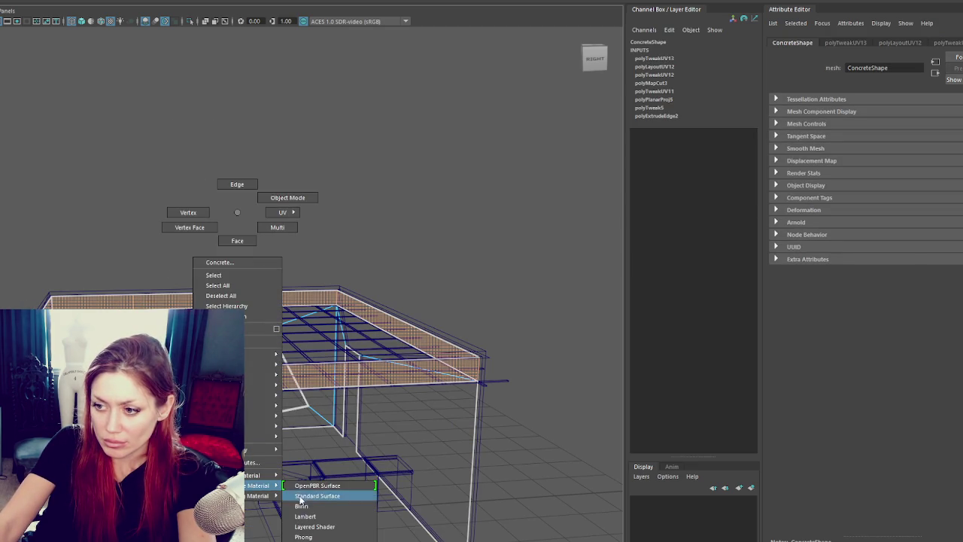
pyautogui.click(99, 202)
pyautogui.click(188, 377)
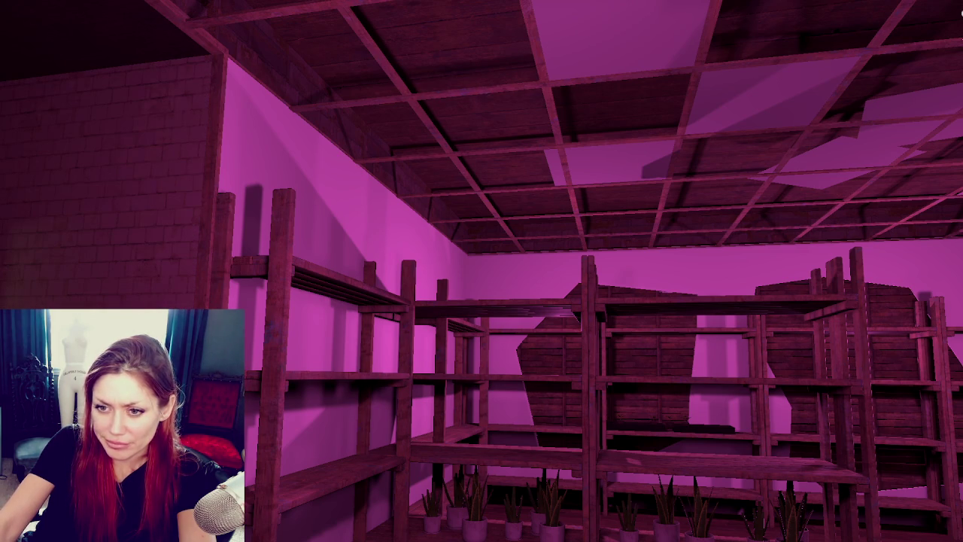
# - Create a new asset from the Project window's context menu
pyautogui.click(694, 249)
pyautogui.press('Escape')
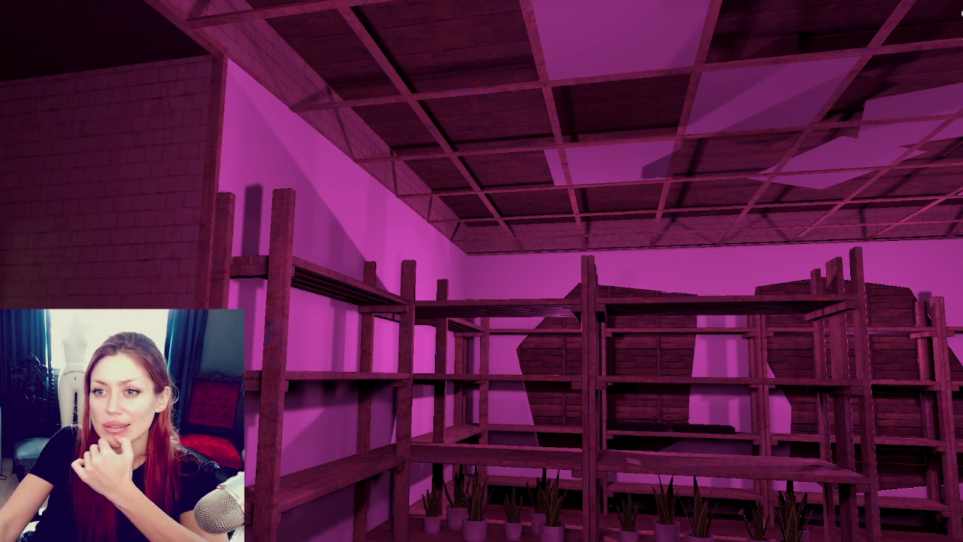
pyautogui.rightClick(4, 243)
pyautogui.moveTo(38, 249)
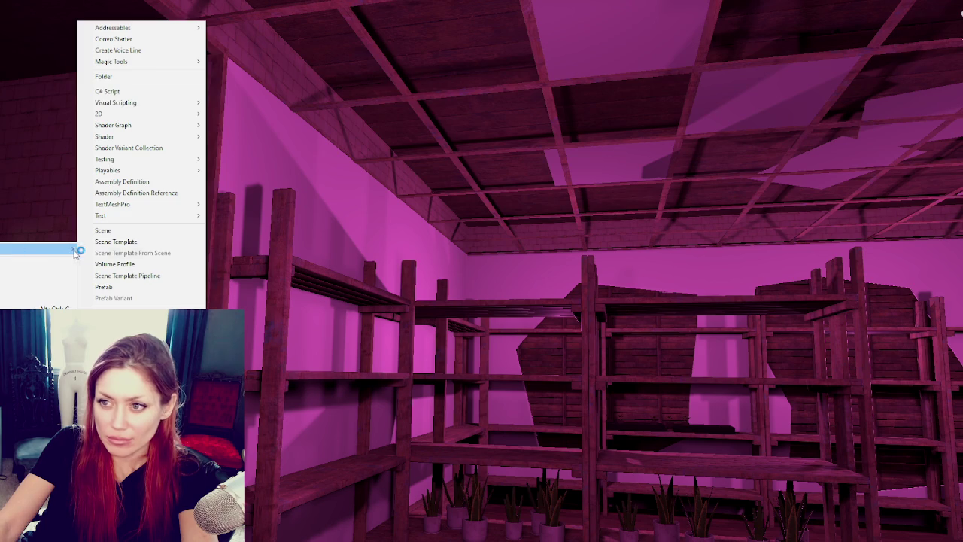
pyautogui.click(167, 263)
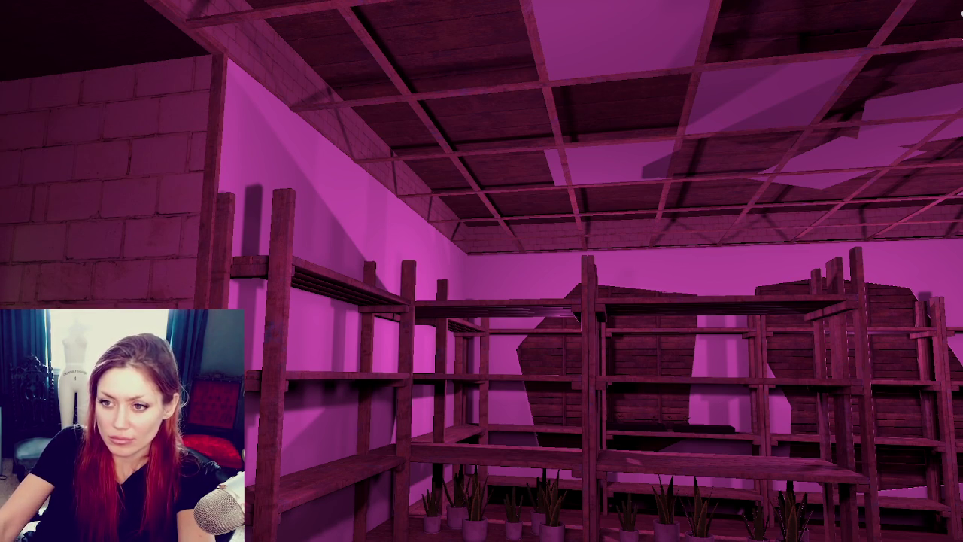
# - Apply brick texture to the upper walls and ceiling panels, testing a plain tile on the ceiling
pyautogui.click(345, 139)
pyautogui.press('s')
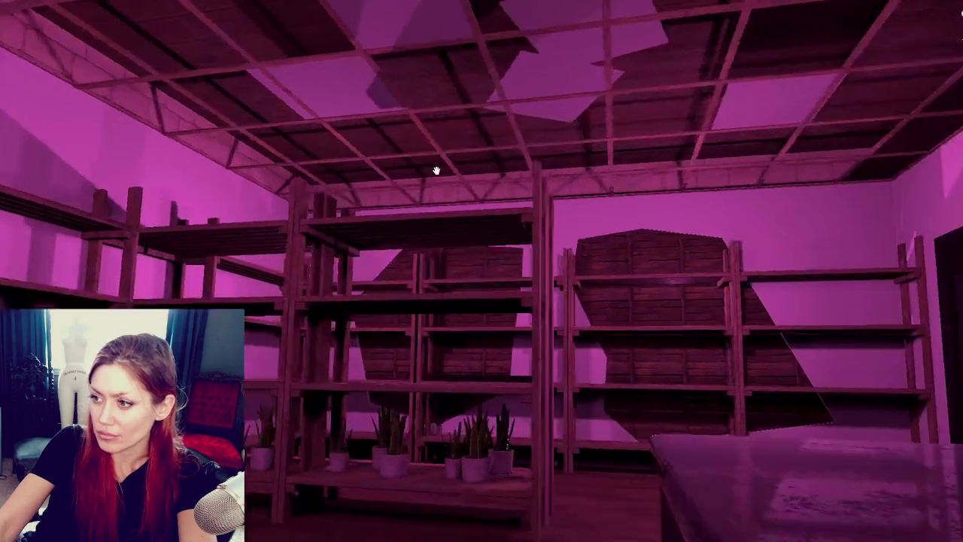
pyautogui.press('w')
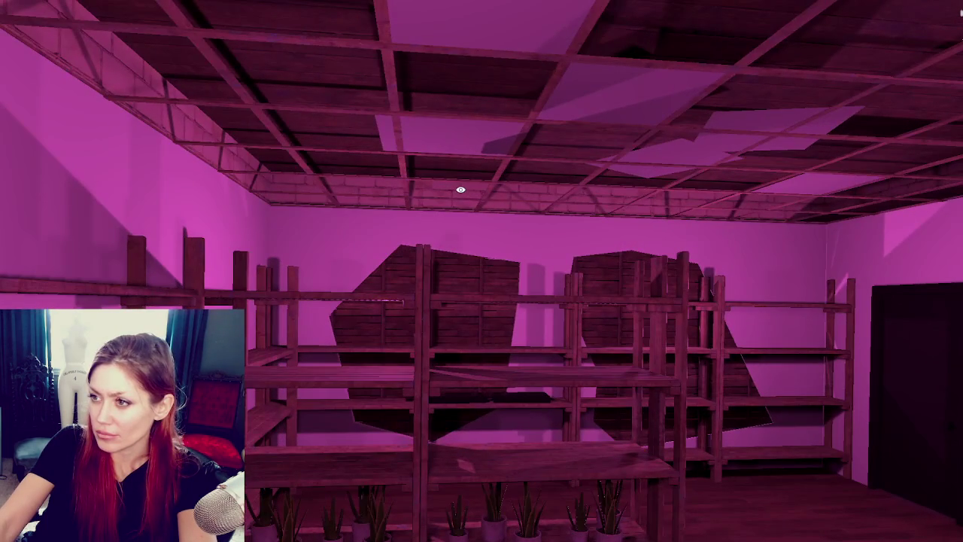
pyautogui.click(298, 119)
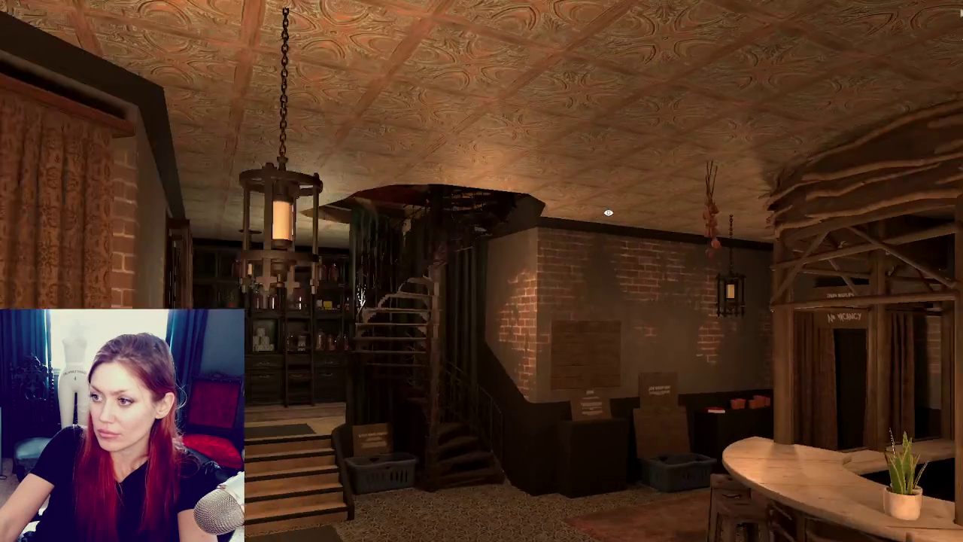
pyautogui.scroll(3, 451, 256)
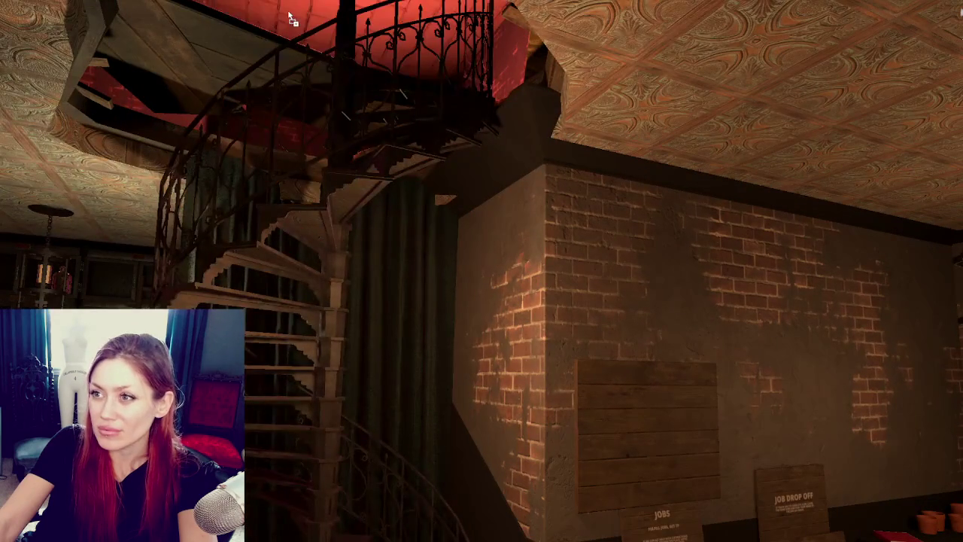
pyautogui.moveTo(292, 19); pyautogui.dragTo(133, 162)
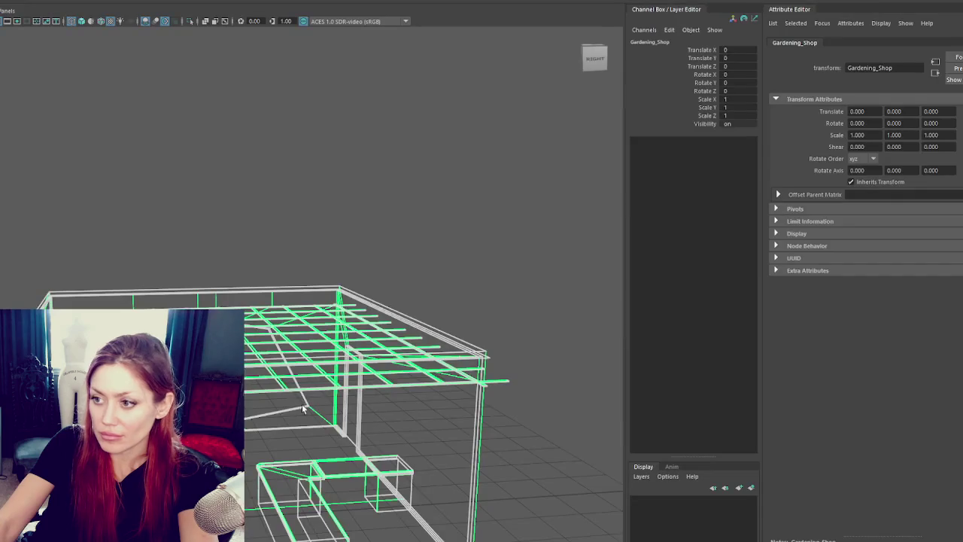
pyautogui.click(316, 225)
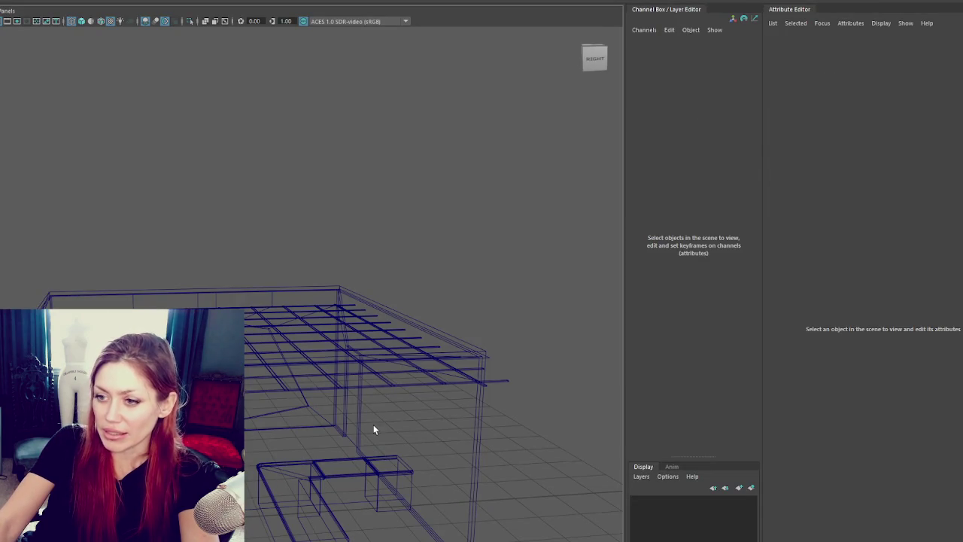
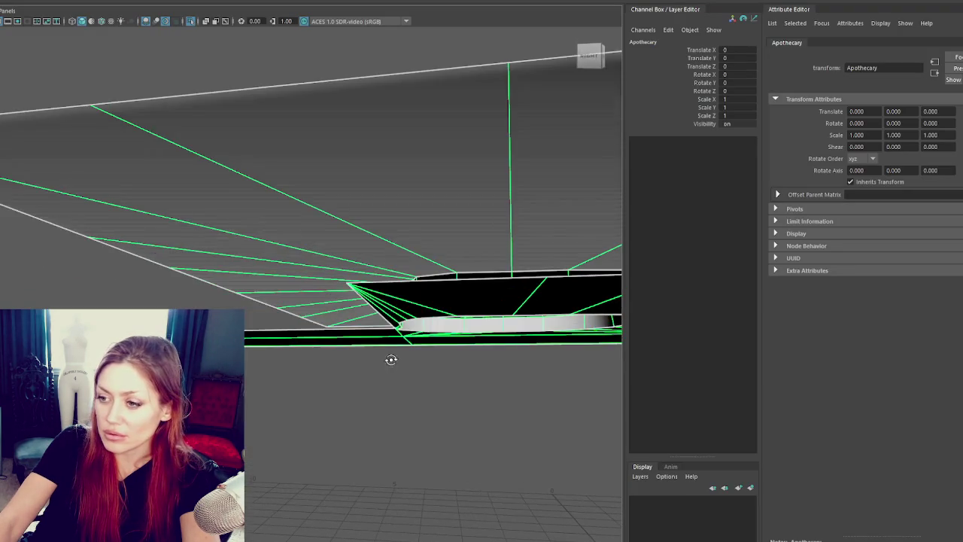
# - Frame Wall_Shelf_3 in the Maya viewport and orbit to a level side view of it
pyautogui.click(359, 380)
pyautogui.moveTo(405, 402)
pyautogui.keyDown('alt'); pyautogui.mouseDown()
pyautogui.moveTo(94, 263)
pyautogui.moveTo(283, 298)
pyautogui.moveTo(409, 264)
pyautogui.moveTo(123, 279)
pyautogui.moveTo(114, 270)
pyautogui.moveTo(88, 289)
pyautogui.mouseUp(); pyautogui.keyUp('alt')
pyautogui.scroll(-3, 269, 299)
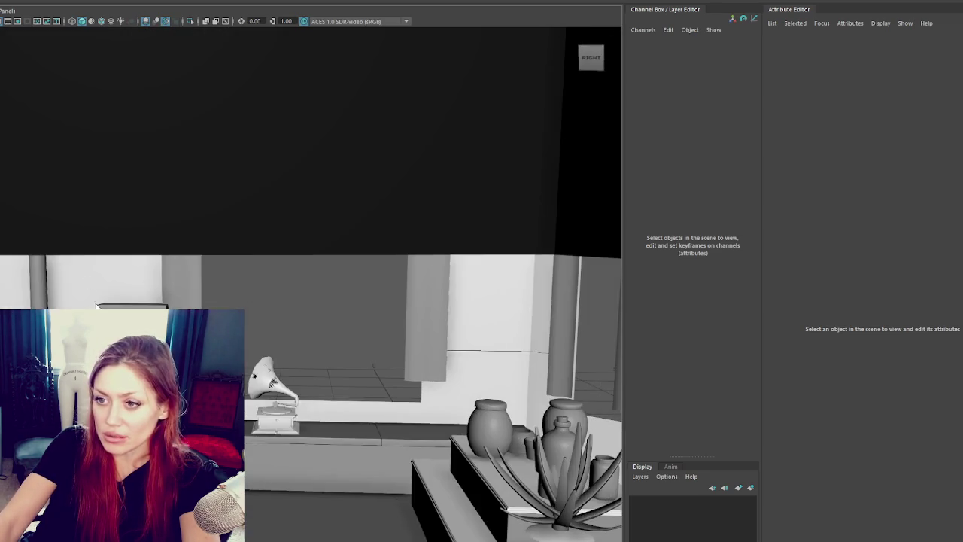
pyautogui.click(90, 290)
pyautogui.press('f')
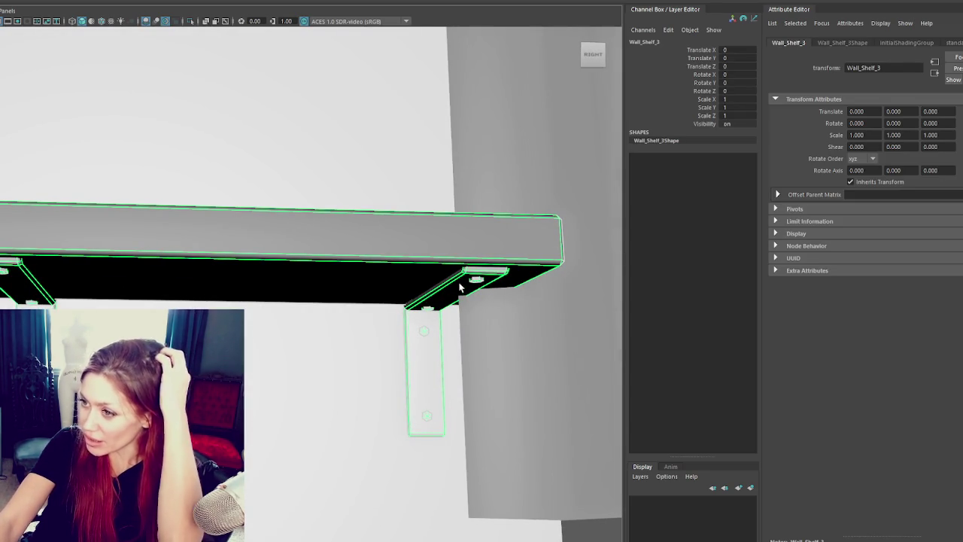
pyautogui.keyDown('alt'); pyautogui.moveTo(225, 258); pyautogui.dragTo(236, 264); pyautogui.keyUp('alt')
# - Switch to wireframe display and raise the top shelf board slightly
pyautogui.press('4')
pyautogui.click(22, 263)
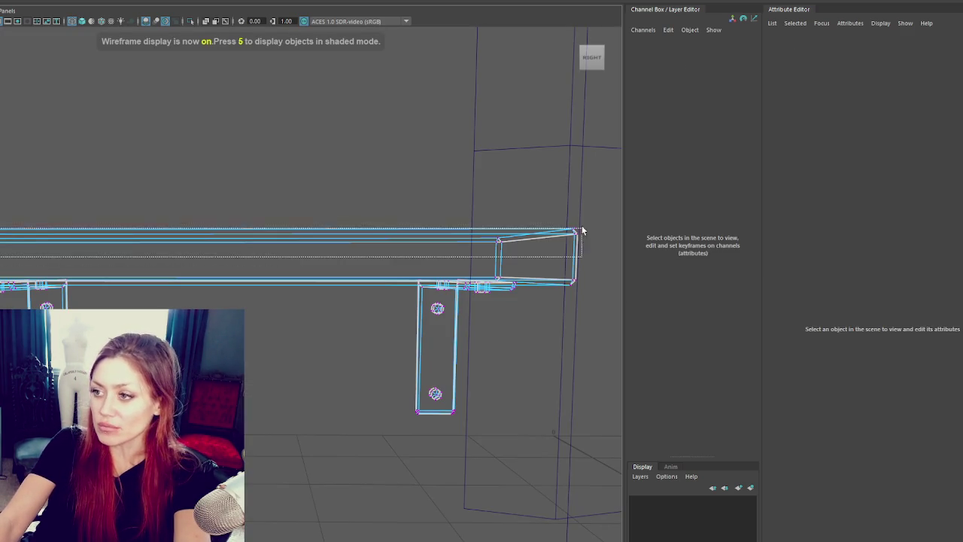
pyautogui.click(575, 230)
pyautogui.moveTo(238, 213)
pyautogui.mouseDown()
pyautogui.moveTo(248, 209)
pyautogui.moveTo(163, 269)
pyautogui.moveTo(211, 254)
pyautogui.mouseUp()
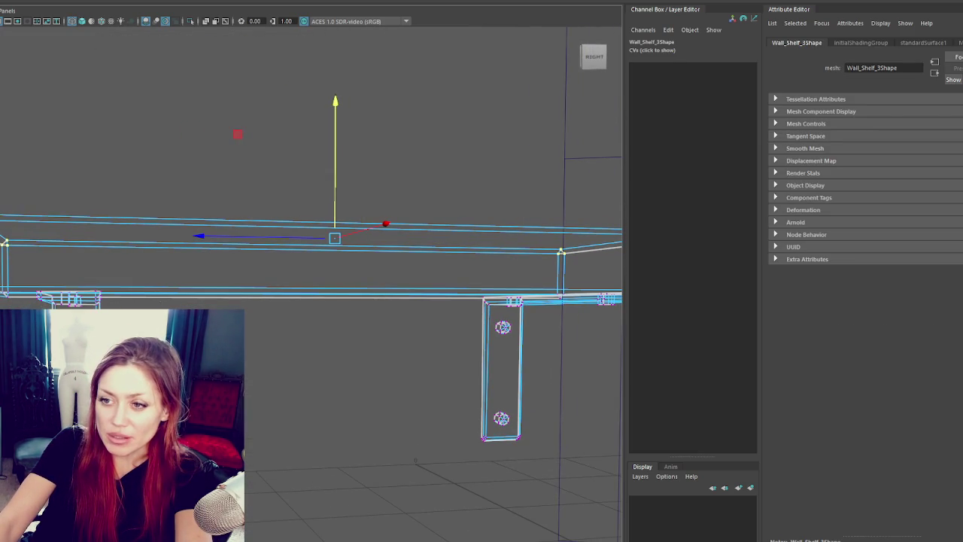
pyautogui.keyDown('alt'); pyautogui.moveTo(124, 305); pyautogui.dragTo(125, 307); pyautogui.keyUp('alt')
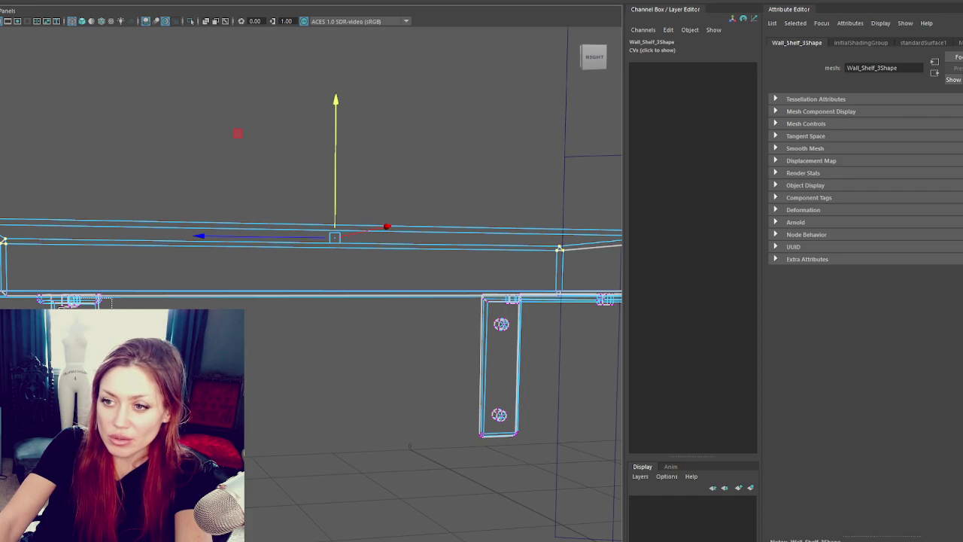
# - Shift the bracket-top vertices vertically, then reselect the whole shelf in object mode
pyautogui.click(98, 302)
pyautogui.moveTo(225, 225)
pyautogui.keyDown('alt'); pyautogui.mouseDown()
pyautogui.moveTo(188, 245)
pyautogui.moveTo(218, 230)
pyautogui.mouseUp(); pyautogui.keyUp('alt')
pyautogui.moveTo(452, 324)
pyautogui.keyDown('alt'); pyautogui.mouseDown()
pyautogui.moveTo(462, 323)
pyautogui.moveTo(261, 318)
pyautogui.moveTo(287, 320)
pyautogui.mouseUp(); pyautogui.keyUp('alt')
pyautogui.moveTo(419, 293)
pyautogui.mouseDown()
pyautogui.moveTo(303, 295)
pyautogui.moveTo(316, 290)
pyautogui.moveTo(112, 276)
pyautogui.mouseUp()
pyautogui.moveTo(65, 255)
pyautogui.mouseDown()
pyautogui.moveTo(173, 286)
pyautogui.moveTo(289, 301)
pyautogui.mouseUp()
pyautogui.moveTo(329, 271)
pyautogui.keyDown('alt'); pyautogui.mouseDown()
pyautogui.moveTo(346, 265)
pyautogui.moveTo(247, 458)
pyautogui.moveTo(245, 528)
pyautogui.mouseUp(); pyautogui.keyUp('alt')
pyautogui.moveTo(424, 316); pyautogui.dragTo(464, 306, button='right')
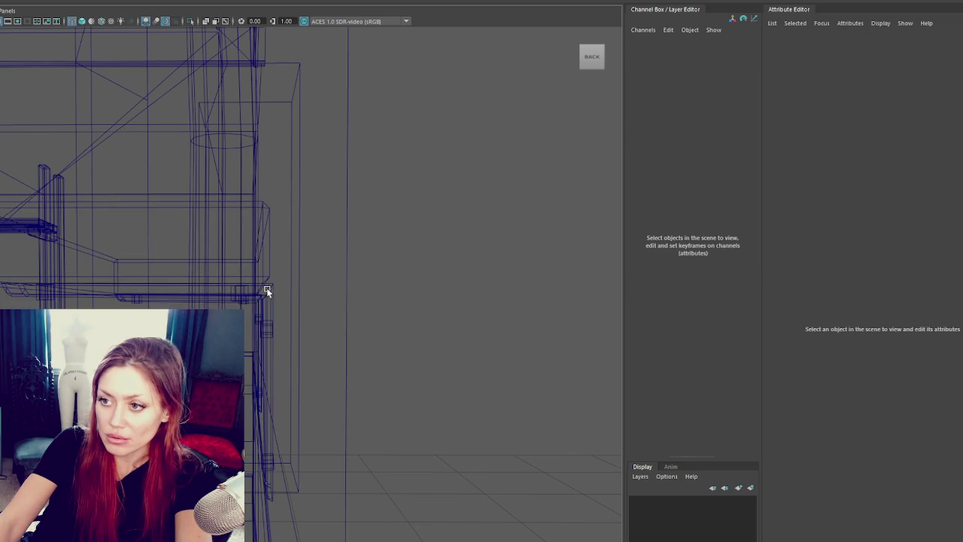
pyautogui.click(267, 289)
pyautogui.press('space')
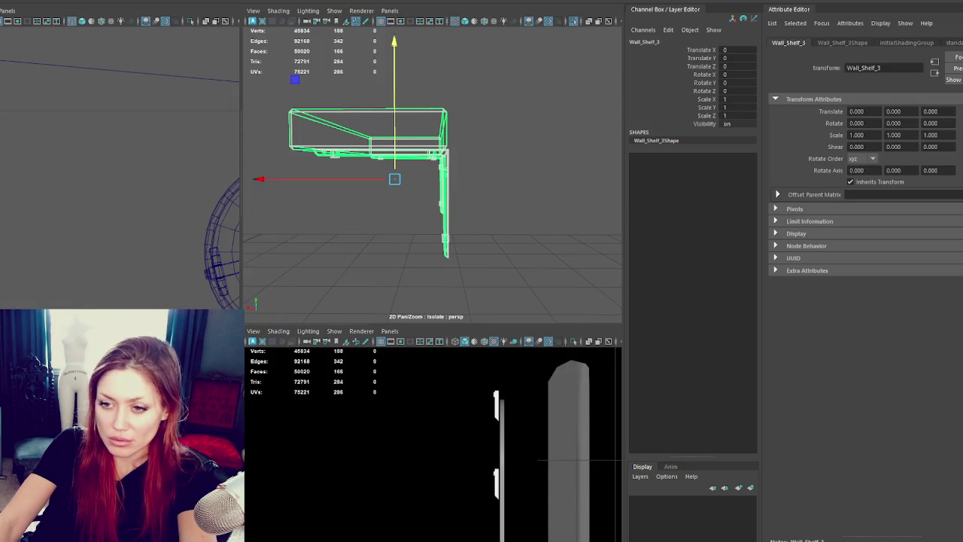
# - In vertex mode, push the board's top-right corner vertices slightly outward along X
pyautogui.press('F9')
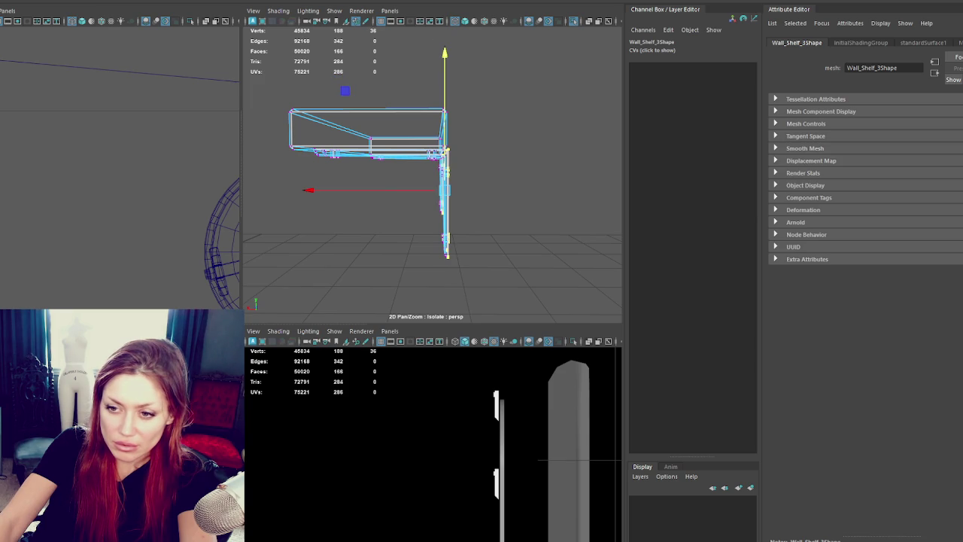
pyautogui.moveTo(429, 143); pyautogui.dragTo(463, 263)
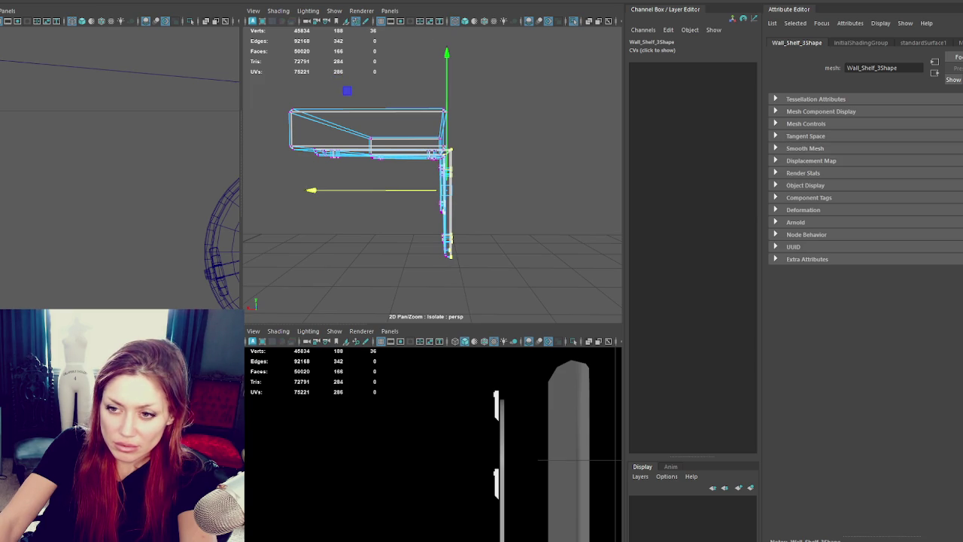
pyautogui.moveTo(433, 102); pyautogui.dragTo(463, 151)
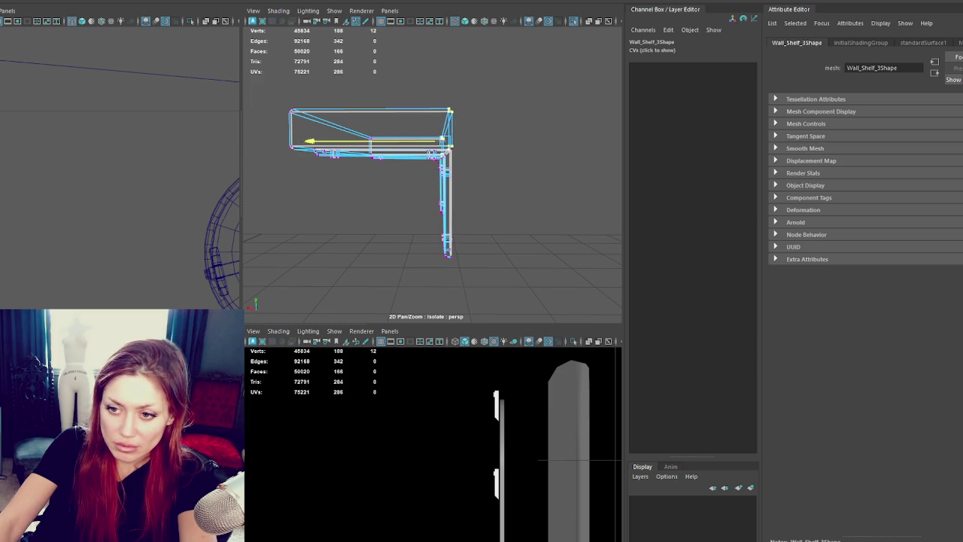
pyautogui.moveTo(308, 141); pyautogui.dragTo(311, 141)
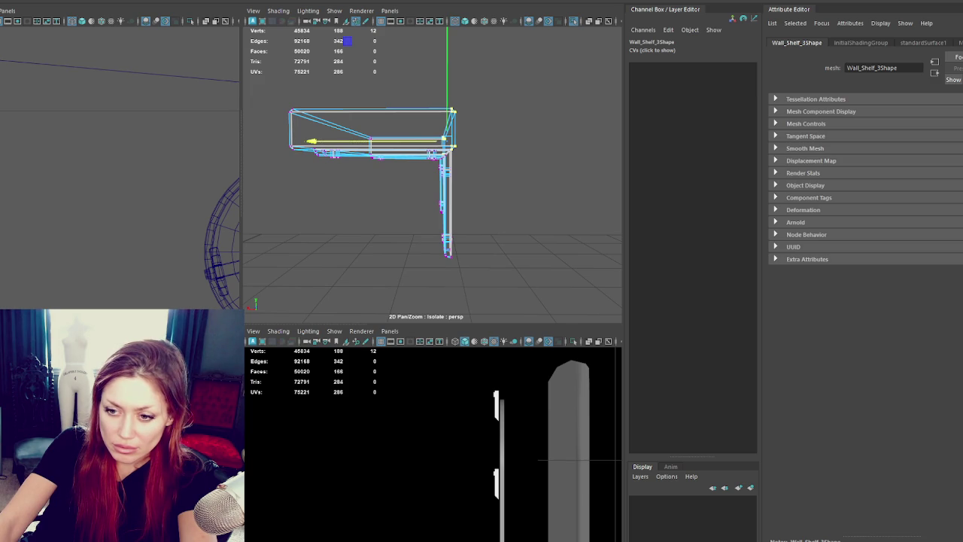
# - Select the post and bottom-edge vertices, toggling between the two selections with undo and redo
pyautogui.moveTo(425, 159); pyautogui.dragTo(461, 262)
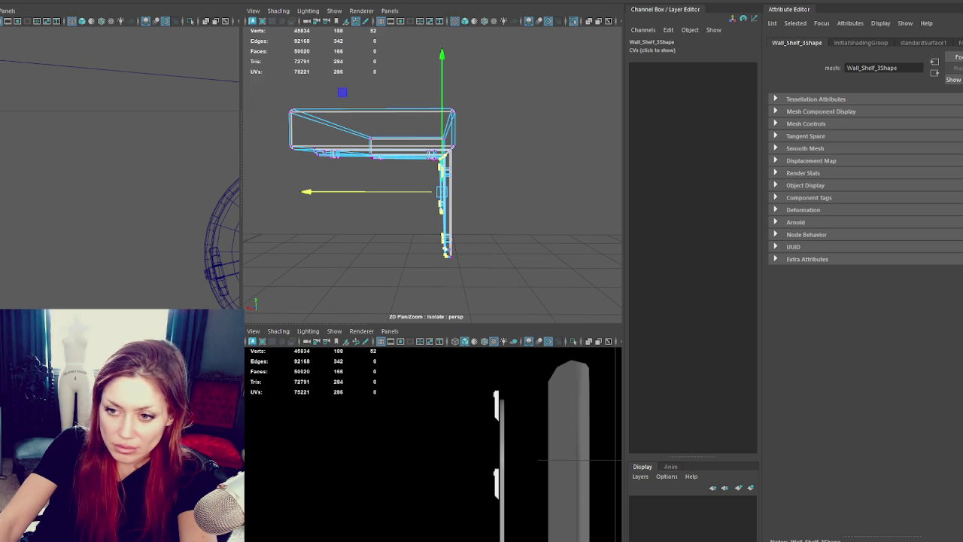
pyautogui.press('Escape')
pyautogui.click(397, 157)
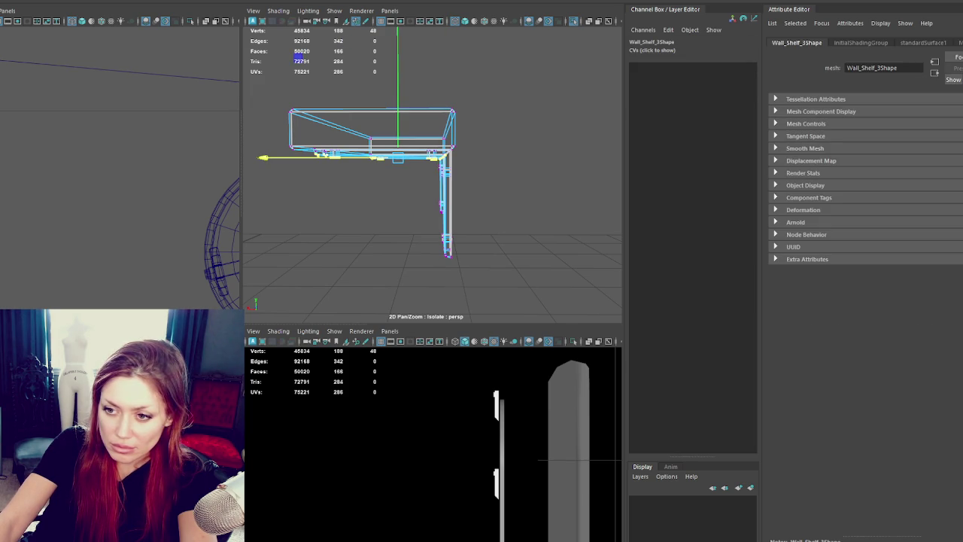
pyautogui.keyDown('shift'); pyautogui.click(346, 154); pyautogui.keyUp('shift')
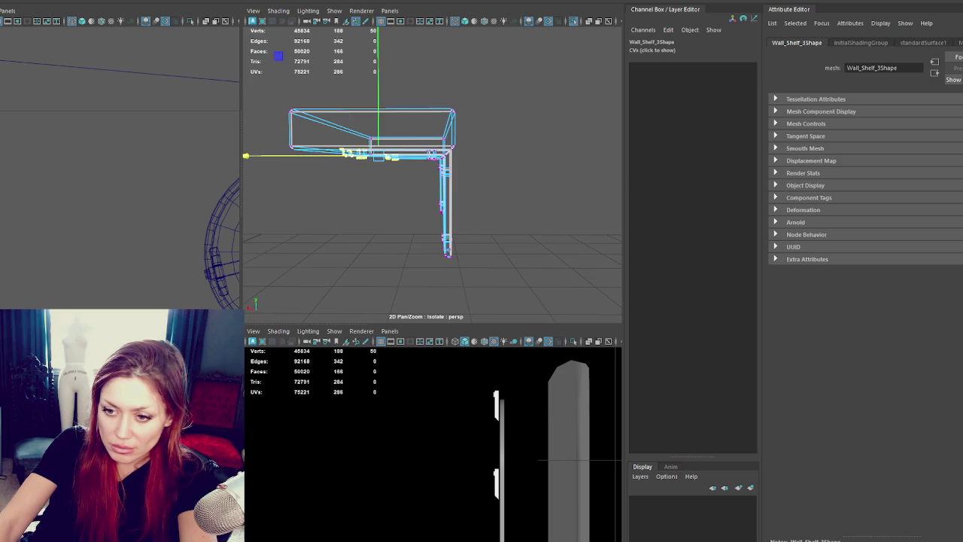
pyautogui.moveTo(425, 184); pyautogui.dragTo(462, 256)
pyautogui.hotkey('ctrl', 'z')
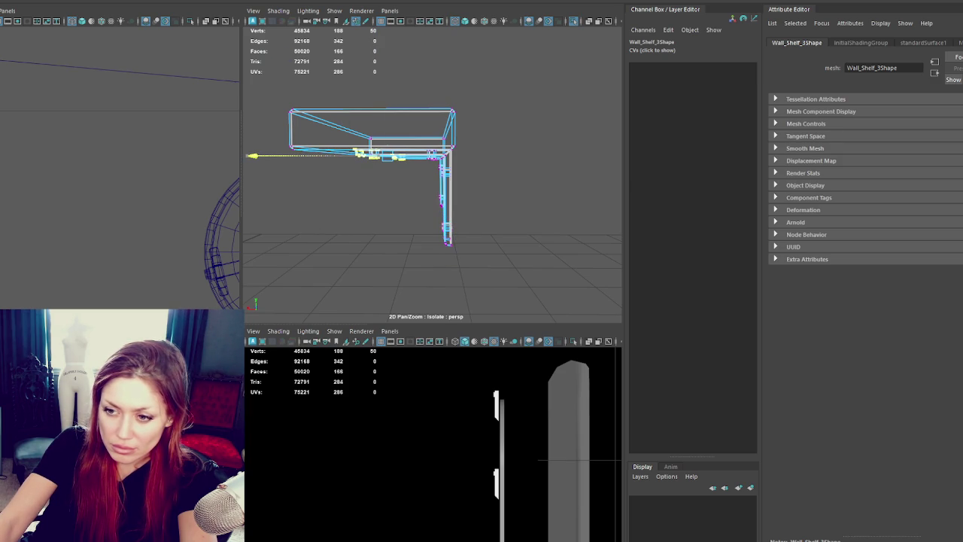
pyautogui.hotkey('shift', 'z')
# - Settle on the bottom-edge selection, clear it and return to textured shaded display
pyautogui.hotkey('ctrl', 'z')
pyautogui.hotkey('shift', 'z')
pyautogui.hotkey('ctrl', 'z')
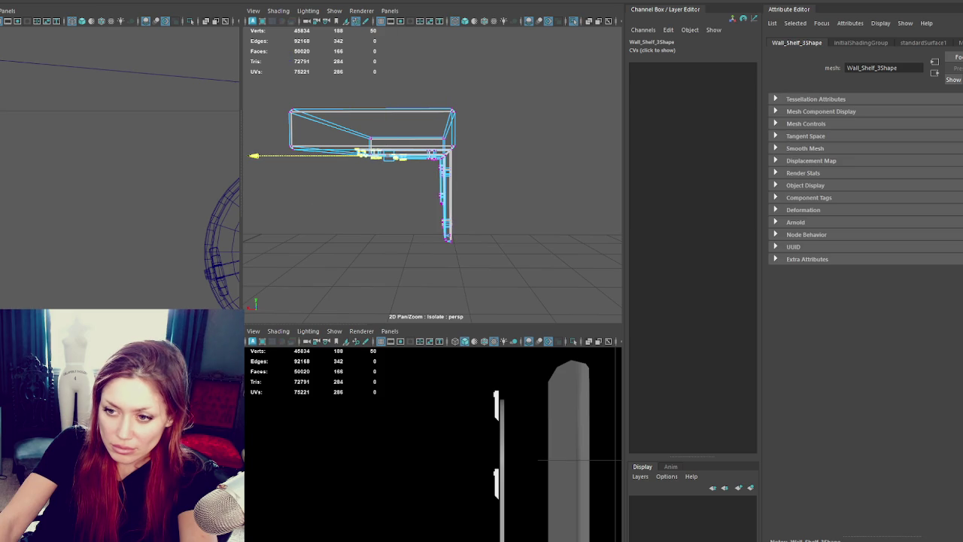
pyautogui.click(458, 230)
pyautogui.press('6')
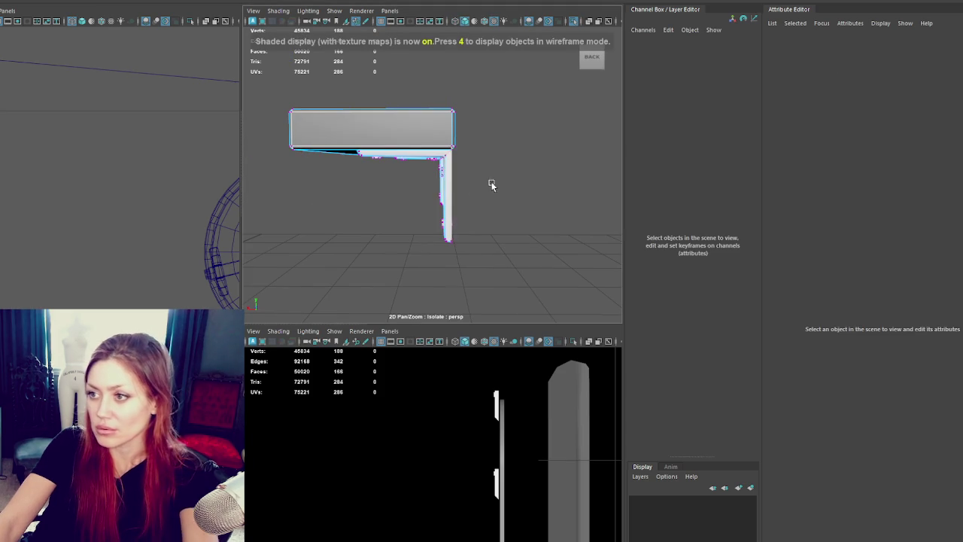
pyautogui.moveTo(539, 147)
pyautogui.keyDown('alt'); pyautogui.mouseDown()
pyautogui.moveTo(465, 189)
pyautogui.moveTo(489, 189)
pyautogui.mouseUp(); pyautogui.keyUp('alt')
pyautogui.click(489, 189)
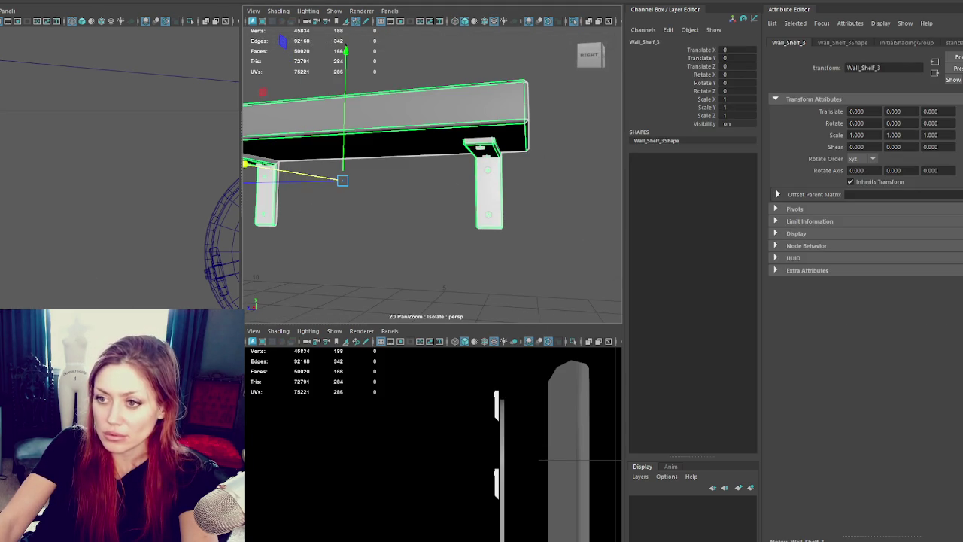
pyautogui.press('F9')
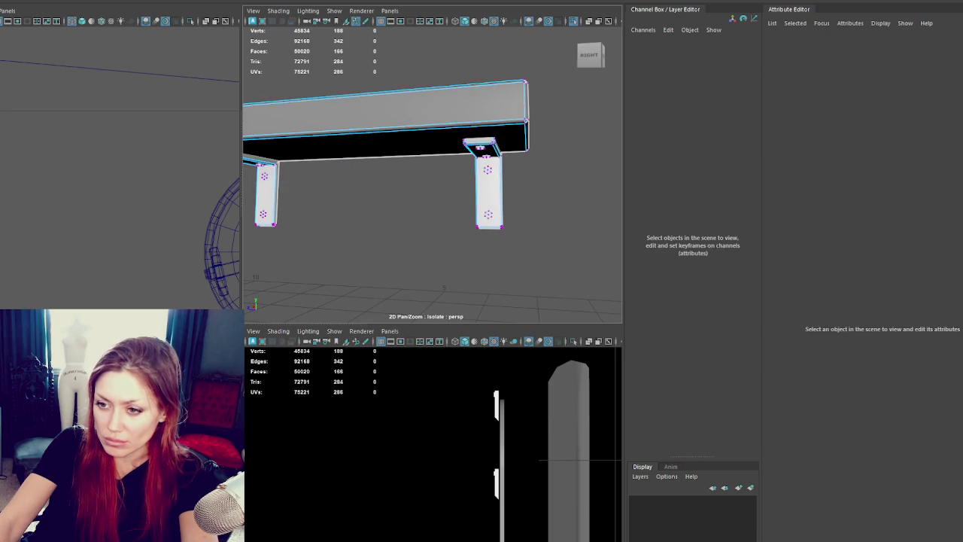
pyautogui.click(337, 149)
pyautogui.keyDown('shift'); pyautogui.click(481, 146); pyautogui.keyUp('shift')
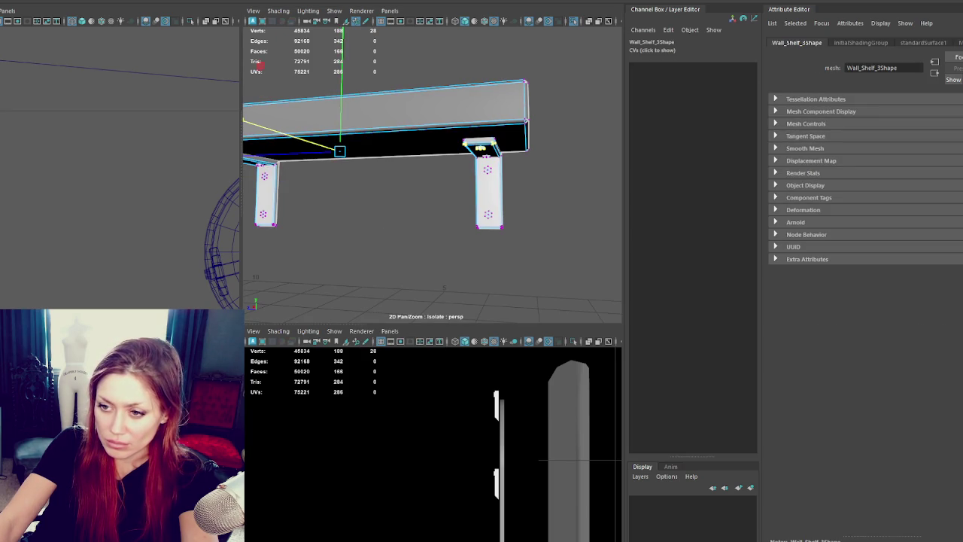
pyautogui.moveTo(508, 207); pyautogui.dragTo(252, 232)
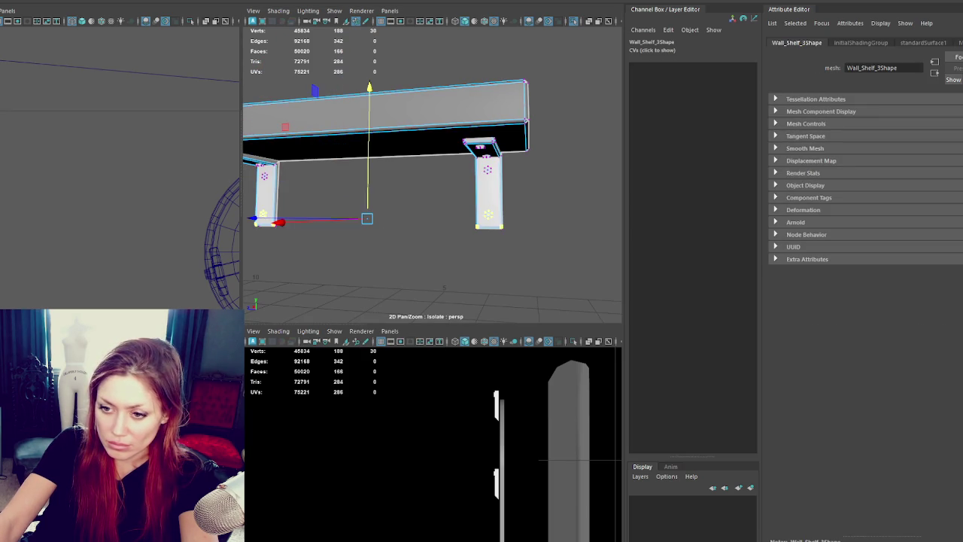
pyautogui.moveTo(395, 260); pyautogui.dragTo(376, 233, button='right')
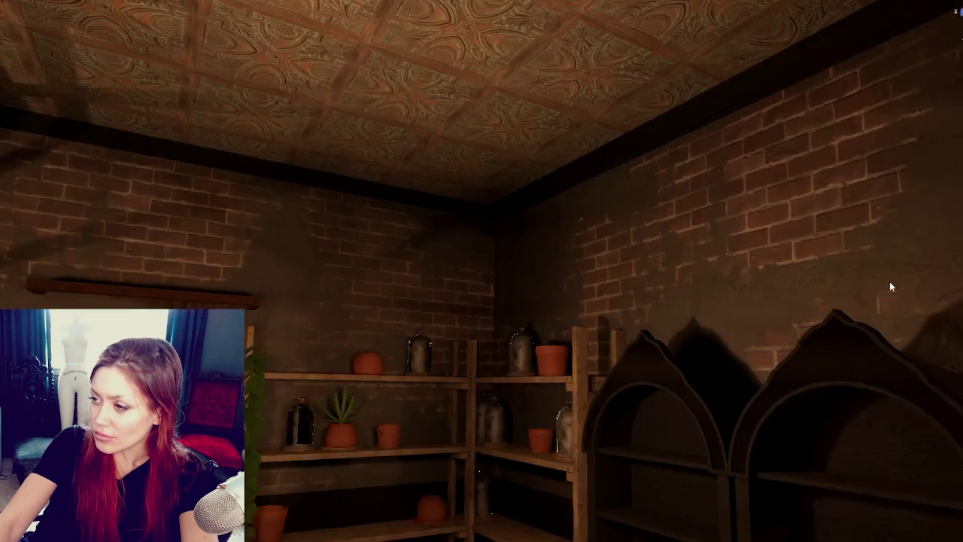
# - Fly and orbit Unity's Scene camera close around the wall shelf holding the clay pot
pyautogui.moveTo(799, 306); pyautogui.dragTo(759, 300, button='right')
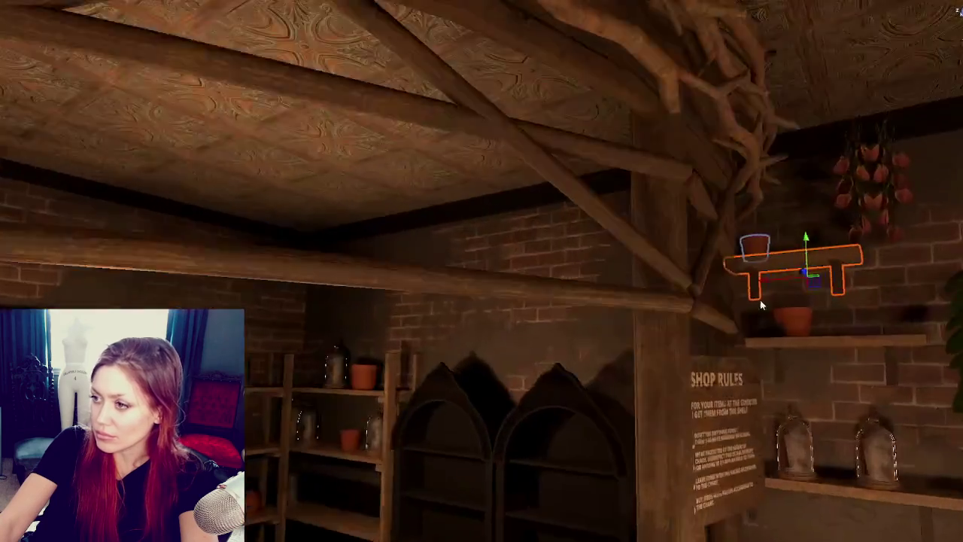
pyautogui.moveTo(760, 300)
pyautogui.keyDown('alt'); pyautogui.mouseDown()
pyautogui.moveTo(720, 280)
pyautogui.moveTo(730, 250)
pyautogui.moveTo(721, 221)
pyautogui.moveTo(731, 344)
pyautogui.moveTo(705, 392)
pyautogui.moveTo(576, 334)
pyautogui.moveTo(609, 342)
pyautogui.moveTo(590, 347)
pyautogui.mouseUp(); pyautogui.keyUp('alt')
pyautogui.moveTo(528, 342)
pyautogui.keyDown('alt'); pyautogui.mouseDown()
pyautogui.moveTo(580, 343)
pyautogui.moveTo(492, 343)
pyautogui.moveTo(495, 312)
pyautogui.moveTo(533, 301)
pyautogui.moveTo(549, 323)
pyautogui.mouseUp(); pyautogui.keyUp('alt')
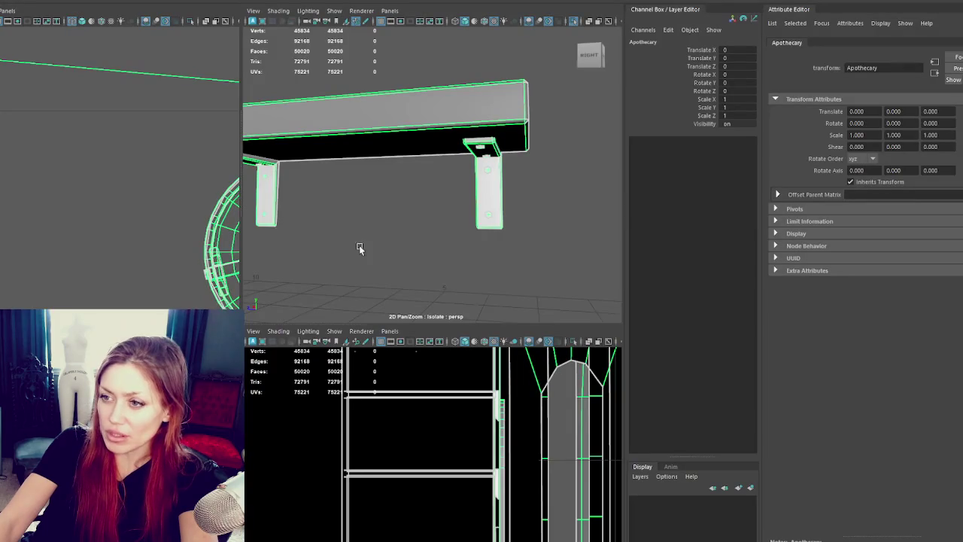
# - Raise the wall shelf's leg-bottom vertices to shorten its legs
pyautogui.click(487, 205)
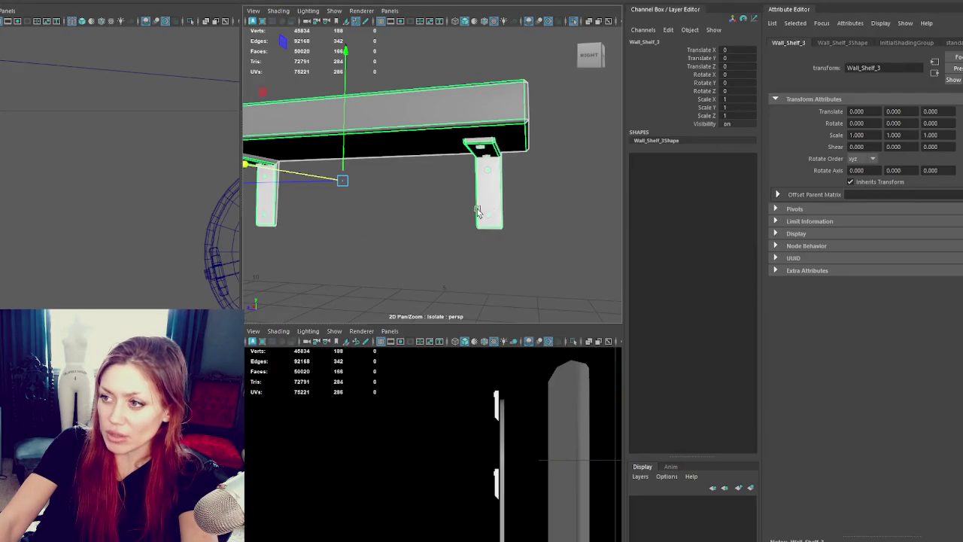
pyautogui.press('F9')
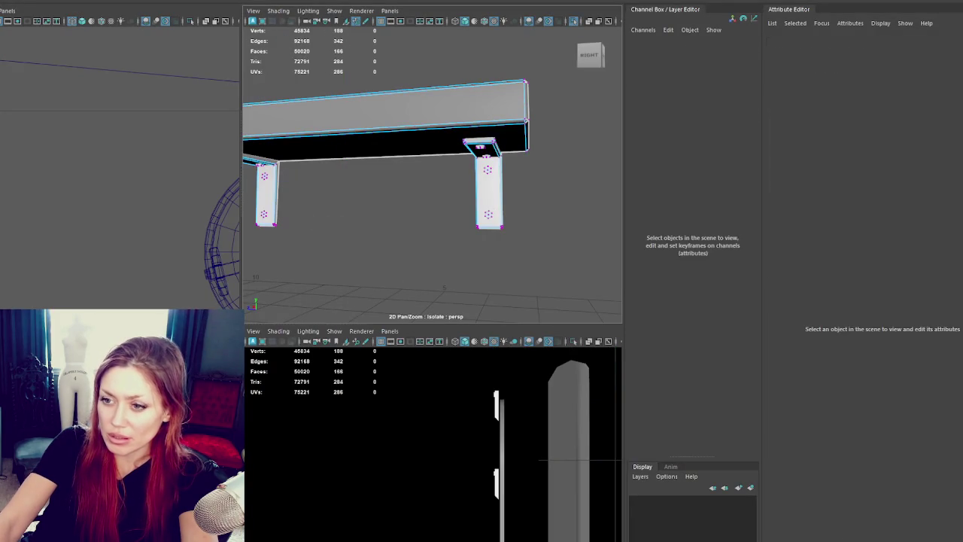
pyautogui.moveTo(369, 151); pyautogui.dragTo(369, 145)
pyautogui.click(294, 133)
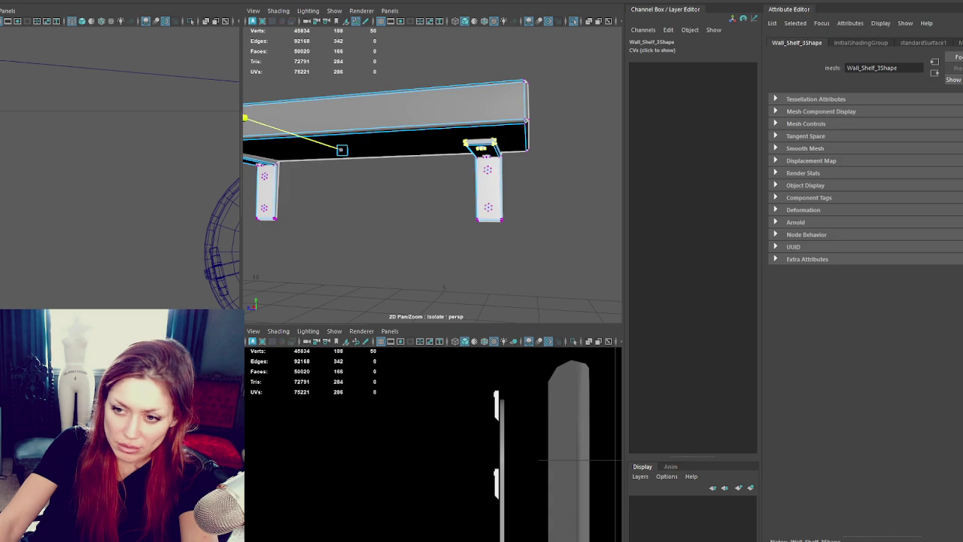
pyautogui.moveTo(245, 203); pyautogui.dragTo(519, 230)
# - Return from vertex editing to object mode and select the whole Apothecary group
pyautogui.click(369, 142)
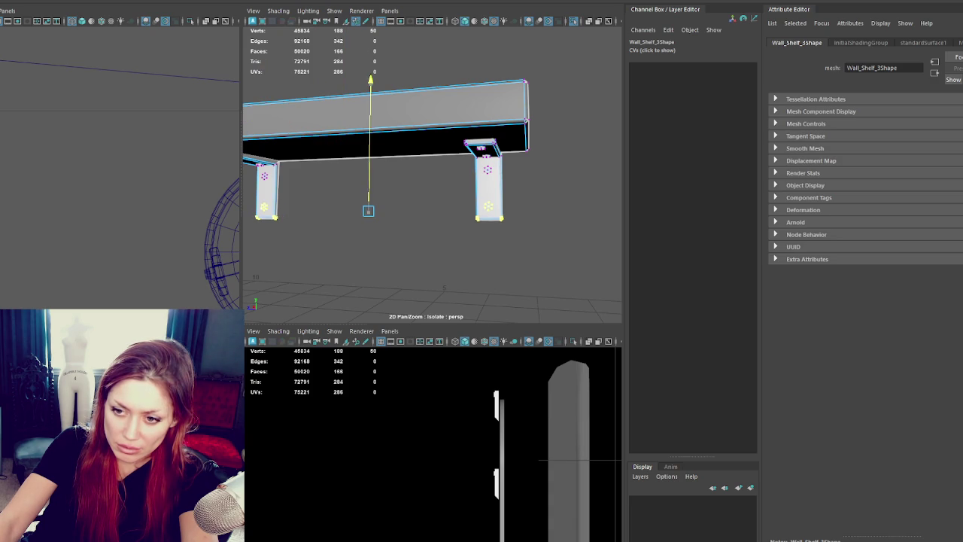
pyautogui.hotkey('ctrl', 'z')
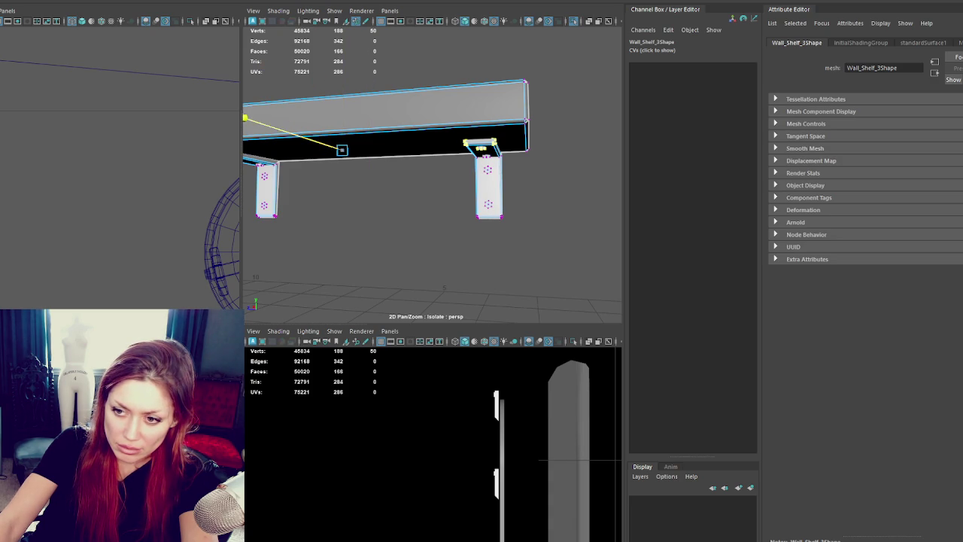
pyautogui.rightClick(415, 252)
pyautogui.click(415, 251)
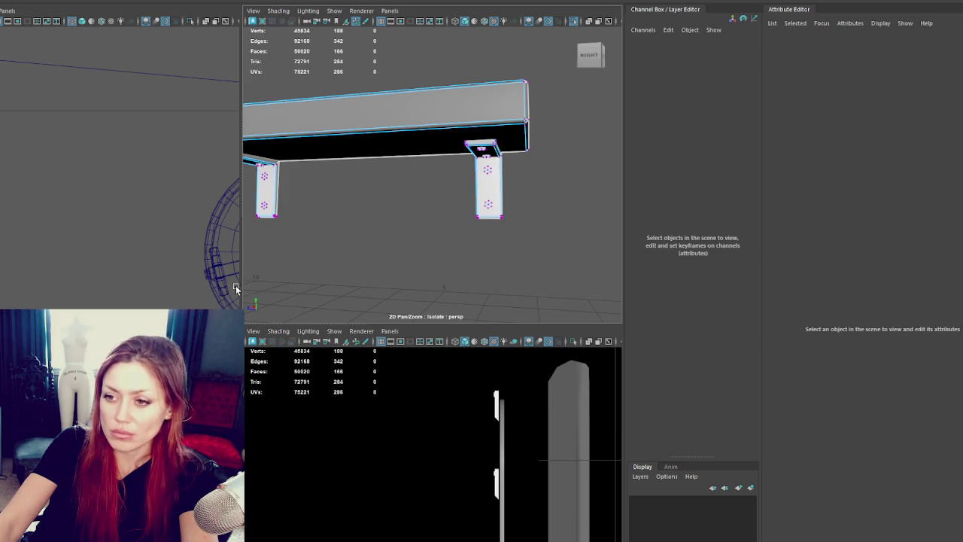
pyautogui.press('F8')
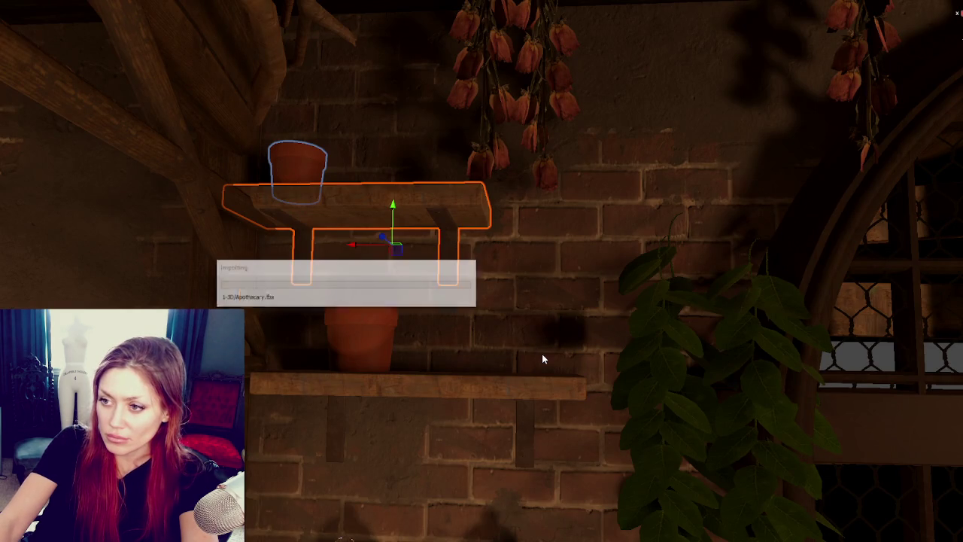
# - Check the shortened shelf in Unity's reimported shop, then select Wall_Shelf_3 back in Maya
pyautogui.moveTo(542, 358)
pyautogui.mouseDown(button='right')
pyautogui.moveTo(402, 336)
pyautogui.moveTo(559, 350)
pyautogui.mouseUp(button='right')
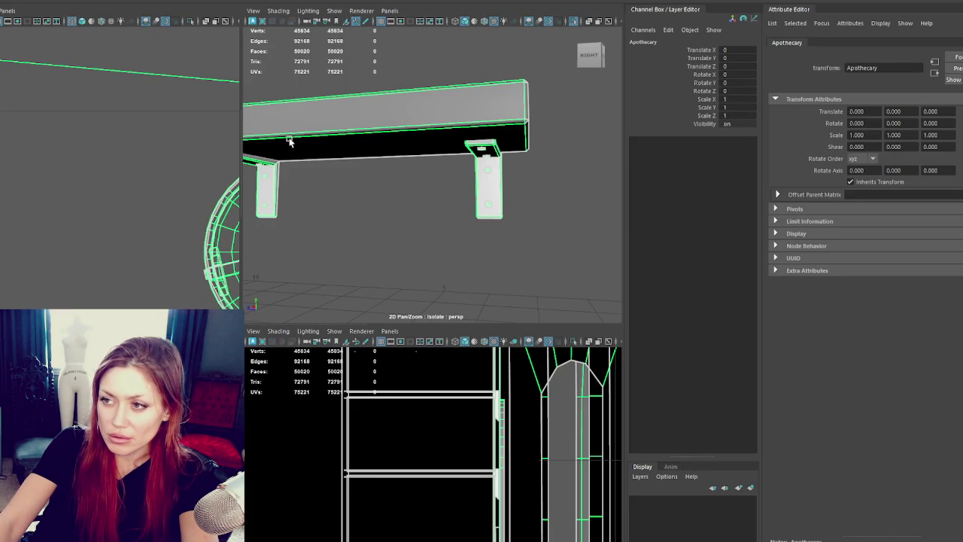
pyautogui.click(290, 142)
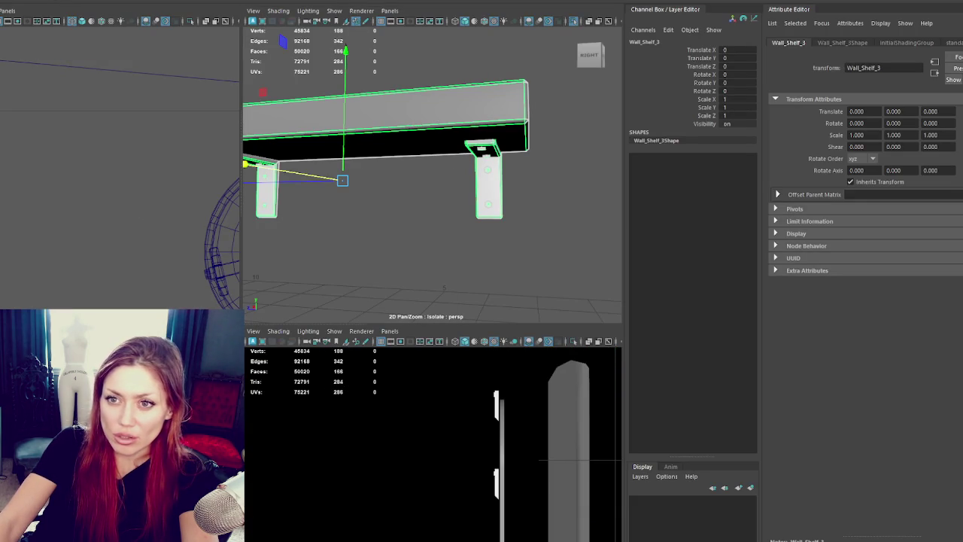
pyautogui.press('Up')
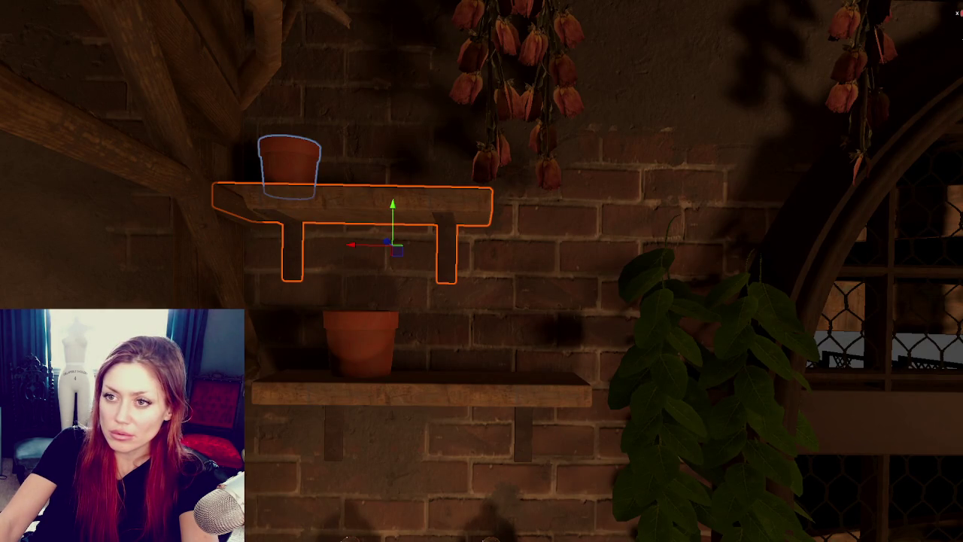
# - Spin the wall shelf beside the arched window 180° on Y and shift it slightly left
pyautogui.click(396, 385)
pyautogui.moveTo(396, 385)
pyautogui.mouseDown(button='right')
pyautogui.moveTo(338, 502)
pyautogui.moveTo(717, 237)
pyautogui.mouseUp(button='right')
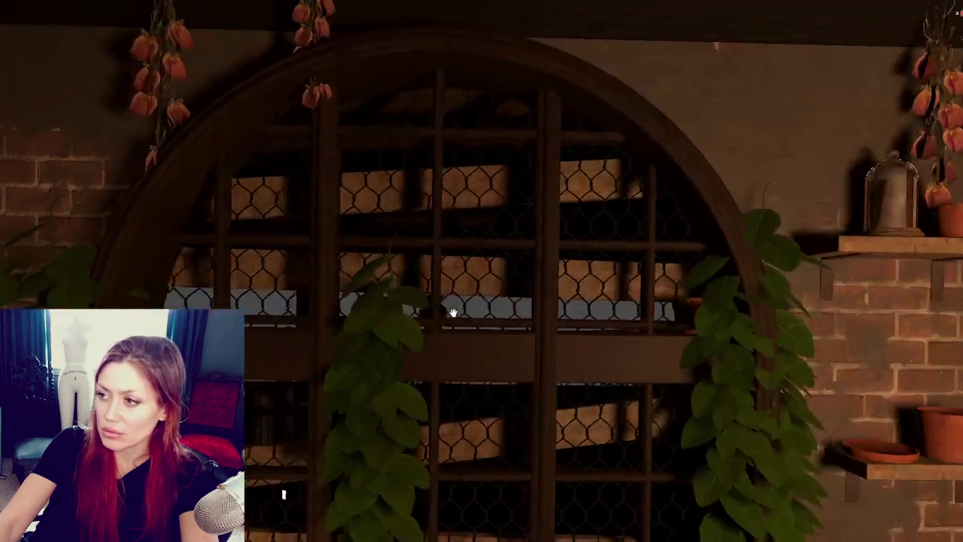
pyautogui.click(717, 238)
pyautogui.click(756, 454)
pyautogui.moveTo(757, 453); pyautogui.dragTo(293, 296, button='right')
pyautogui.click(105, 172)
pyautogui.moveTo(105, 173); pyautogui.dragTo(290, 183, button='right')
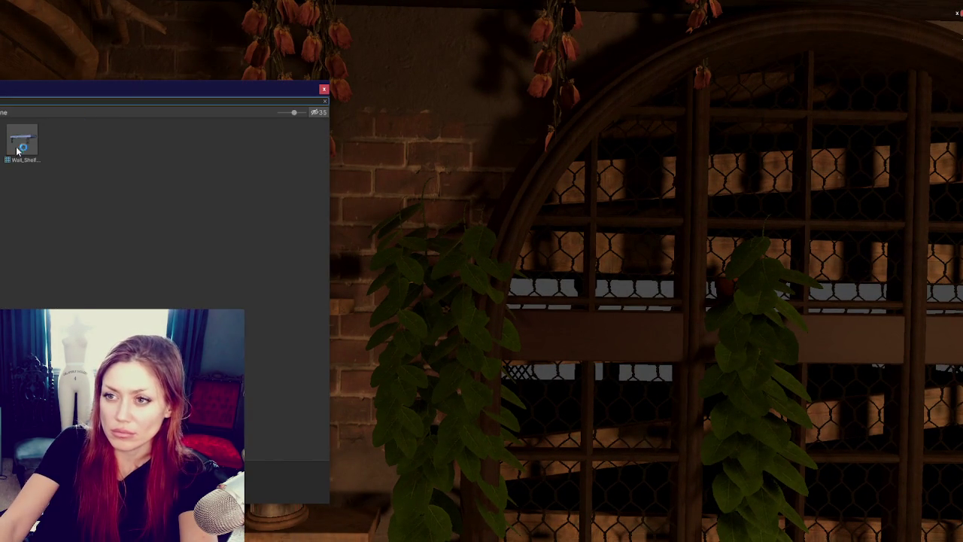
pyautogui.press('e')
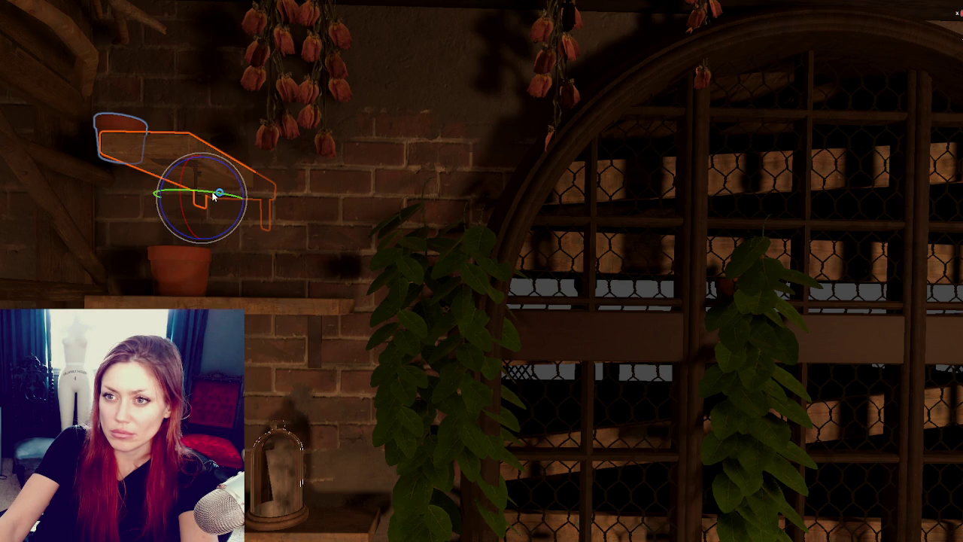
pyautogui.moveTo(226, 194)
pyautogui.mouseDown()
pyautogui.moveTo(165, 173)
pyautogui.moveTo(329, 203)
pyautogui.mouseUp()
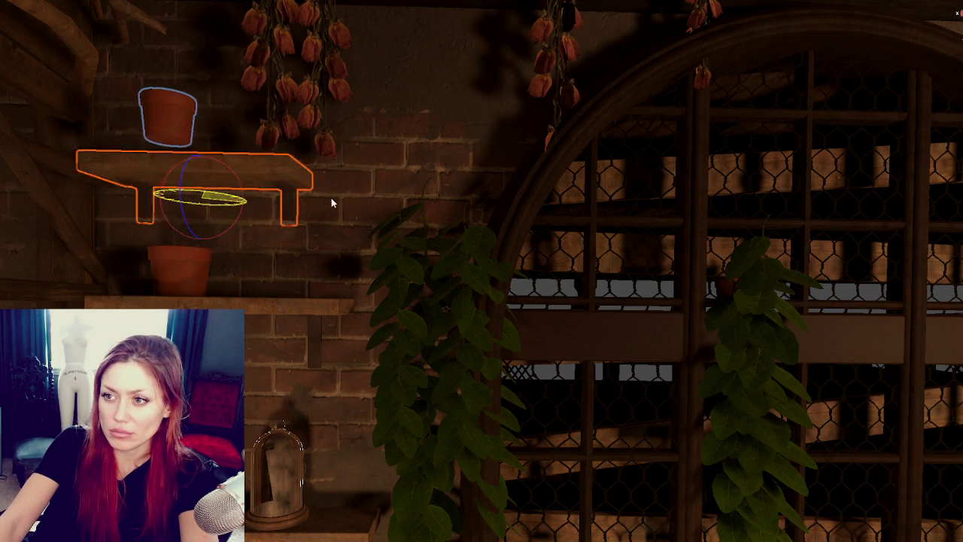
pyautogui.press('f')
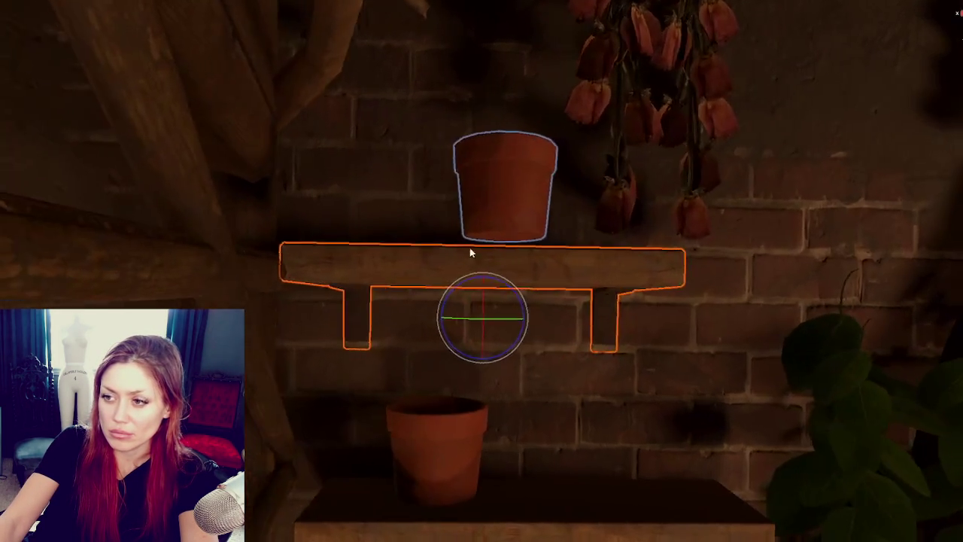
pyautogui.press('w')
pyautogui.moveTo(493, 325); pyautogui.dragTo(490, 325)
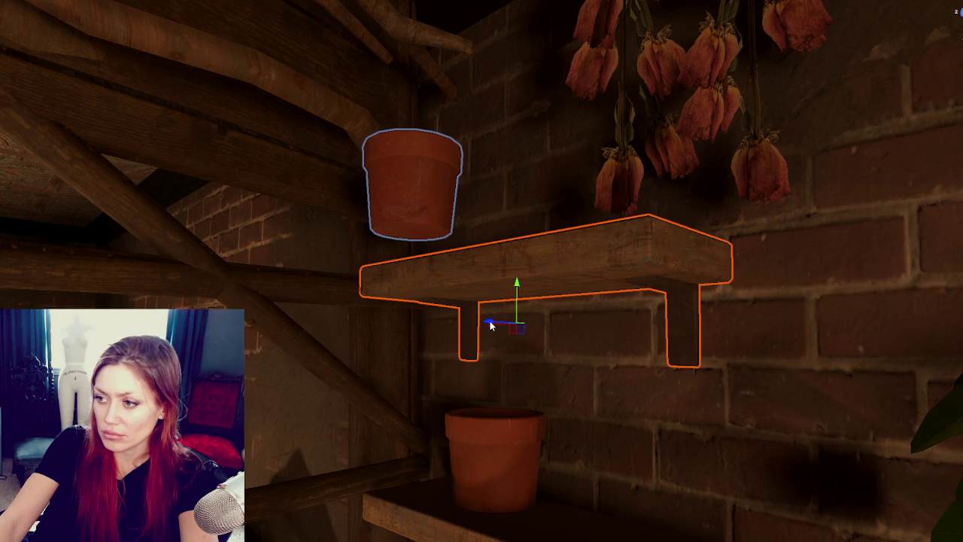
# - Lower the clay pot down onto the shelf top
pyautogui.scroll(-3, 516, 323)
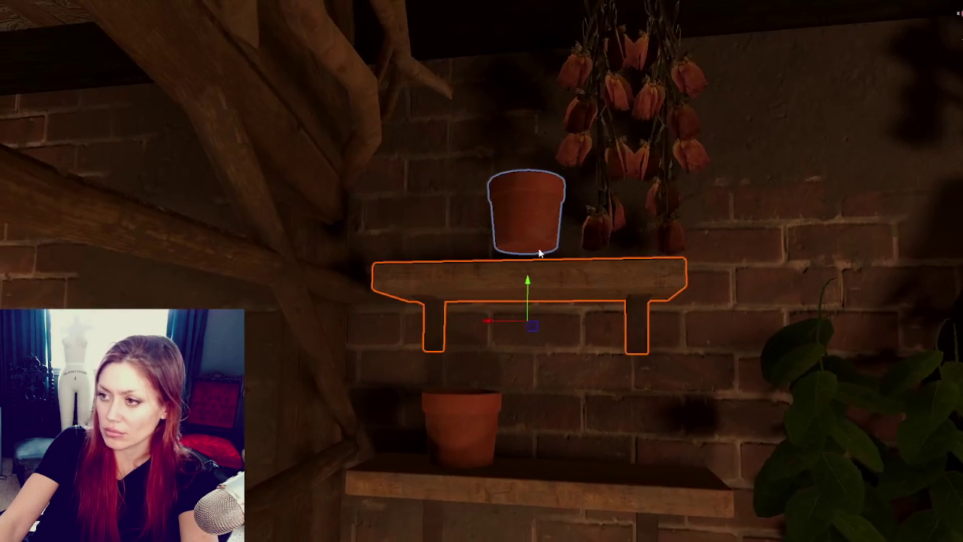
pyautogui.click(526, 207)
pyautogui.press('f')
pyautogui.scroll(-2, 493, 211)
pyautogui.moveTo(474, 211); pyautogui.dragTo(545, 230)
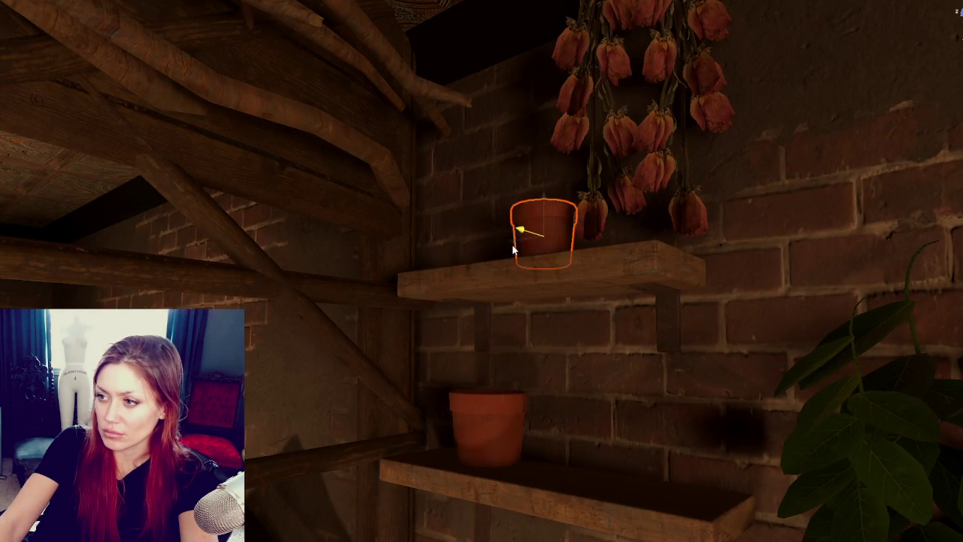
pyautogui.scroll(-1, 526, 270)
pyautogui.moveTo(526, 270); pyautogui.dragTo(530, 392, button='middle')
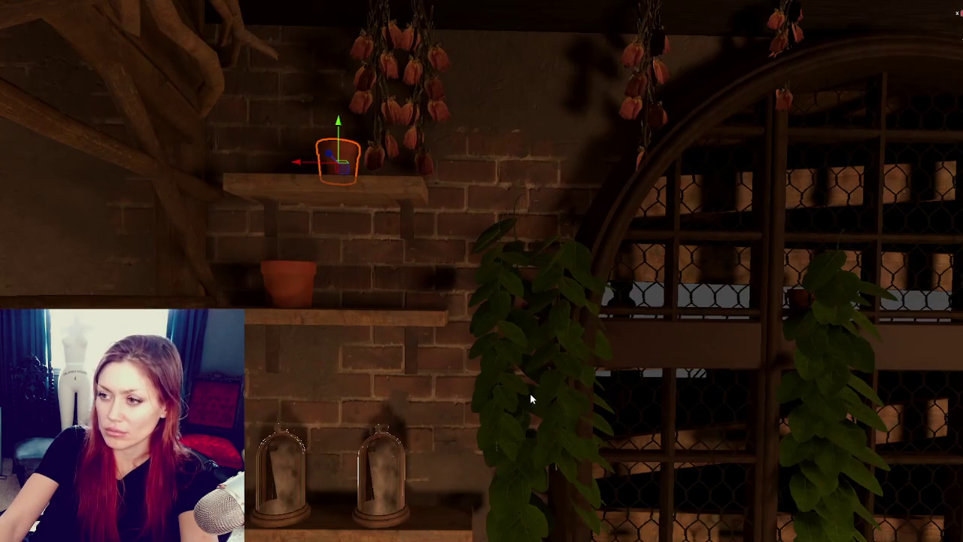
pyautogui.keyDown('alt'); pyautogui.moveTo(518, 393); pyautogui.dragTo(485, 405); pyautogui.keyUp('alt')
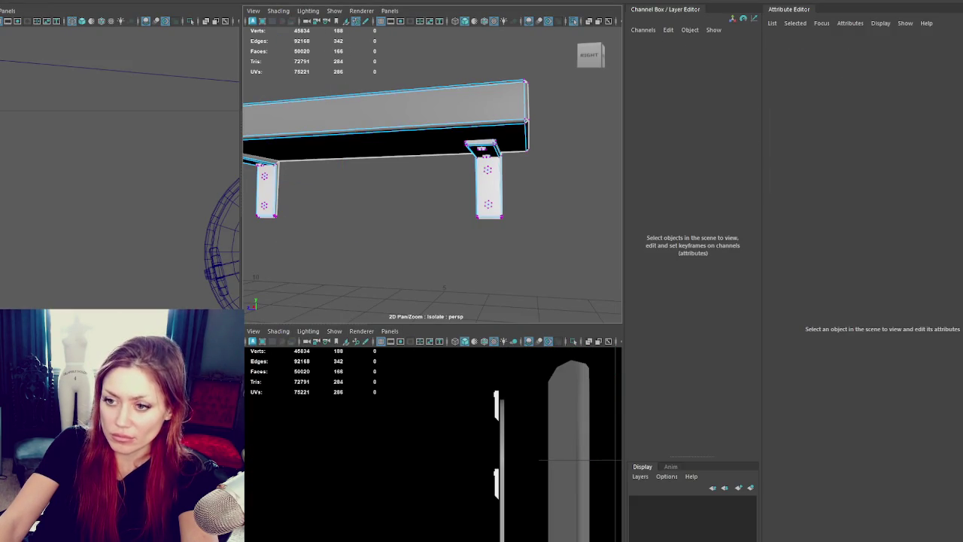
# - Try moving the leg-bottom vertices down, undo, and clear the vertex selection
pyautogui.moveTo(249, 192); pyautogui.dragTo(511, 220)
pyautogui.moveTo(369, 150); pyautogui.dragTo(370, 156)
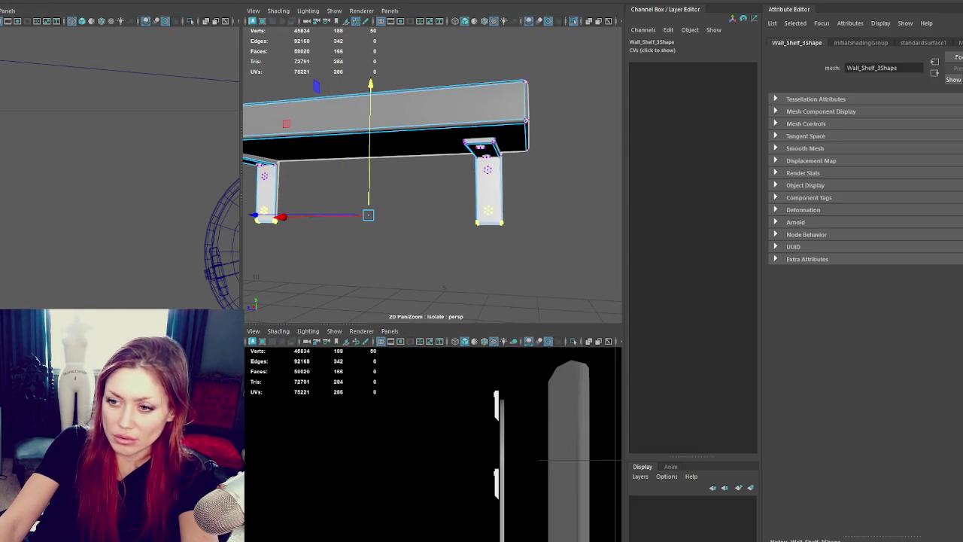
pyautogui.moveTo(452, 132); pyautogui.dragTo(504, 155)
pyautogui.hotkey('ctrl', 'z')
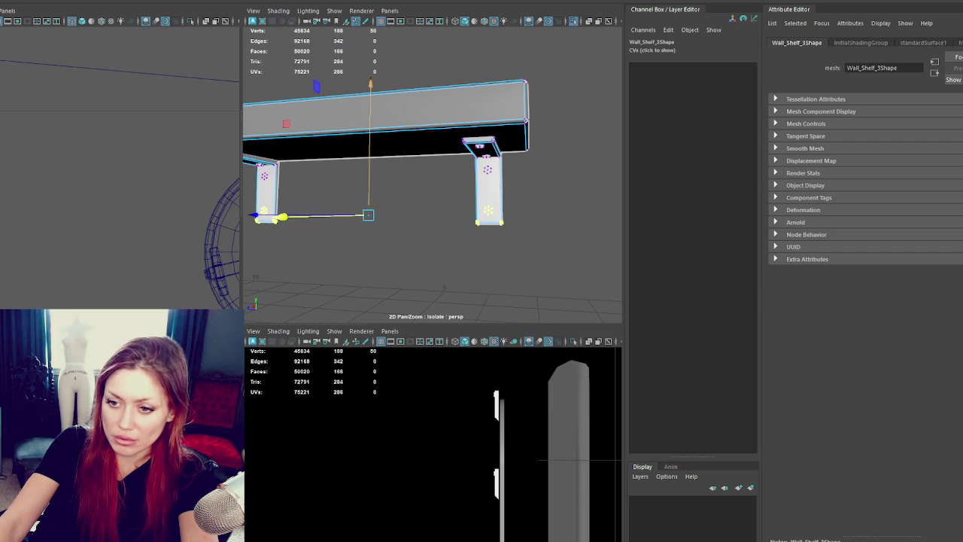
pyautogui.click(372, 249)
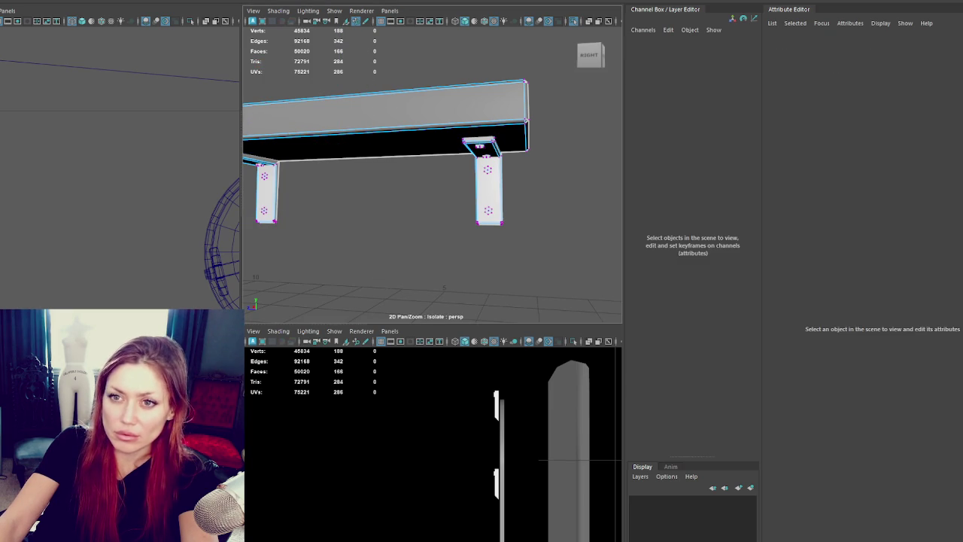
# - Select Wall_Shelf_2, maximize the perspective view and stop isolating the shelf
pyautogui.moveTo(359, 101)
pyautogui.keyDown('alt'); pyautogui.mouseDown()
pyautogui.moveTo(456, 137)
pyautogui.moveTo(369, 157)
pyautogui.mouseUp(); pyautogui.keyUp('alt')
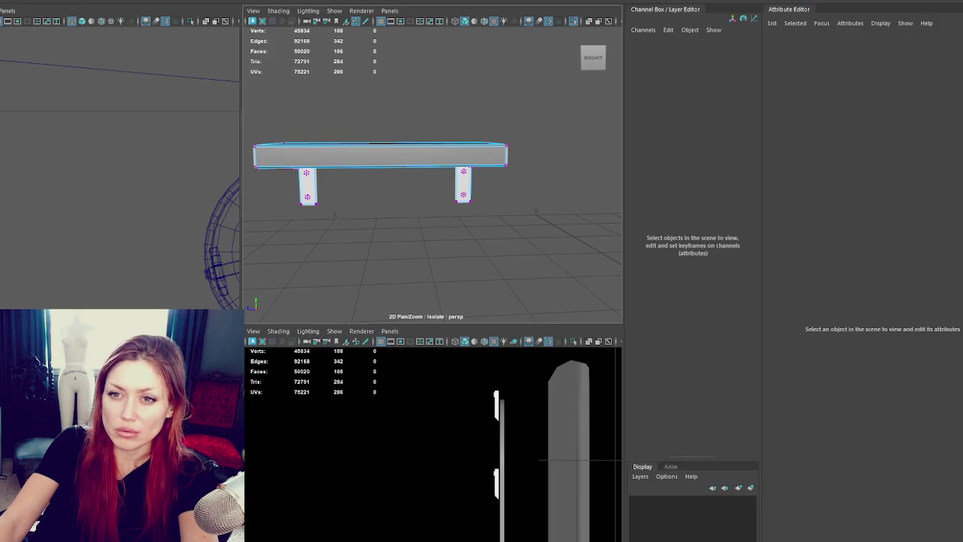
pyautogui.click(369, 157)
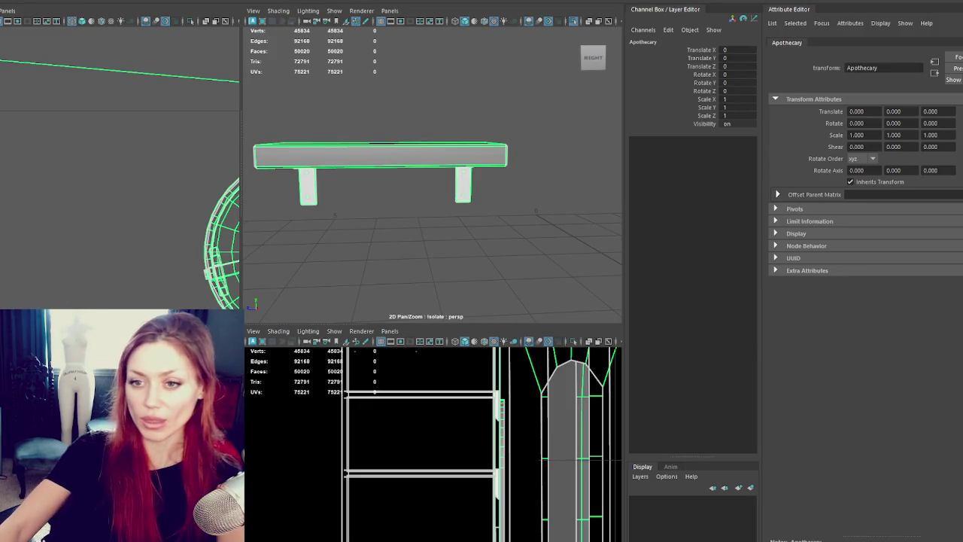
pyautogui.click(368, 155)
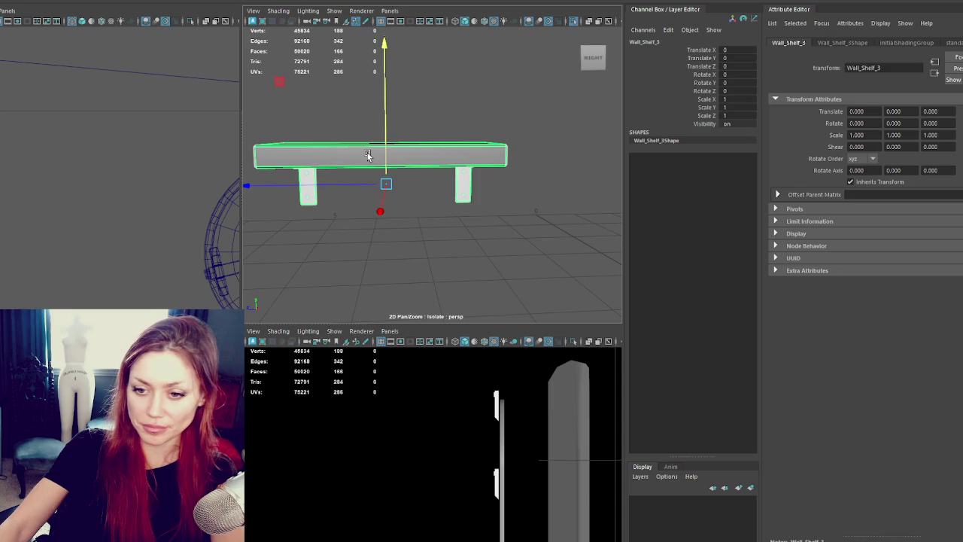
pyautogui.click(414, 118)
pyautogui.click(411, 158)
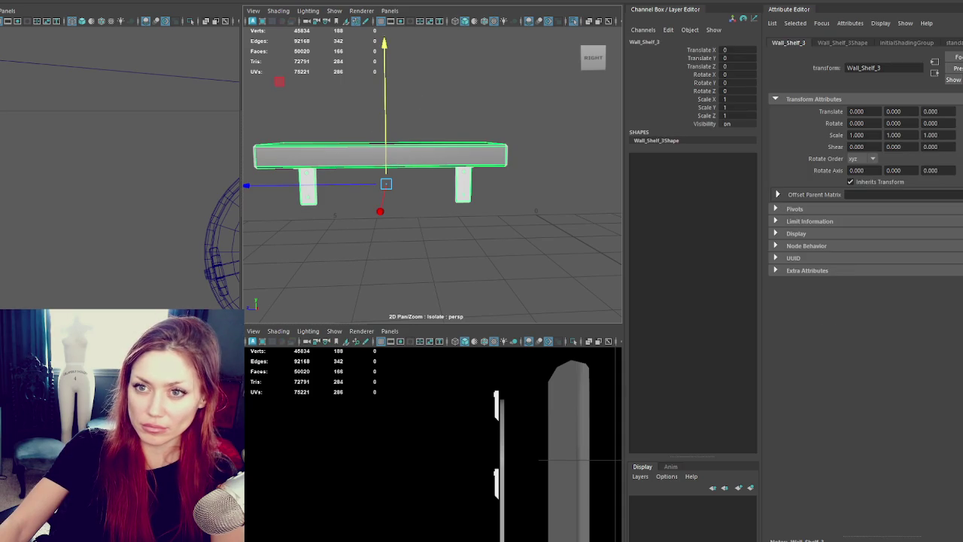
pyautogui.press('Delete')
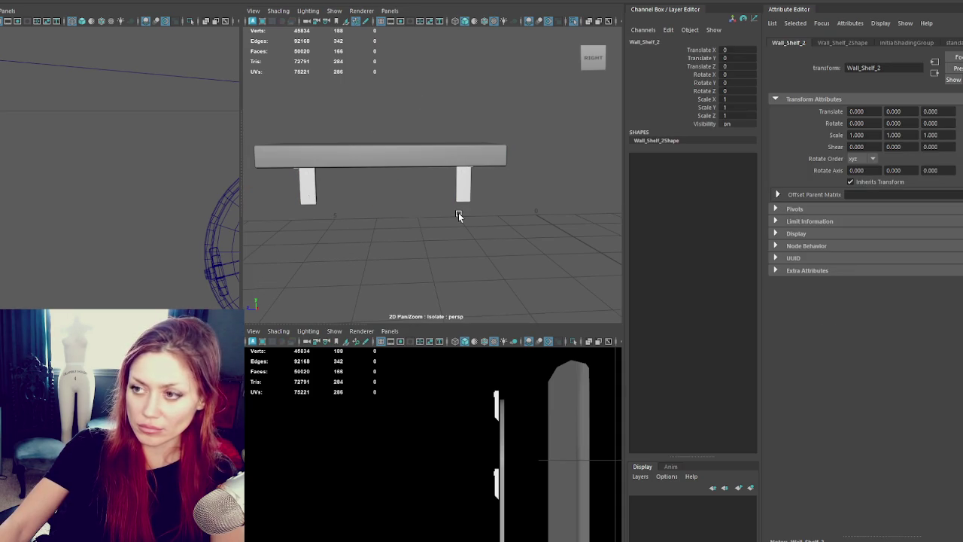
pyautogui.press('space')
pyautogui.click(326, 270)
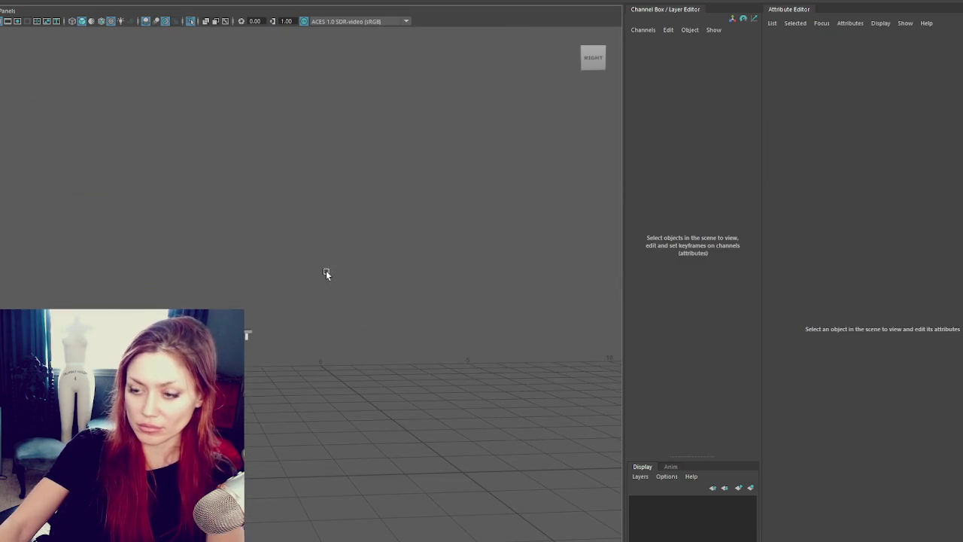
# - Delete the upper spare shelf Wall_Shelf_2
pyautogui.hotkey('ctrl', 'z')
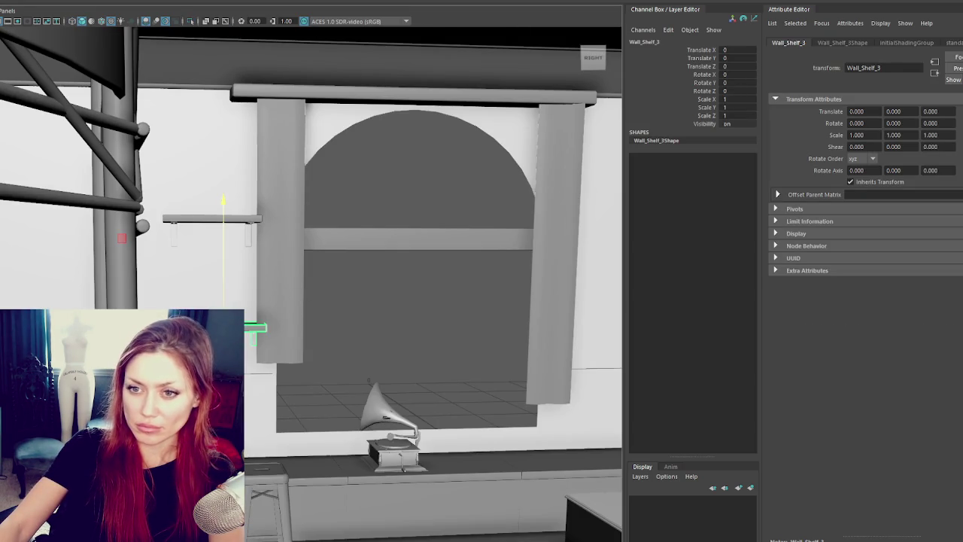
pyautogui.click(229, 224)
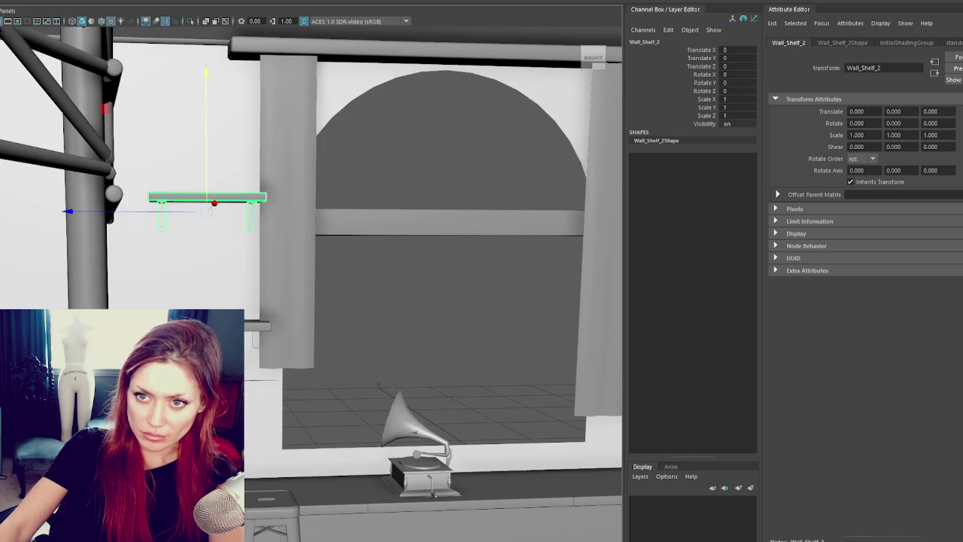
pyautogui.moveTo(344, 349)
pyautogui.keyDown('alt'); pyautogui.mouseDown()
pyautogui.moveTo(253, 339)
pyautogui.moveTo(643, 386)
pyautogui.moveTo(316, 364)
pyautogui.moveTo(376, 338)
pyautogui.moveTo(377, 318)
pyautogui.moveTo(588, 313)
pyautogui.mouseUp(); pyautogui.keyUp('alt')
pyautogui.hotkey('ctrl', 'z')
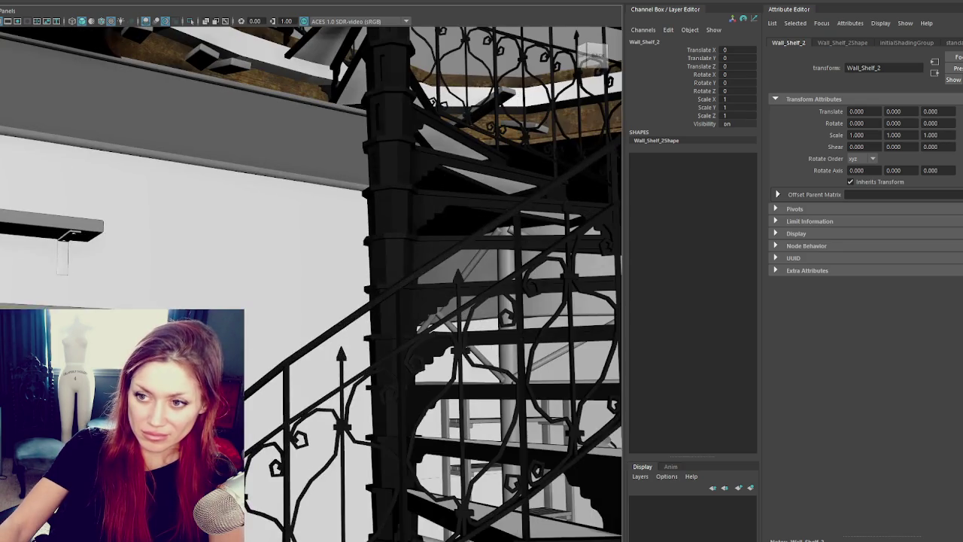
pyautogui.hotkey('ctrl', 'z')
pyautogui.hotkey('ctrl', 'z')
pyautogui.hotkey('ctrl', 'z')
pyautogui.hotkey('ctrl', 'z')
pyautogui.hotkey('ctrl', 'z')
pyautogui.hotkey('ctrl', 'z')
pyautogui.hotkey('ctrl', 'z')
pyautogui.hotkey('ctrl', 'z')
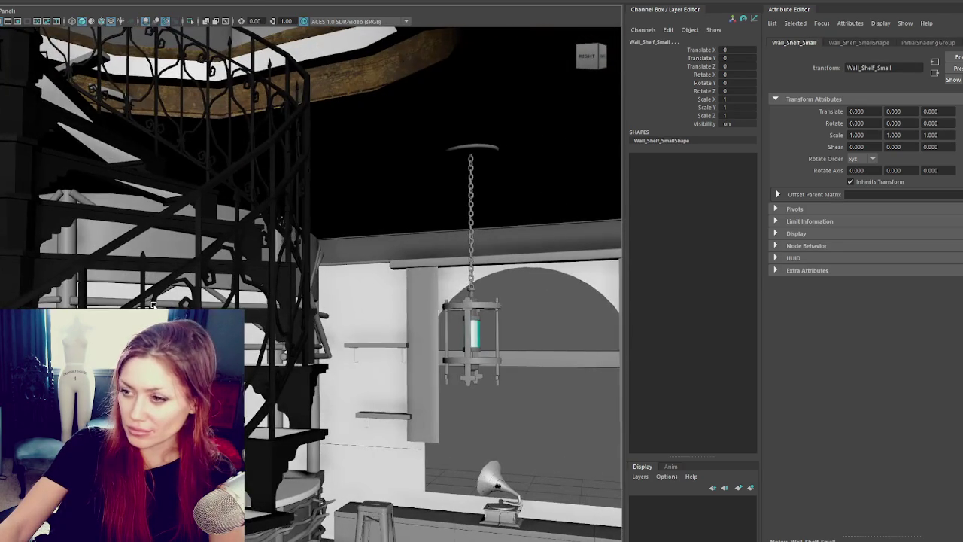
pyautogui.click(386, 413)
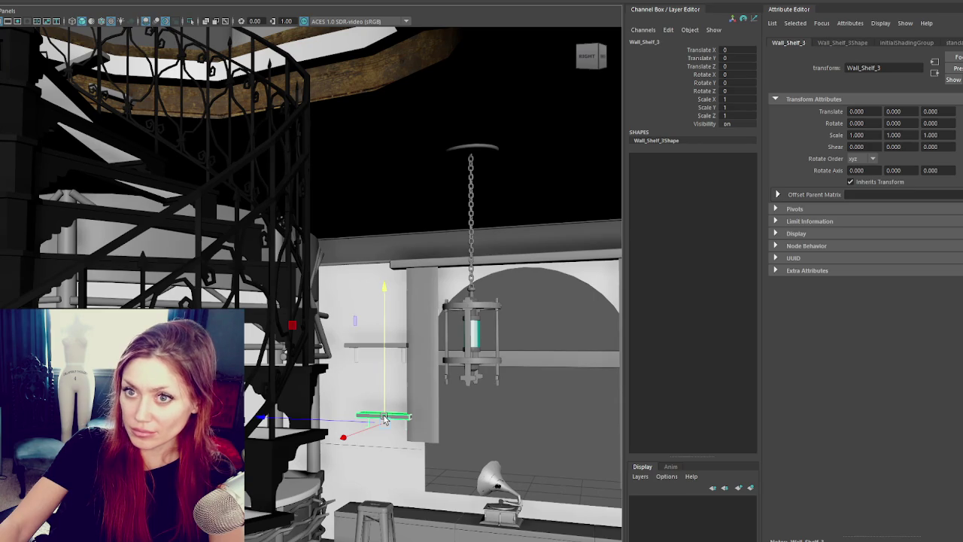
pyautogui.click(401, 346)
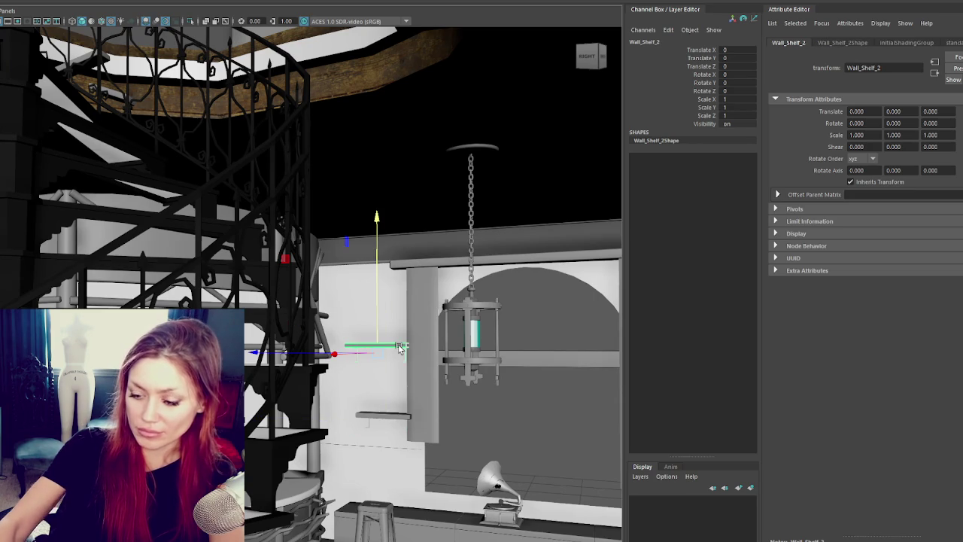
pyautogui.press('Delete')
# - Slide Wall_Shelf_3 along the wall, enter Rotate Y 60, and raise it onto the wall
pyautogui.click(389, 418)
pyautogui.moveTo(389, 418)
pyautogui.mouseDown()
pyautogui.moveTo(316, 421)
pyautogui.moveTo(406, 456)
pyautogui.moveTo(332, 468)
pyautogui.mouseUp()
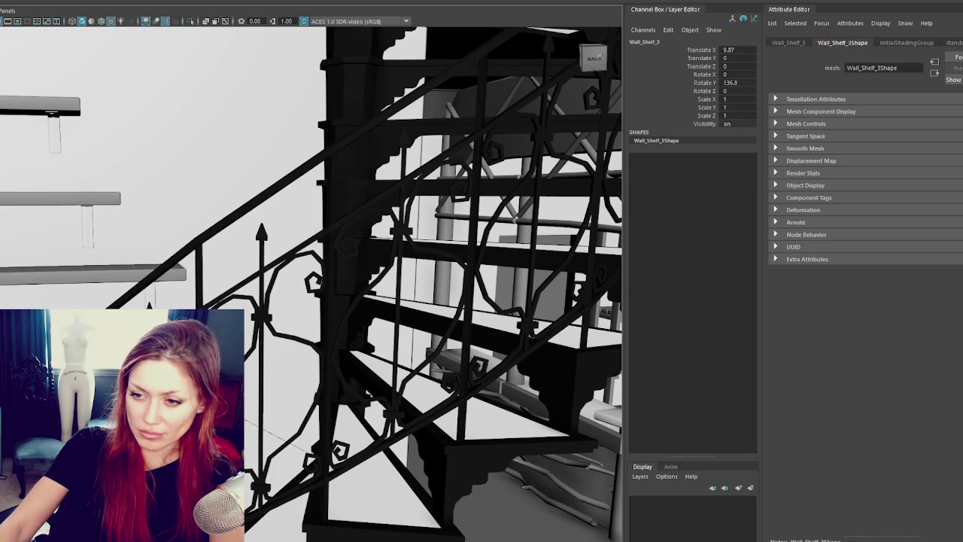
pyautogui.write('60')
pyautogui.press('Return')
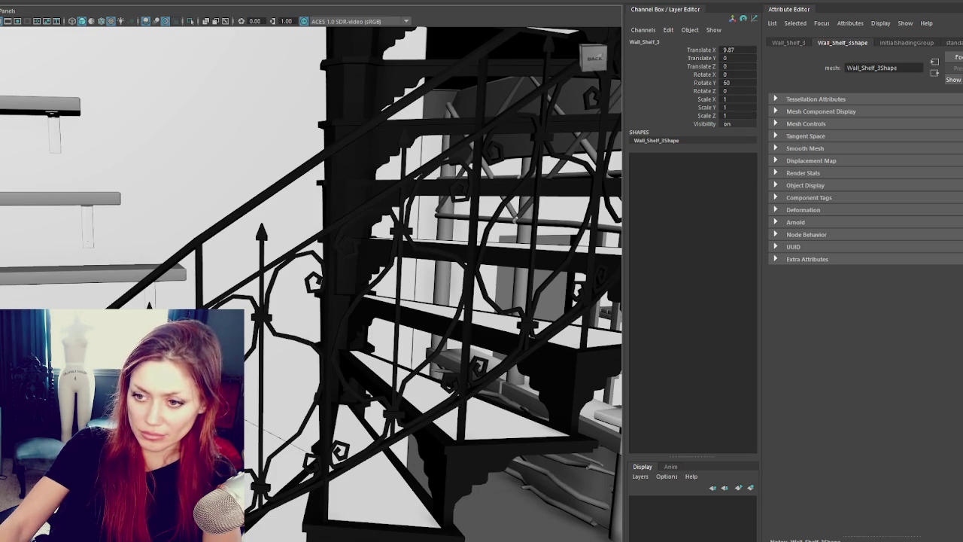
pyautogui.moveTo(63, 286)
pyautogui.mouseDown()
pyautogui.moveTo(60, 77)
pyautogui.moveTo(118, 198)
pyautogui.moveTo(51, 216)
pyautogui.moveTo(400, 96)
pyautogui.moveTo(324, 103)
pyautogui.mouseUp()
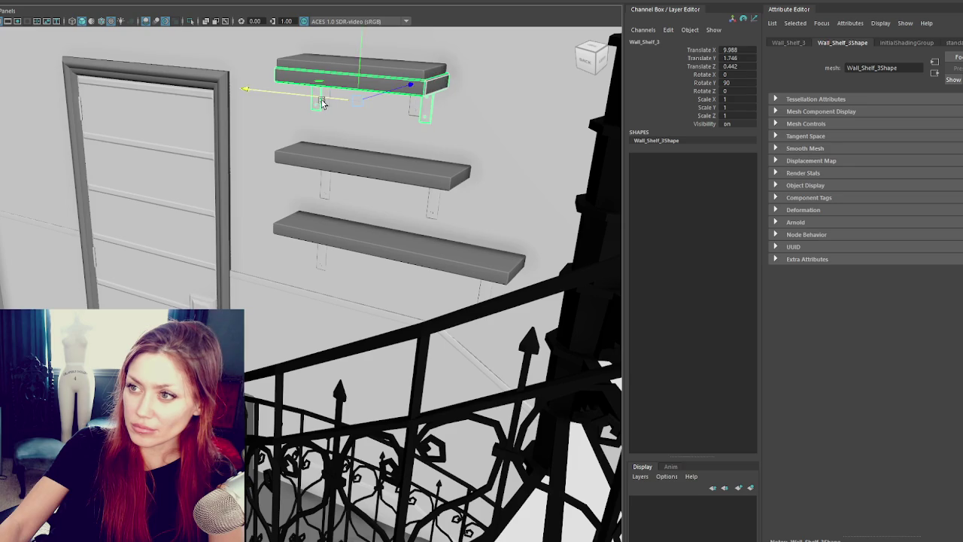
# - Duplicate the top wall shelf and move the copy down to the next shelf position
pyautogui.click(387, 66)
pyautogui.click(391, 151)
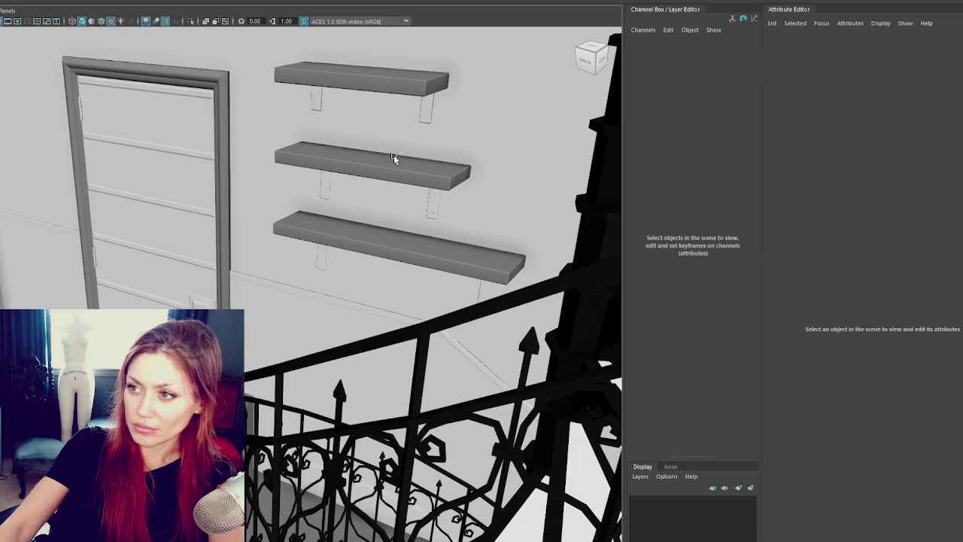
pyautogui.click(412, 97)
pyautogui.keyDown('alt'); pyautogui.moveTo(412, 96); pyautogui.dragTo(323, 108); pyautogui.keyUp('alt')
pyautogui.hotkey('ctrl', 'd')
pyautogui.moveTo(137, 173); pyautogui.dragTo(149, 240)
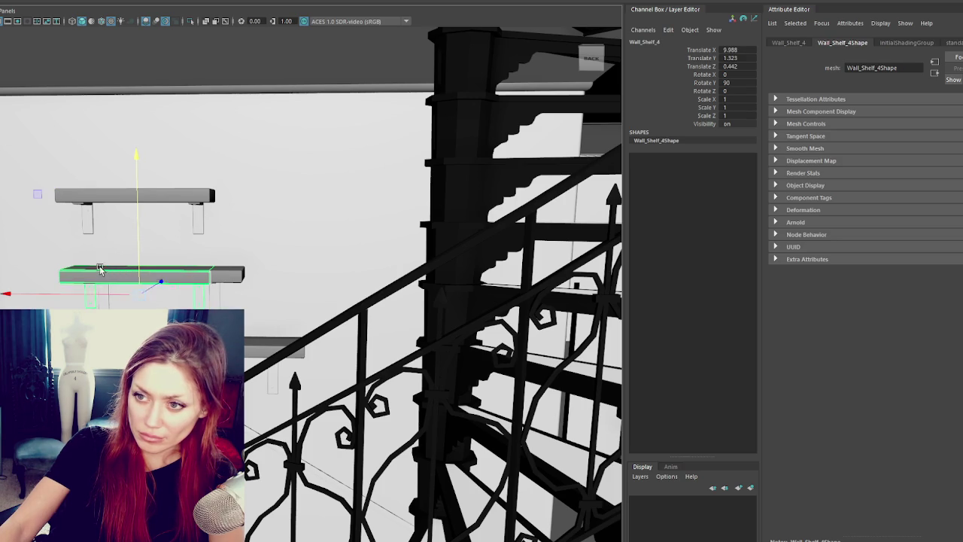
pyautogui.press('F9')
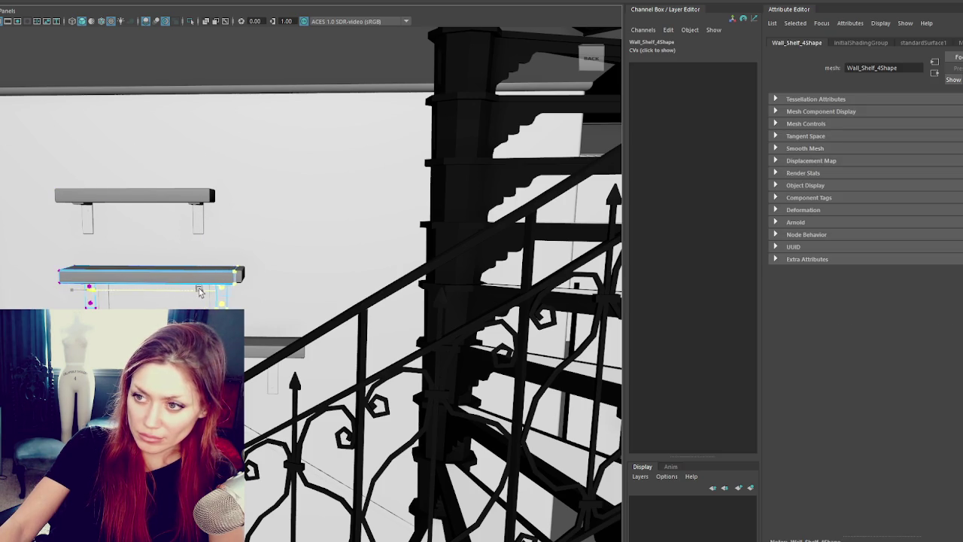
pyautogui.press('F8')
# - Duplicate again, move the copy further down and edit its lower vertices, creating Wall_Shelf_6
pyautogui.hotkey('ctrl', 'd')
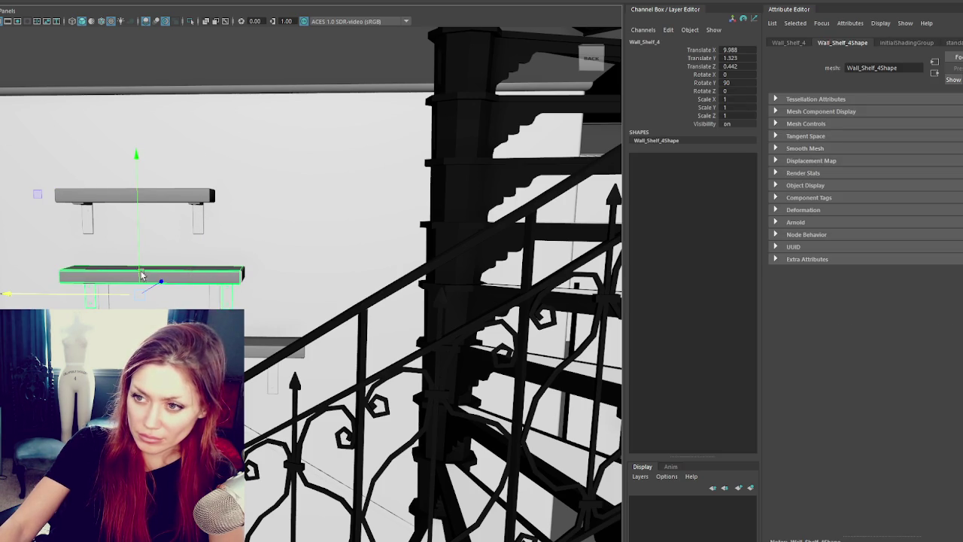
pyautogui.moveTo(138, 274); pyautogui.dragTo(138, 340)
pyautogui.press('F9')
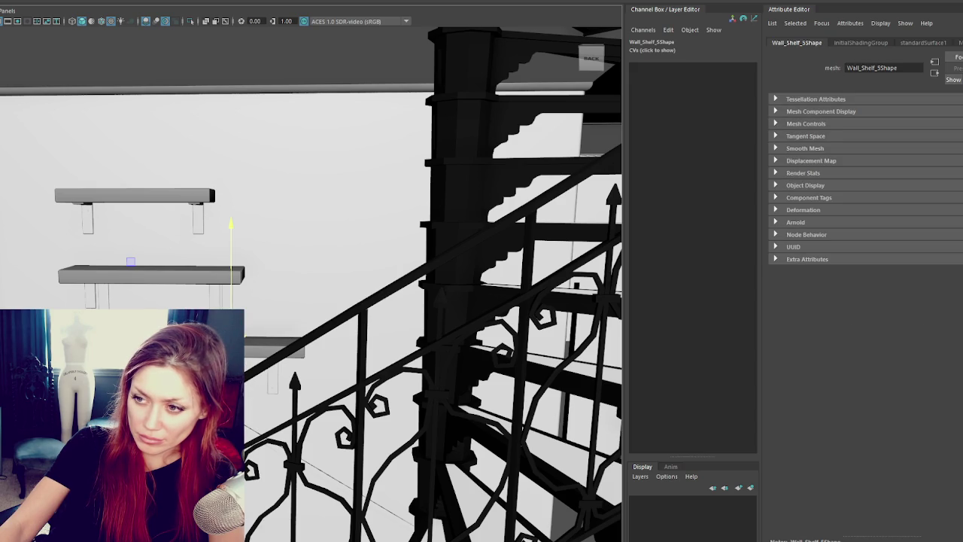
pyautogui.moveTo(253, 334); pyautogui.dragTo(286, 373)
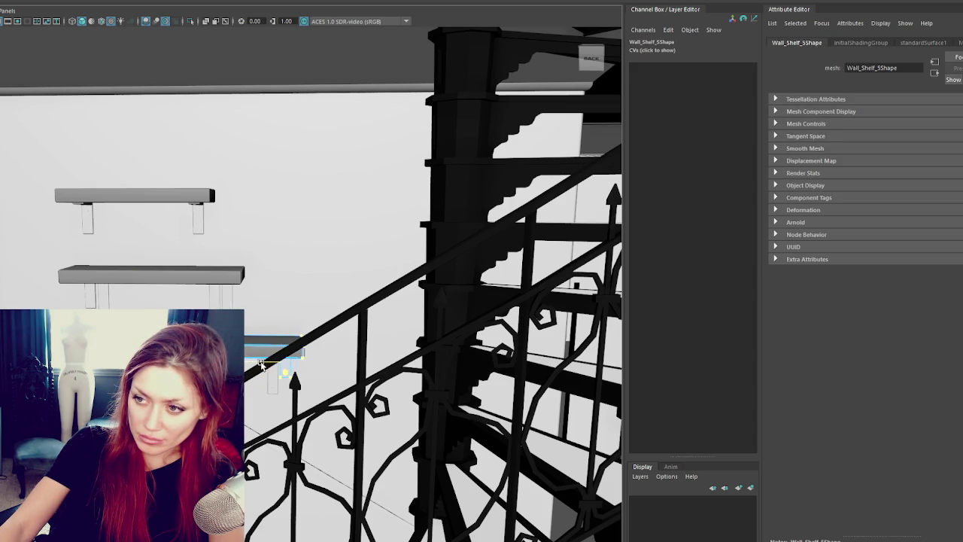
pyautogui.hotkey('ctrl', 'd')
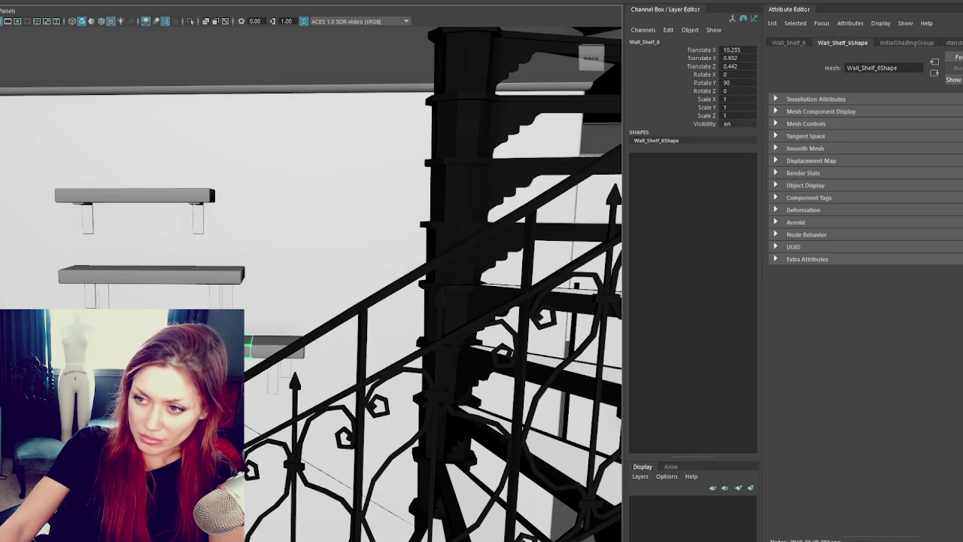
pyautogui.hotkey('ctrl', 'z')
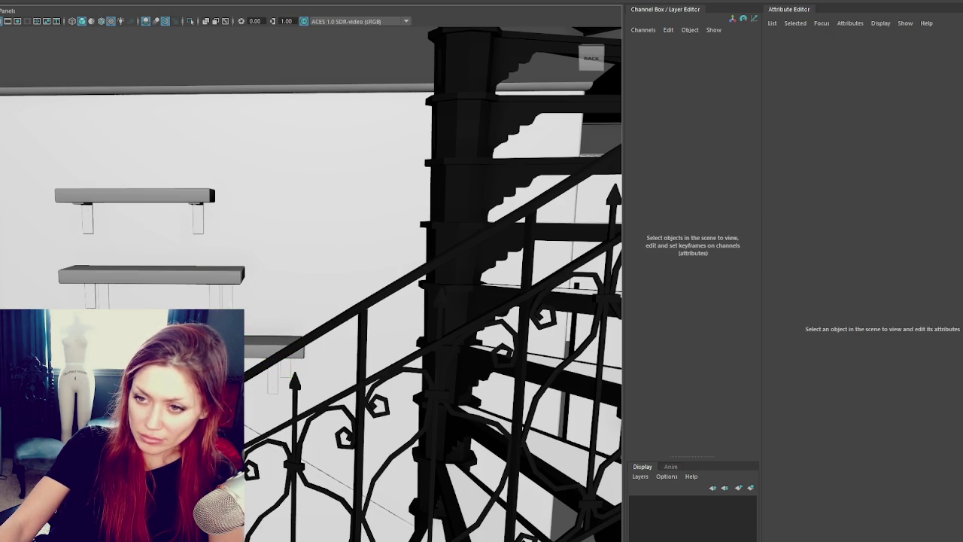
pyautogui.hotkey('shift', 'z')
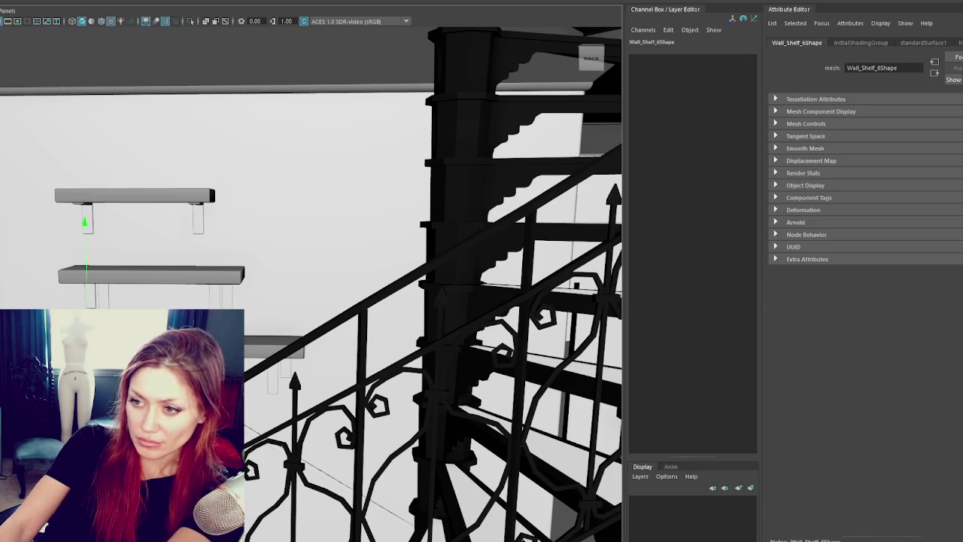
pyautogui.hotkey('ctrl', 'z')
pyautogui.hotkey('shift', 'z')
pyautogui.hotkey('shift', 'z')
# - Freeze Wall_Shelf_6's transforms and rename it Wall_Shelf_Big1
pyautogui.hotkey('ctrl', 'z')
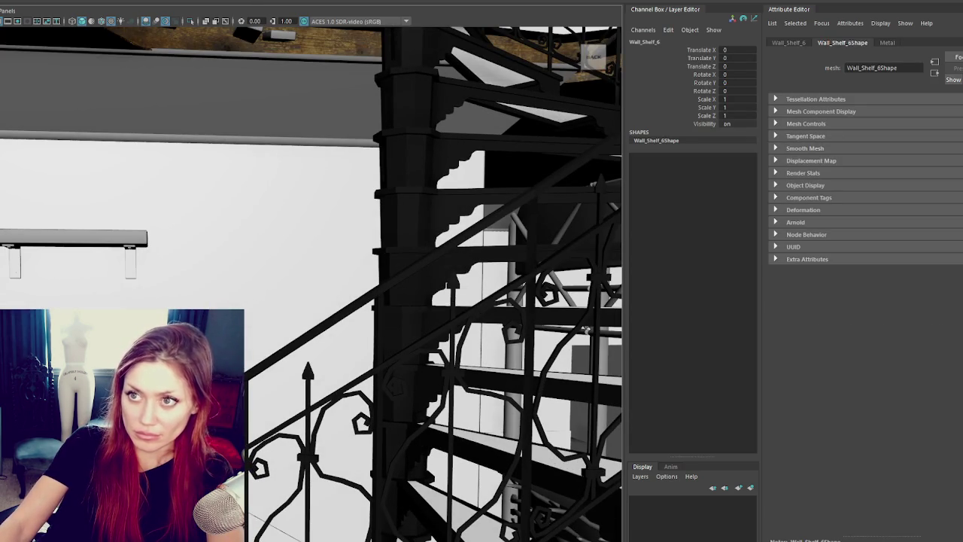
pyautogui.hotkey('ctrl', 'z')
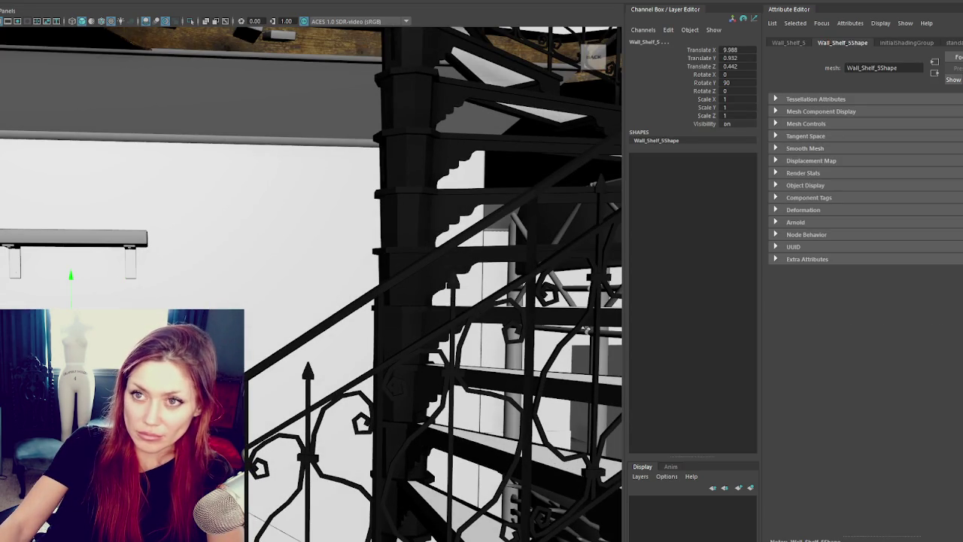
pyautogui.hotkey('shift', 'z')
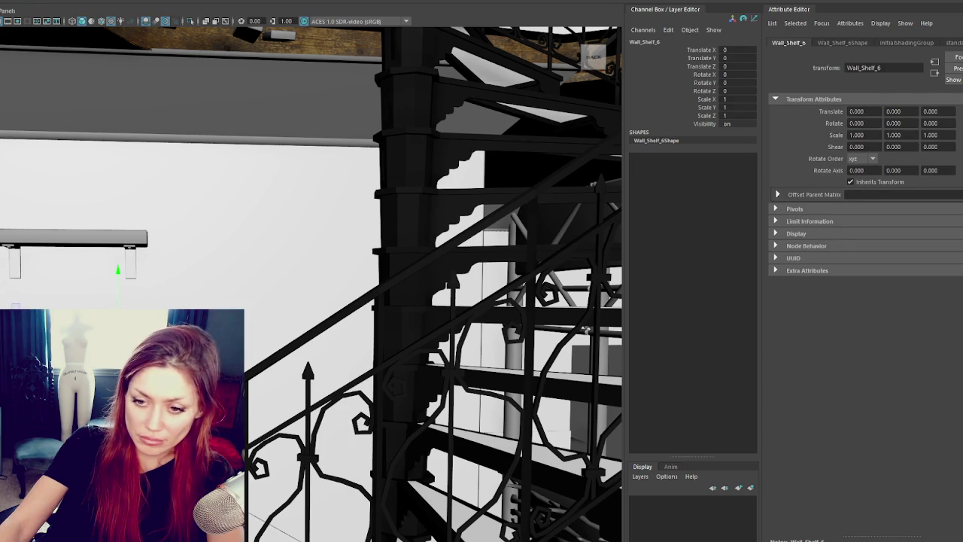
pyautogui.click(842, 42)
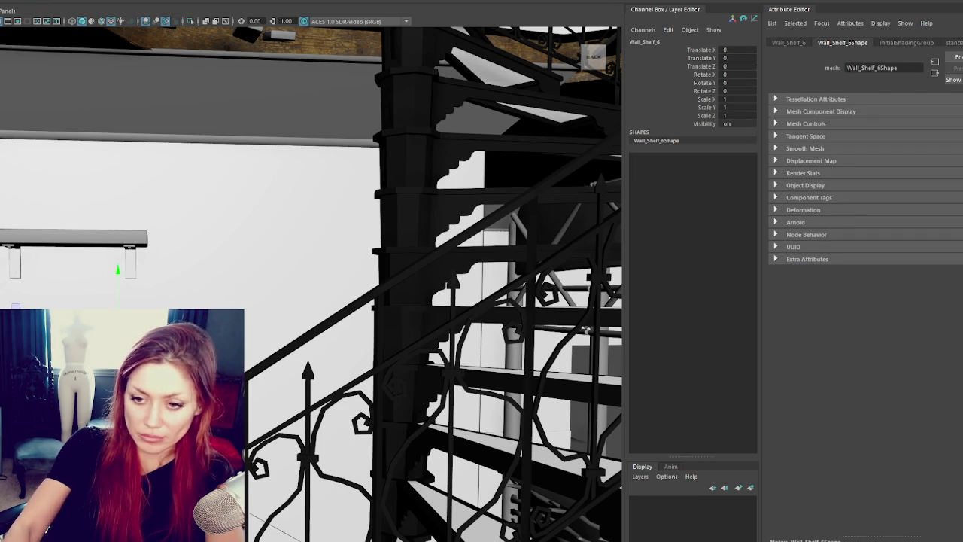
pyautogui.hotkey('ctrl', 'z')
pyautogui.hotkey('ctrl', 'z')
pyautogui.hotkey('ctrl', 'z')
pyautogui.hotkey('ctrl', 'z')
pyautogui.hotkey('ctrl', 'z')
pyautogui.hotkey('ctrl', 'z')
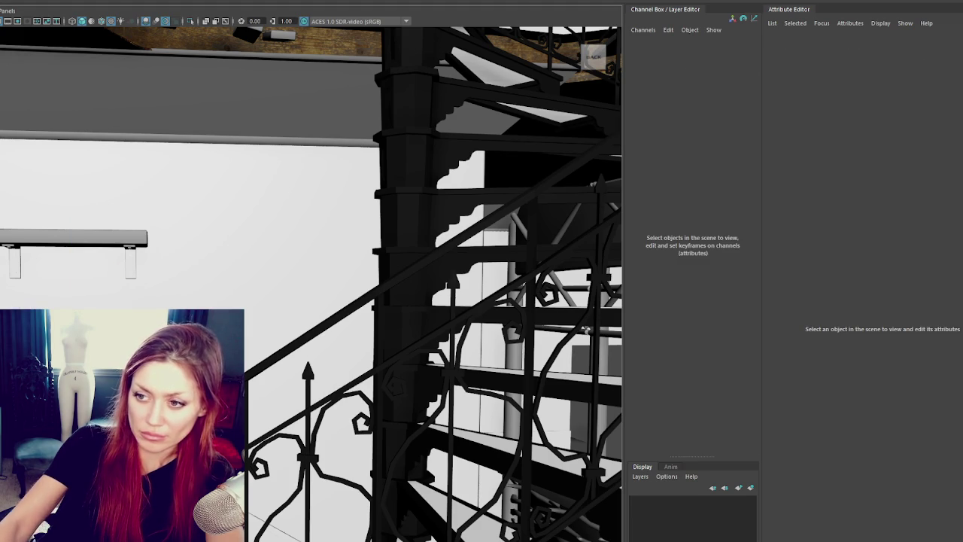
pyautogui.hotkey('shift', 'z')
pyautogui.hotkey('shift', 'z')
pyautogui.hotkey('shift', 'z')
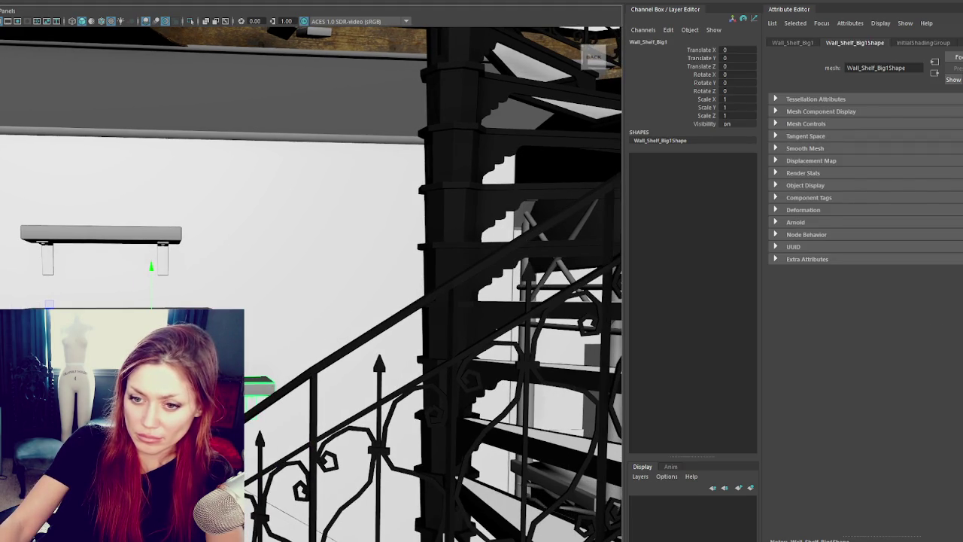
pyautogui.hotkey('shift', 'z')
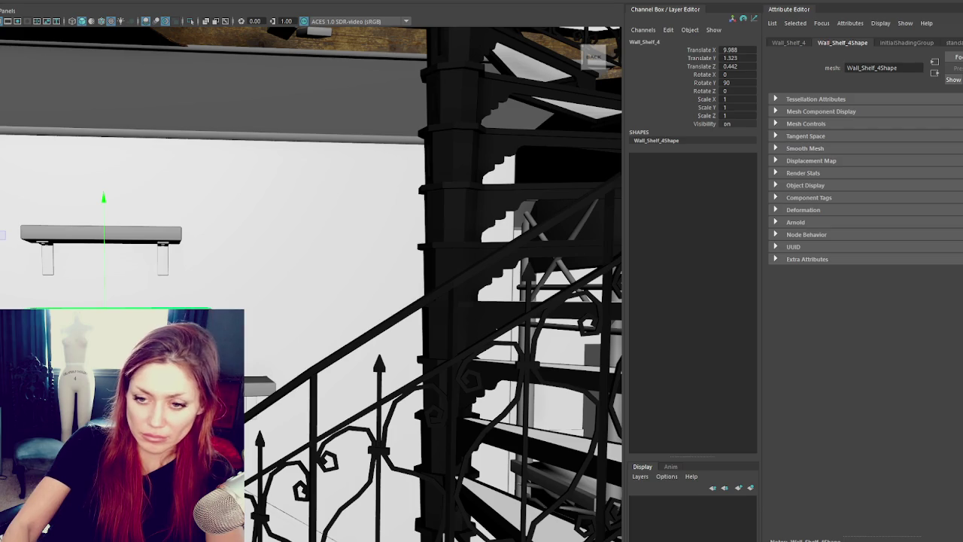
pyautogui.press('z')
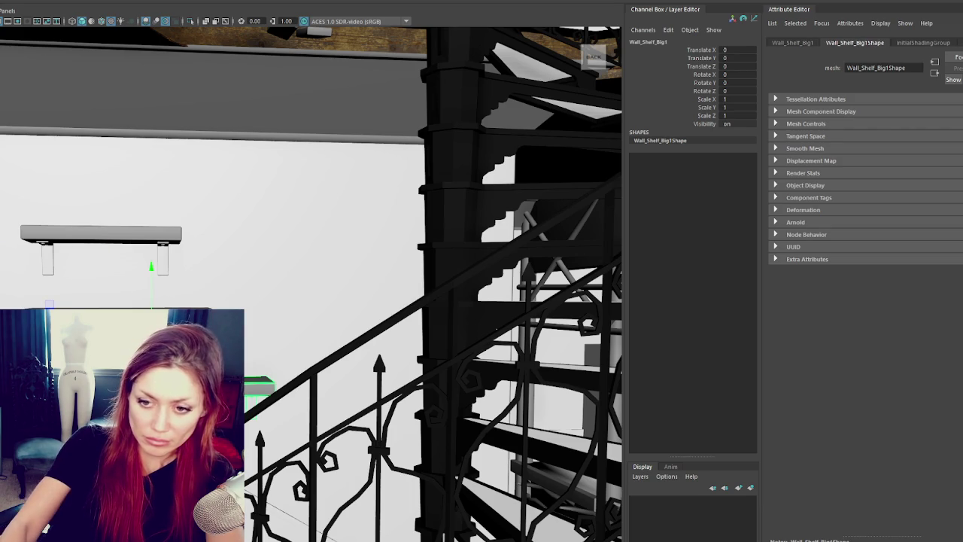
# - Rename the top shelf Wall_Shelf_Small and select the whole Apothecary group
pyautogui.click(104, 236)
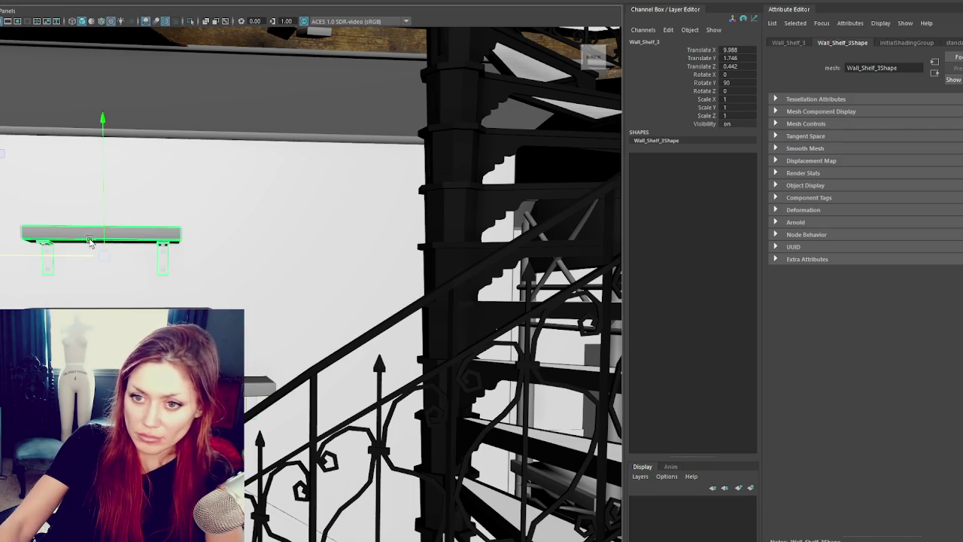
pyautogui.press('Return')
pyautogui.press('BackSpace')
pyautogui.write('Small')
pyautogui.press('Return')
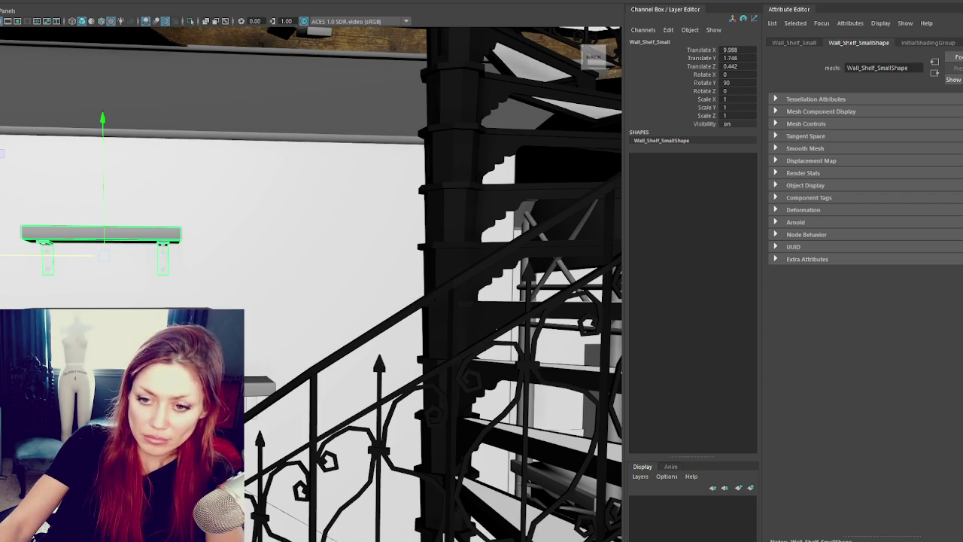
pyautogui.press('Up')
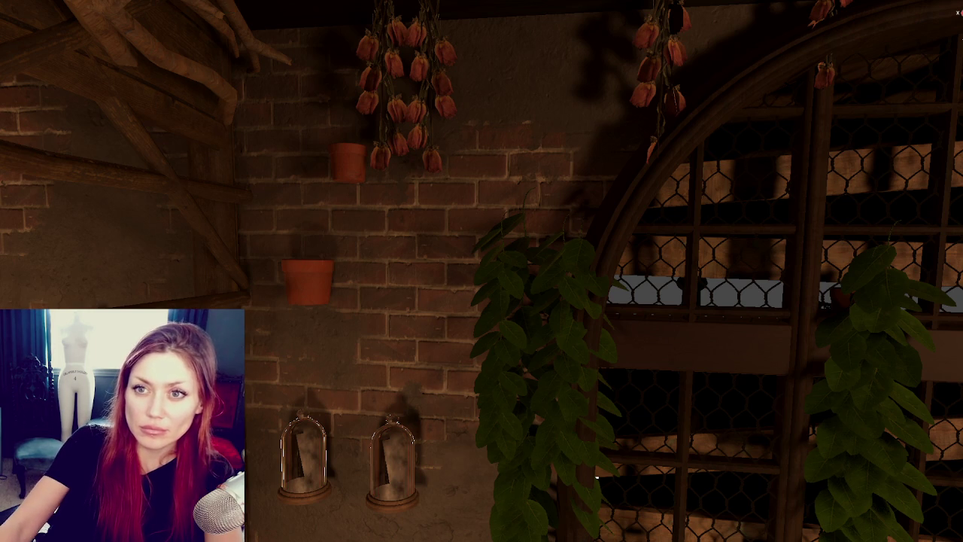
# - Frame the two bell jars on the brick wall and bring up the model asset browser
pyautogui.press('f')
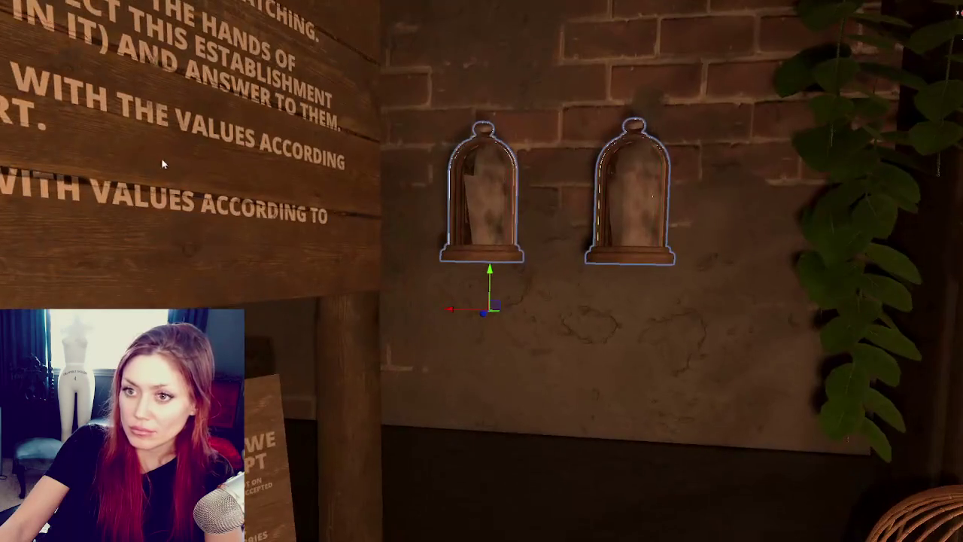
pyautogui.hotkey('ctrl', 'space')
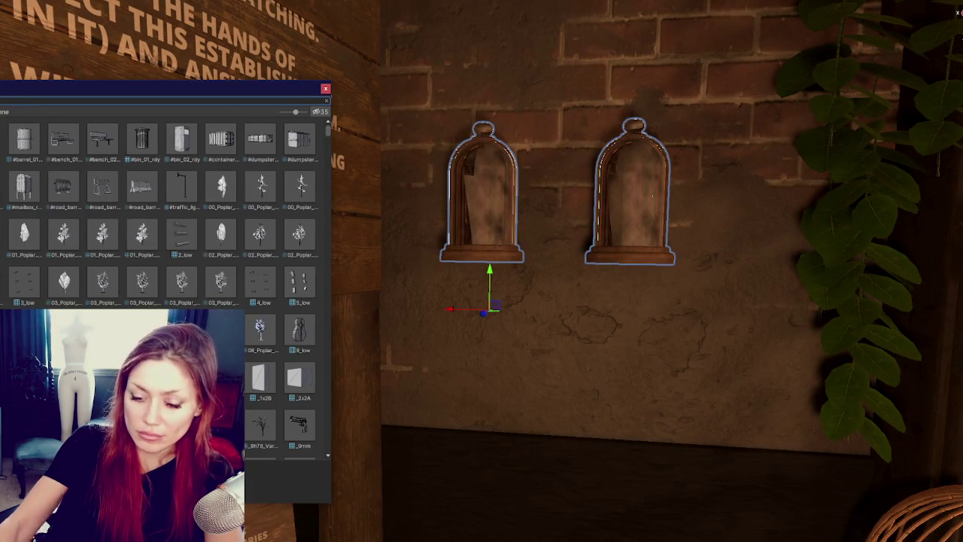
# - Place a long Wall_Shelf under the two bell jars after trying other variants
pyautogui.doubleClick(119, 144)
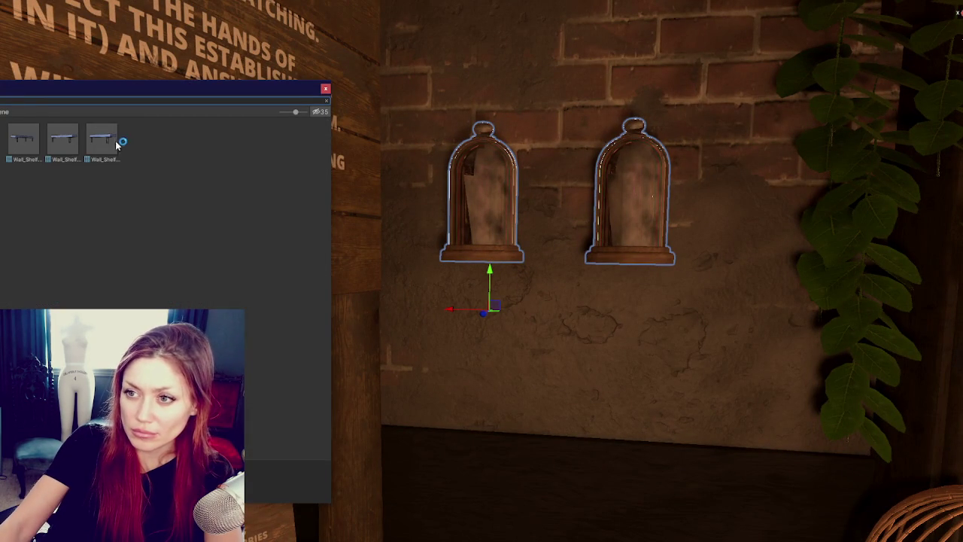
pyautogui.doubleClick(64, 141)
pyautogui.doubleClick(28, 145)
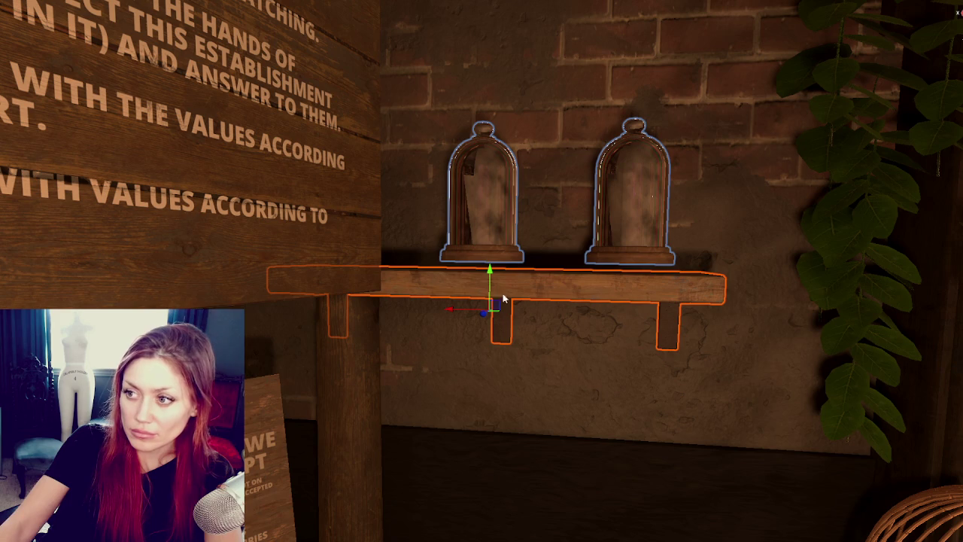
pyautogui.press('Escape')
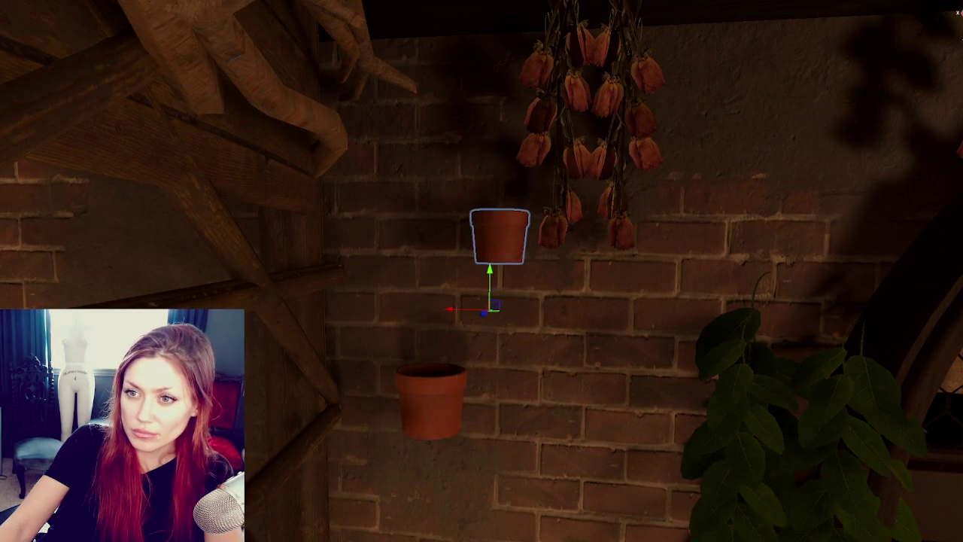
# - Search 'shelf' in the asset browser and place a Wall_Shelf under the clay pot
pyautogui.hotkey('ctrl', 'space')
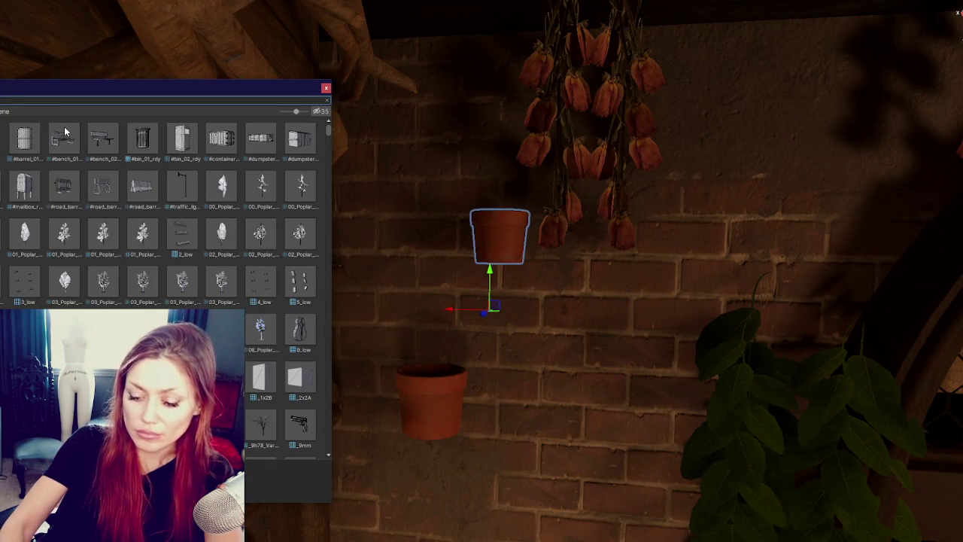
pyautogui.write('shelf')
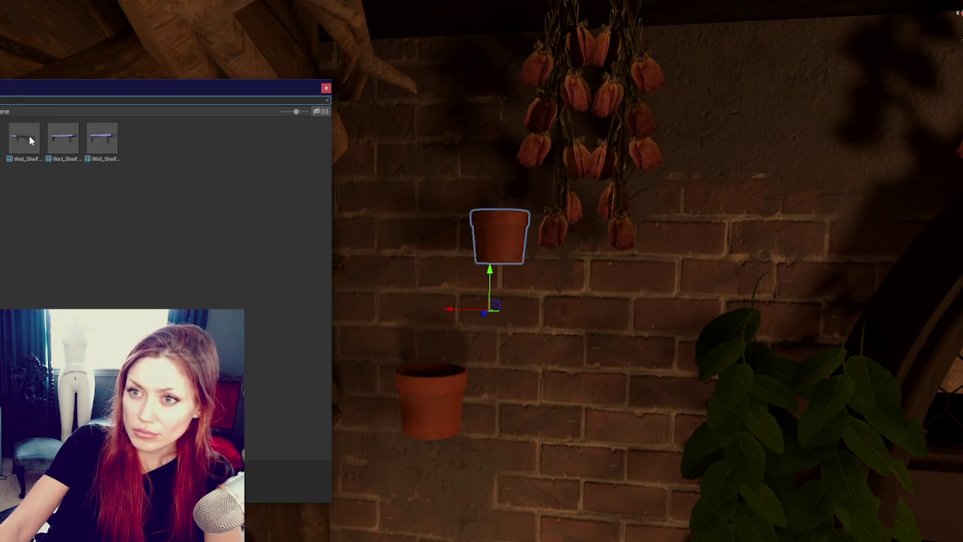
pyautogui.click(95, 147)
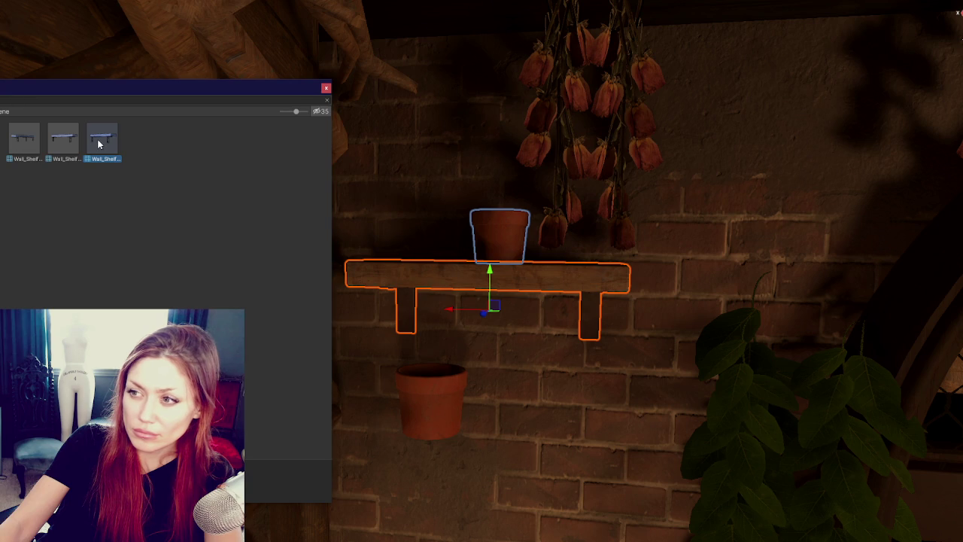
pyautogui.click(427, 260)
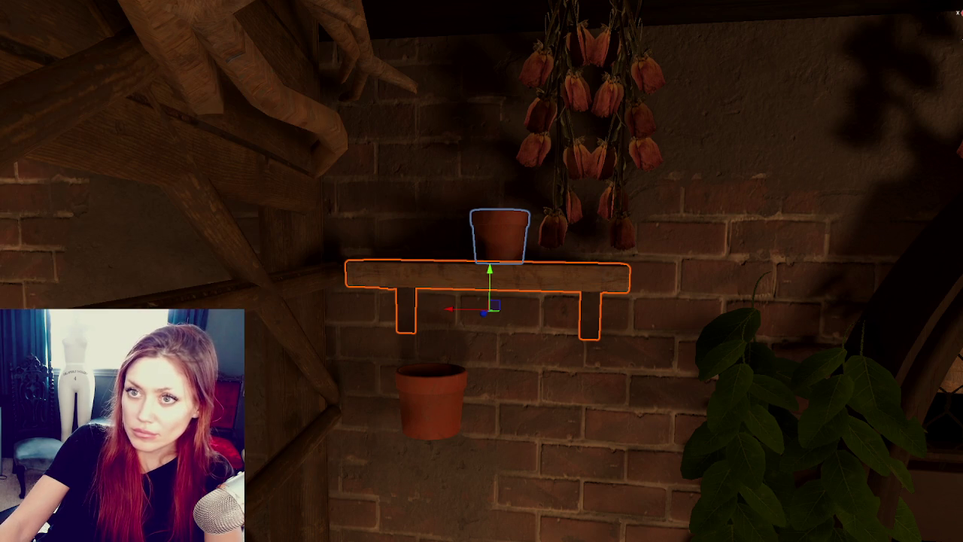
pyautogui.press('g')
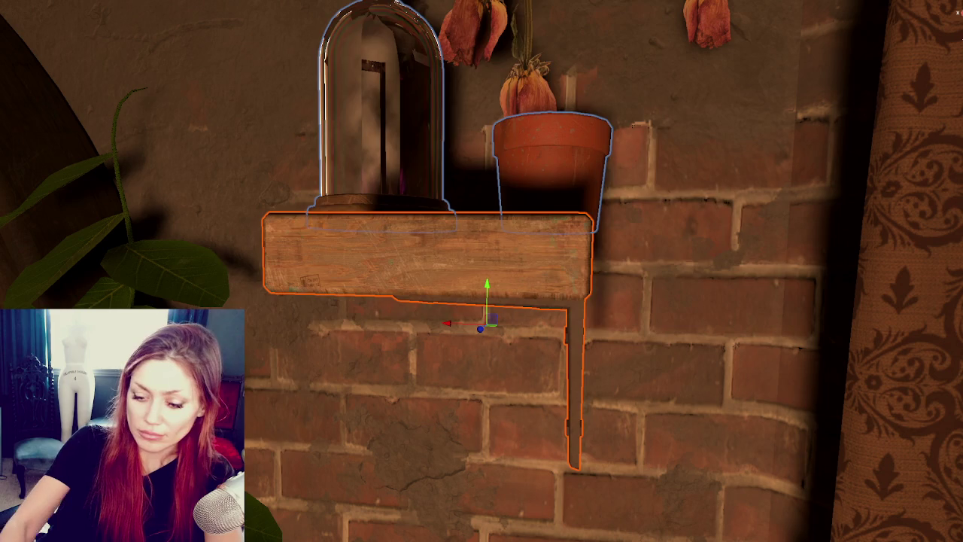
# - Slide the lower shelf holding the pots left along the wall
pyautogui.scroll(-3, 244, 315)
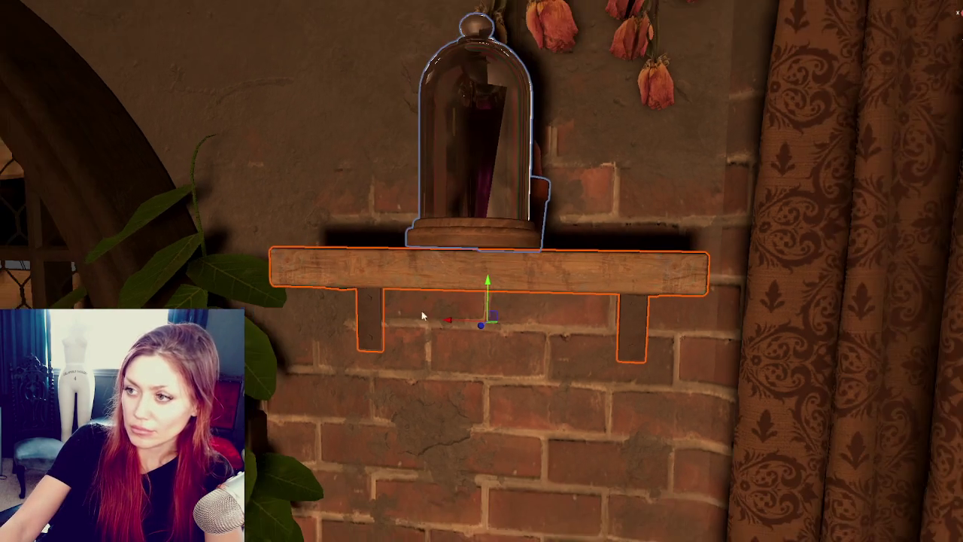
pyautogui.moveTo(419, 308); pyautogui.dragTo(419, 308, button='right')
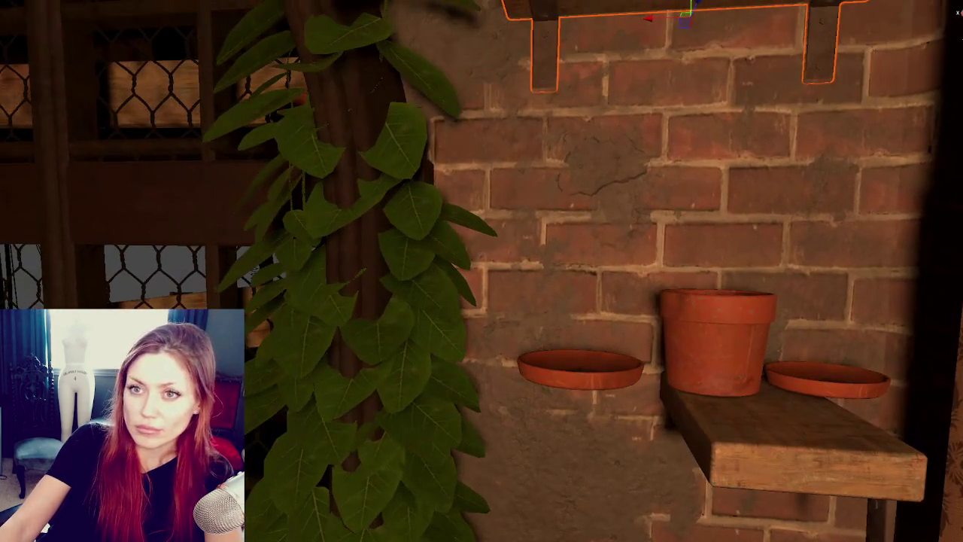
pyautogui.click(797, 452)
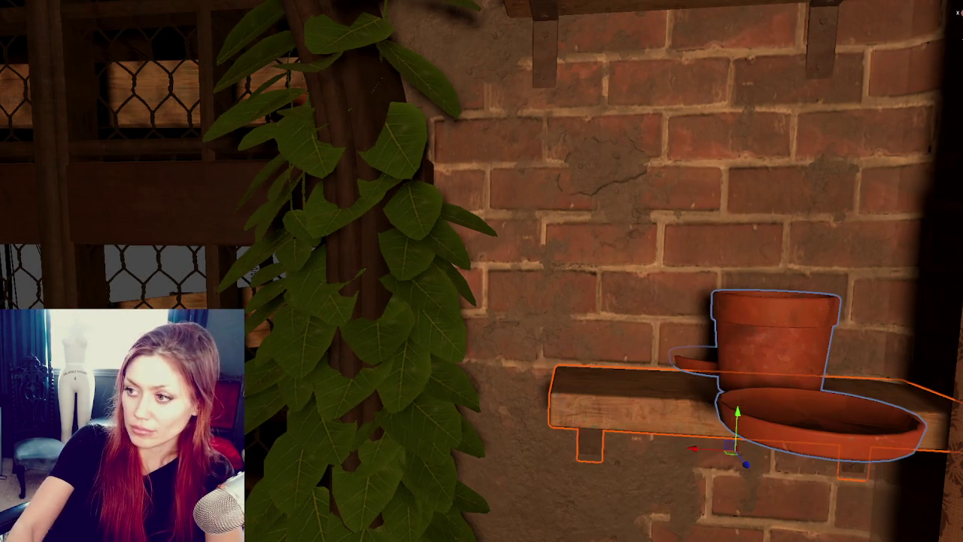
pyautogui.moveTo(711, 446); pyautogui.dragTo(636, 446)
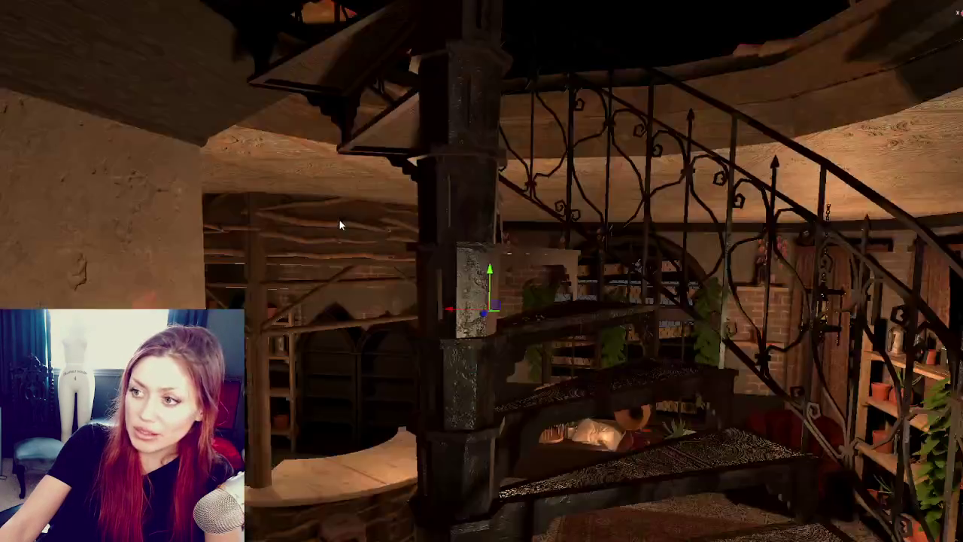
# - Add a Wall_Shelf beneath the clay pot and turn it parallel to the wall
pyautogui.hotkey('ctrl', 'space')
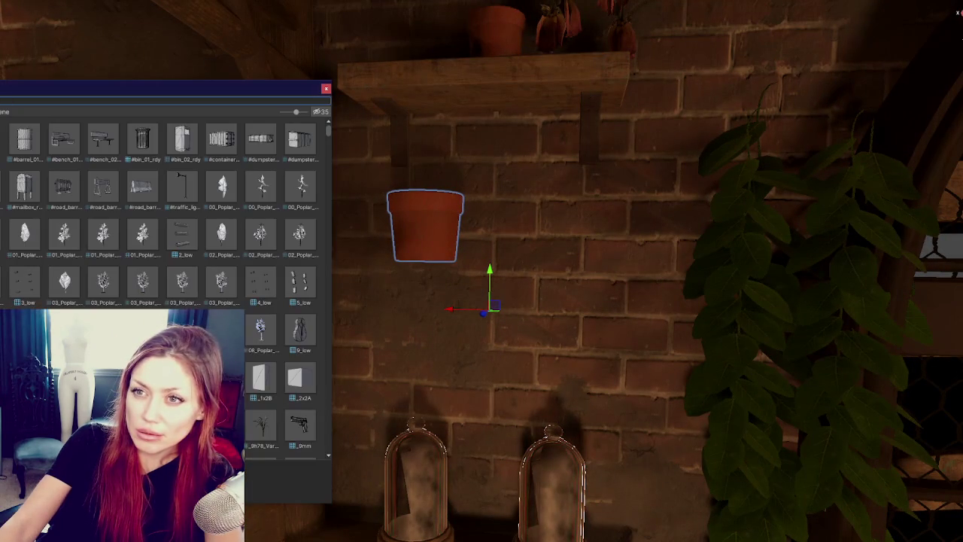
pyautogui.write('shelf')
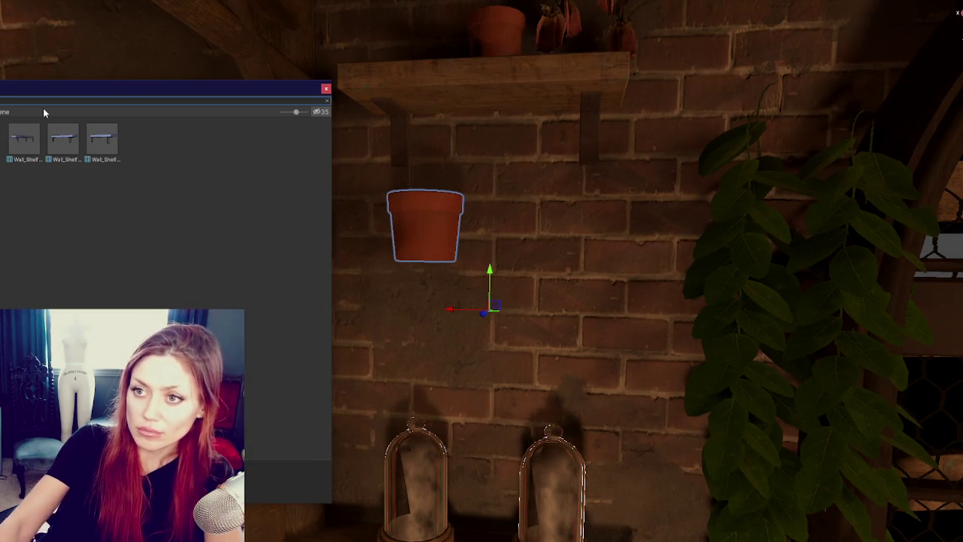
pyautogui.moveTo(63, 140); pyautogui.dragTo(388, 302)
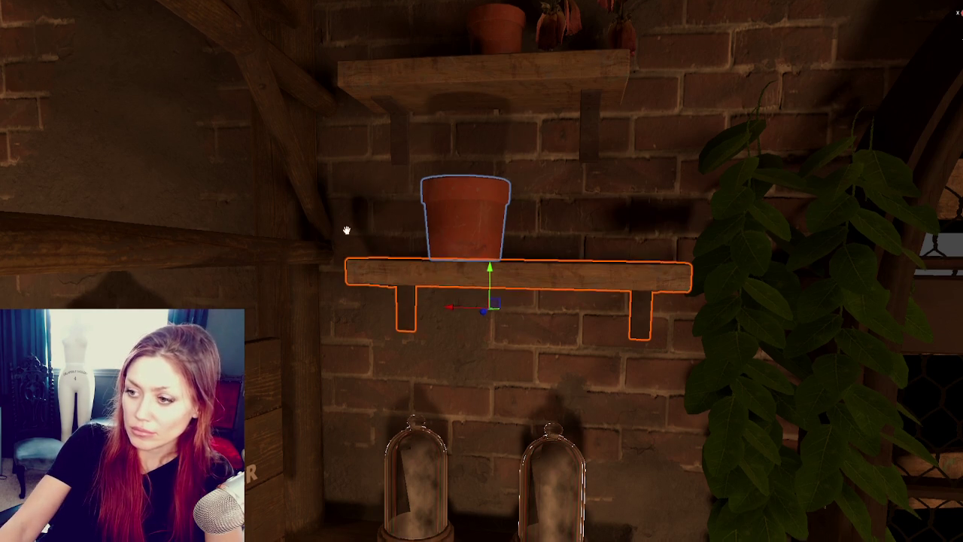
pyautogui.moveTo(366, 273); pyautogui.dragTo(207, 153, button='middle')
pyautogui.press('f')
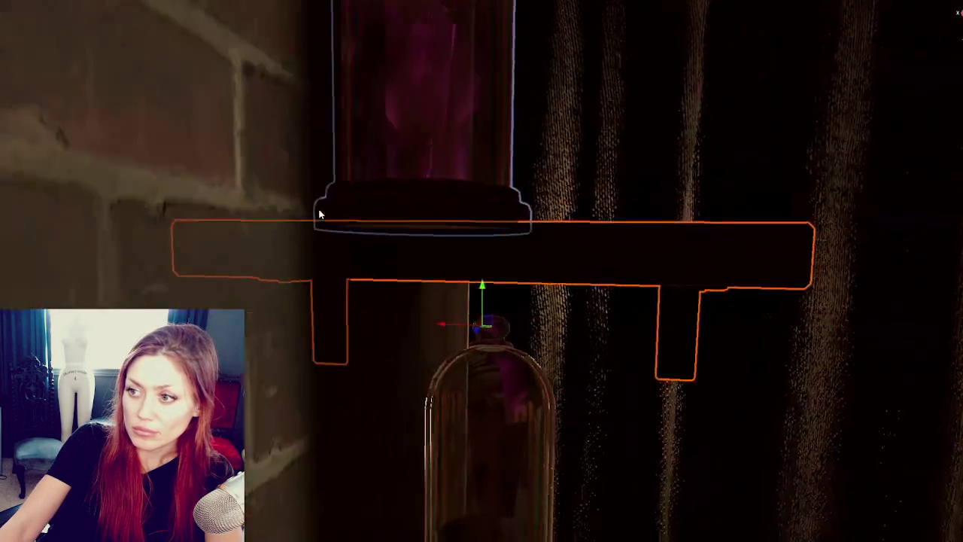
pyautogui.moveTo(418, 244)
pyautogui.keyDown('alt'); pyautogui.mouseDown()
pyautogui.moveTo(282, 260)
pyautogui.moveTo(391, 260)
pyautogui.mouseUp(); pyautogui.keyUp('alt')
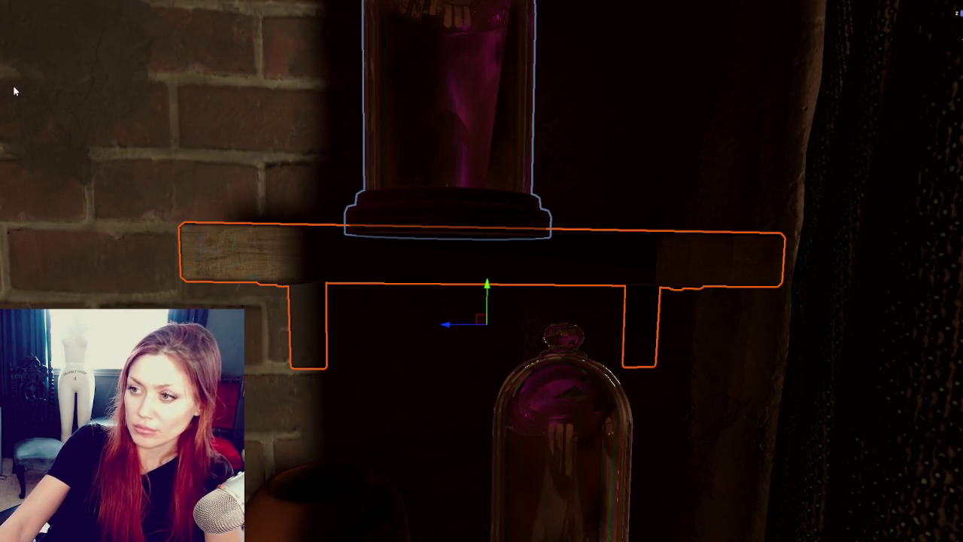
pyautogui.scroll(-3, 350, 286)
pyautogui.moveTo(447, 318)
pyautogui.keyDown('alt'); pyautogui.mouseDown()
pyautogui.moveTo(335, 327)
pyautogui.moveTo(387, 393)
pyautogui.moveTo(426, 168)
pyautogui.moveTo(379, 262)
pyautogui.moveTo(51, 200)
pyautogui.mouseUp(); pyautogui.keyUp('alt')
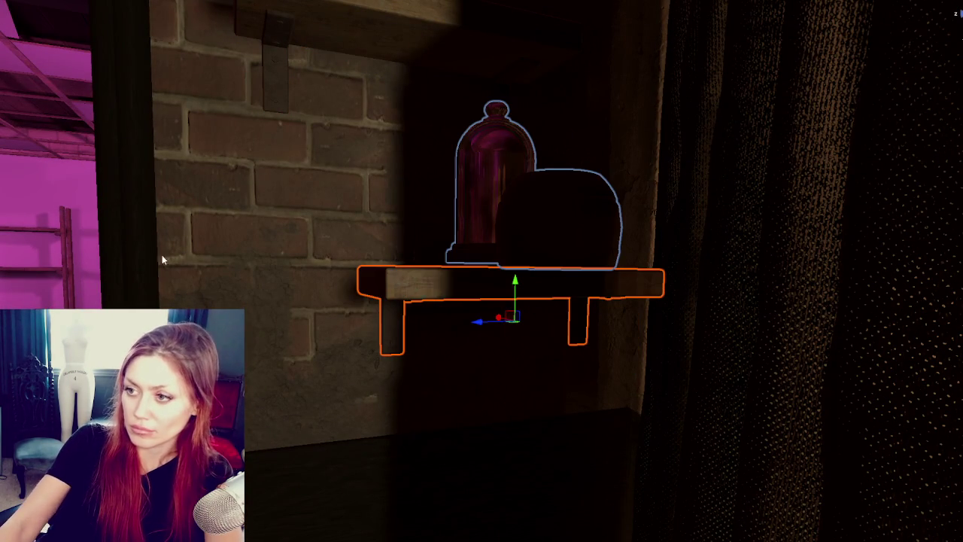
pyautogui.moveTo(497, 329)
pyautogui.keyDown('alt'); pyautogui.mouseDown()
pyautogui.moveTo(389, 329)
pyautogui.moveTo(376, 282)
pyautogui.mouseUp(); pyautogui.keyUp('alt')
# - Slide the round vase left and lower the glass dome onto the shelf, shifting it left
pyautogui.click(461, 233)
pyautogui.press('f')
pyautogui.moveTo(455, 260)
pyautogui.mouseDown()
pyautogui.moveTo(357, 264)
pyautogui.moveTo(468, 269)
pyautogui.mouseUp()
pyautogui.click(422, 241)
pyautogui.moveTo(485, 237); pyautogui.dragTo(487, 245)
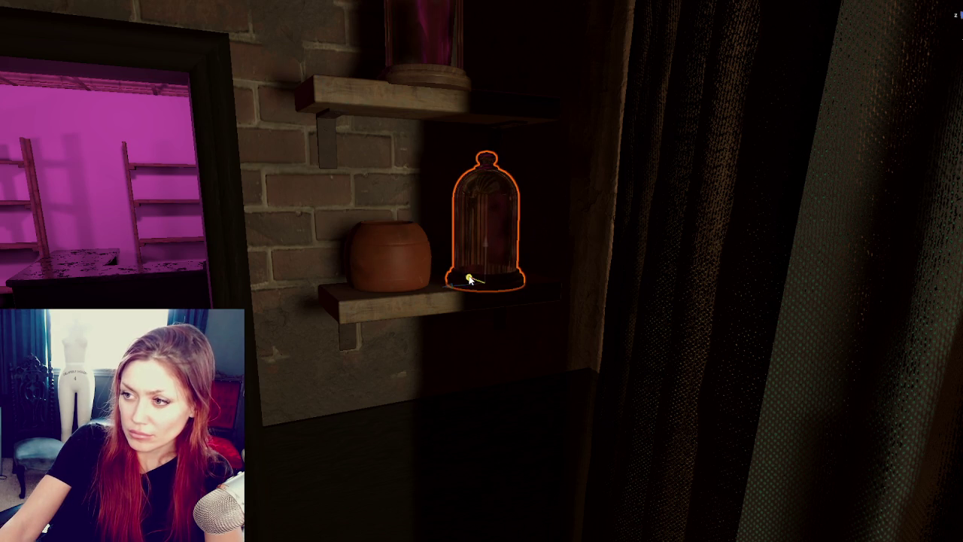
pyautogui.moveTo(469, 280); pyautogui.dragTo(464, 278)
# - Slide the glass dome on the upper shelf to the left, then view the whole room
pyautogui.moveTo(466, 274); pyautogui.dragTo(467, 226, button='middle')
pyautogui.click(426, 249)
pyautogui.press('f')
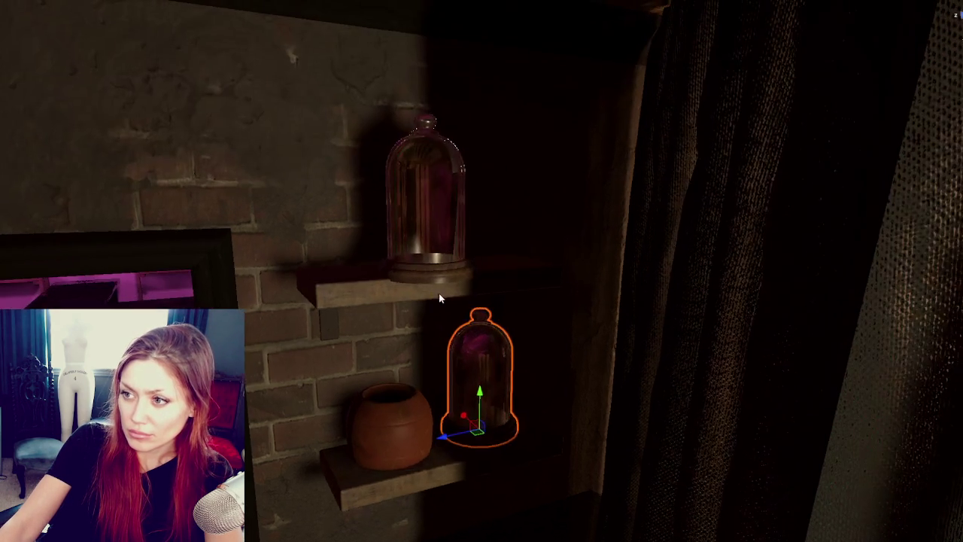
pyautogui.click(451, 290)
pyautogui.click(453, 288)
pyautogui.moveTo(453, 287); pyautogui.dragTo(422, 295)
pyautogui.click(412, 325)
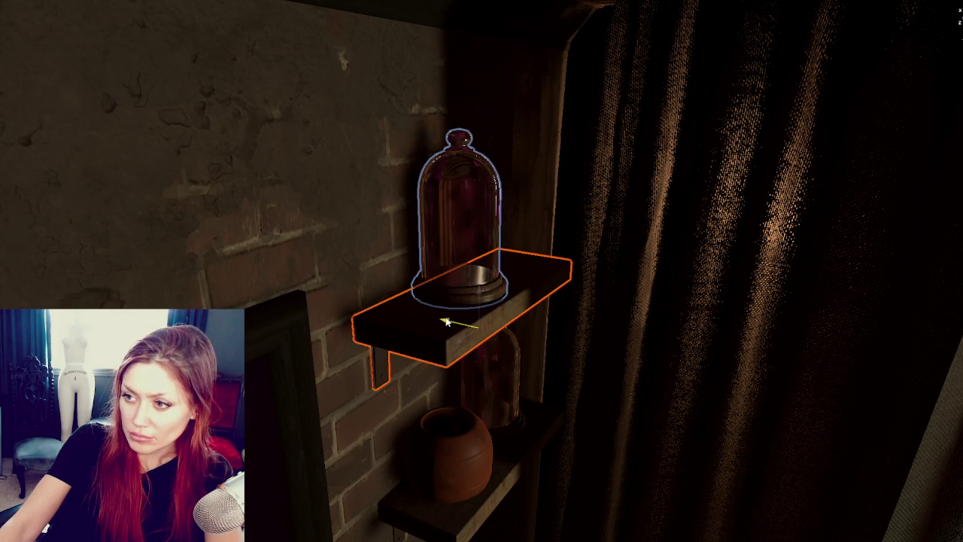
pyautogui.moveTo(790, 325); pyautogui.dragTo(584, 232, button='middle')
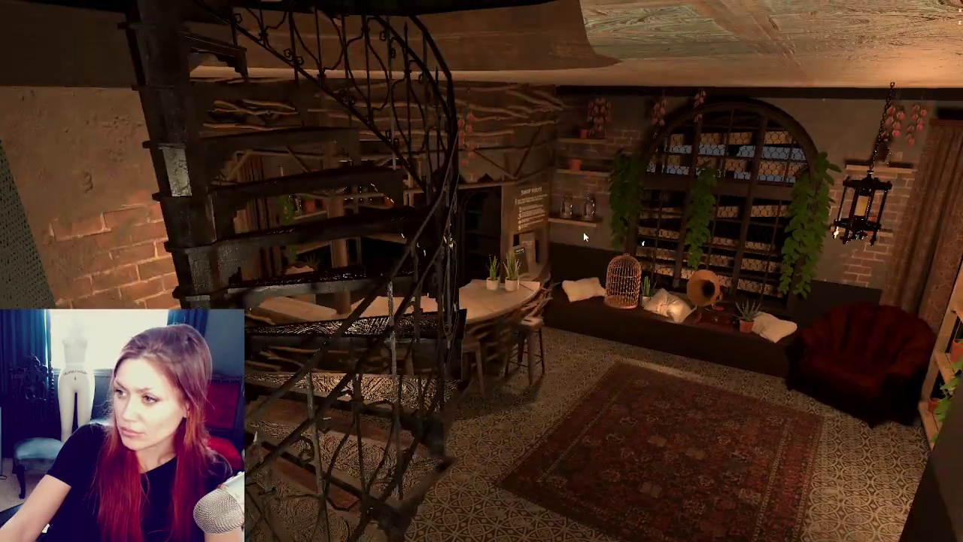
# - Lower both glass domes onto the wall shelf and slide them left together
pyautogui.click(584, 226)
pyautogui.click(584, 222)
pyautogui.press('f')
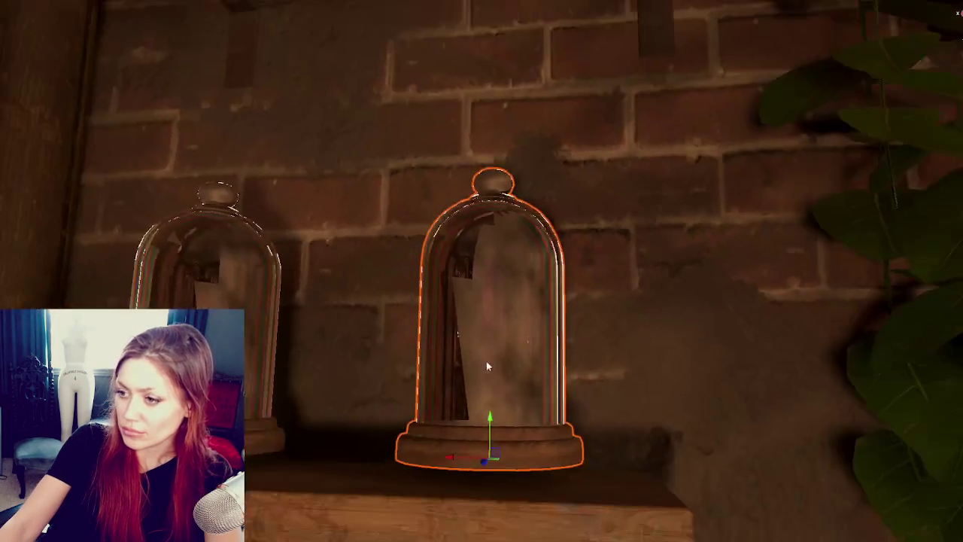
pyautogui.scroll(-5, 486, 361)
pyautogui.keyDown('shift'); pyautogui.click(281, 378); pyautogui.keyUp('shift')
pyautogui.moveTo(280, 378); pyautogui.dragTo(281, 384)
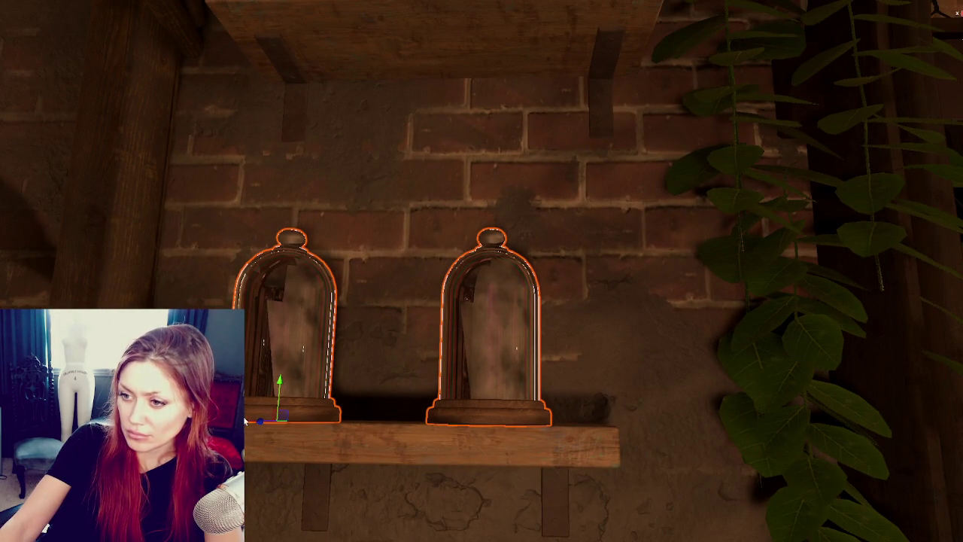
pyautogui.moveTo(246, 421); pyautogui.dragTo(166, 421)
pyautogui.click(263, 444)
pyautogui.scroll(-2, 264, 447)
pyautogui.hotkey('ctrl', 'z')
pyautogui.moveTo(457, 427)
pyautogui.keyDown('alt'); pyautogui.mouseDown()
pyautogui.moveTo(561, 432)
pyautogui.moveTo(468, 402)
pyautogui.moveTo(422, 411)
pyautogui.mouseUp(); pyautogui.keyUp('alt')
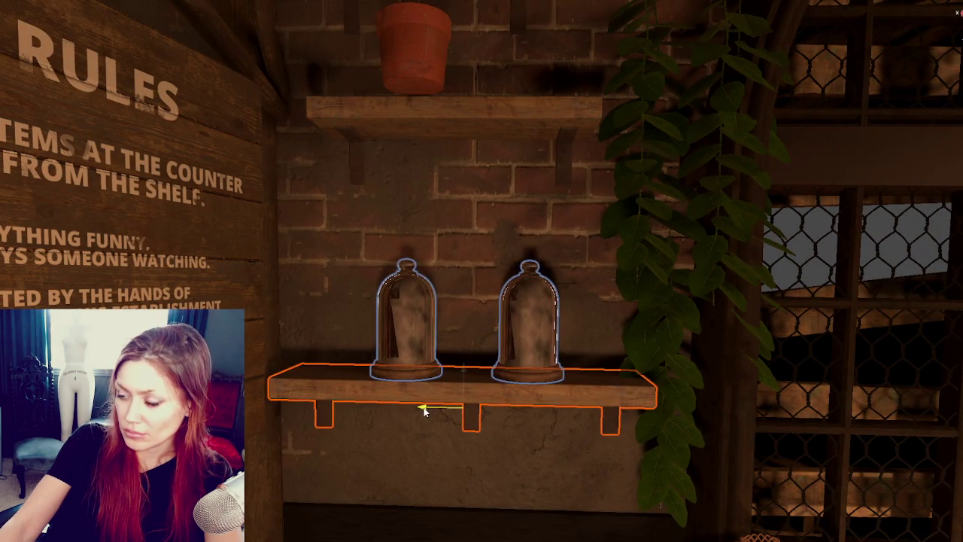
# - Shift the taller hanging vine right, clear of the shelf end
pyautogui.click(681, 368)
pyautogui.click(625, 372)
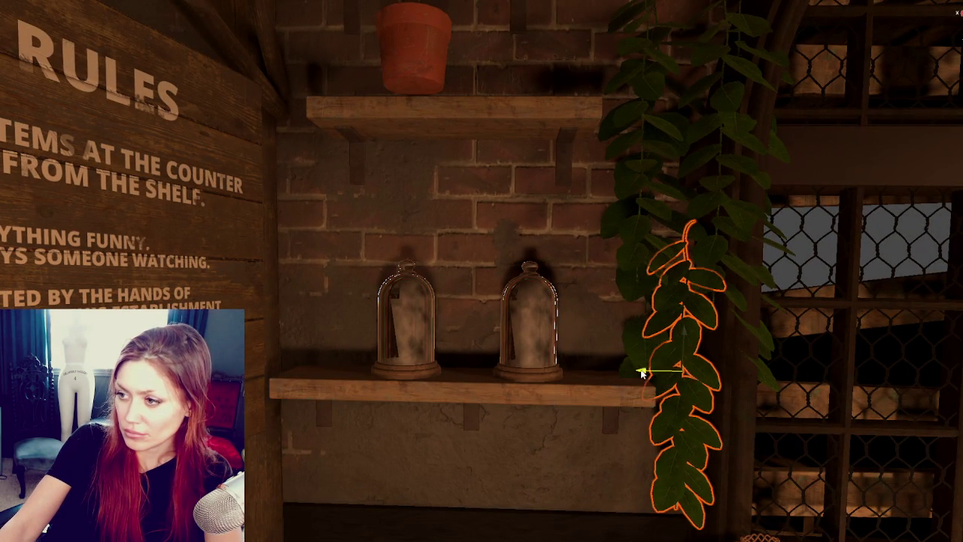
pyautogui.click(625, 371)
pyautogui.moveTo(656, 216); pyautogui.dragTo(718, 214)
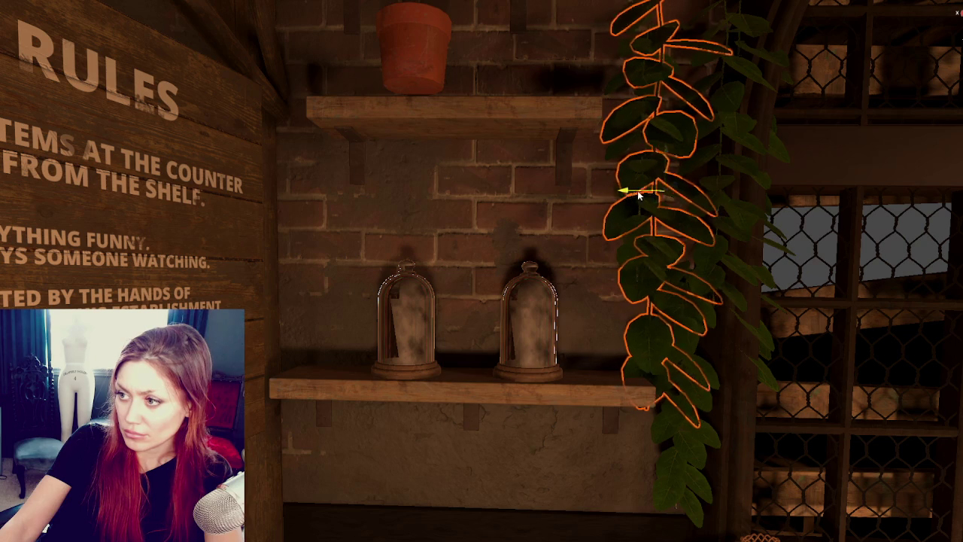
# - Nudge the short hanging vine right and lower it along the wall
pyautogui.click(631, 182)
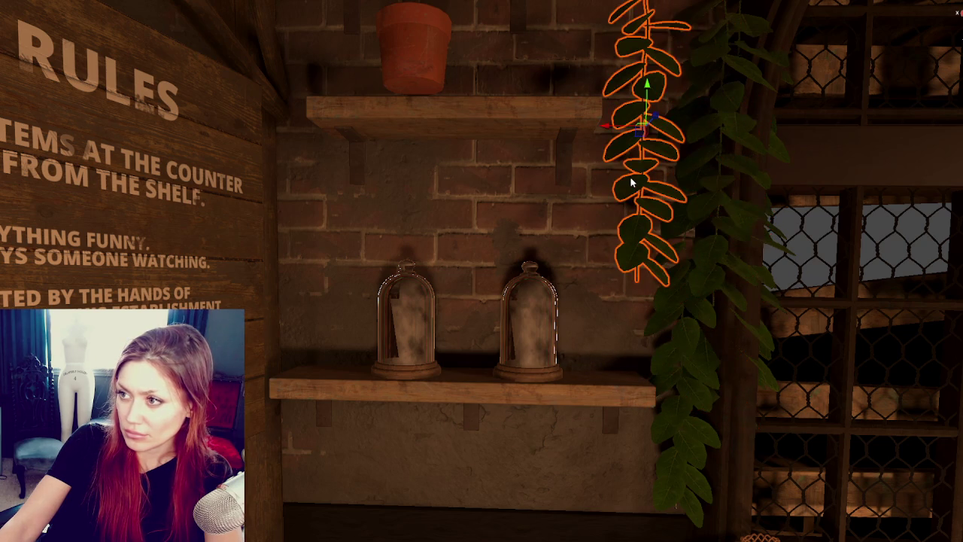
pyautogui.moveTo(604, 134); pyautogui.dragTo(628, 125)
pyautogui.press('f')
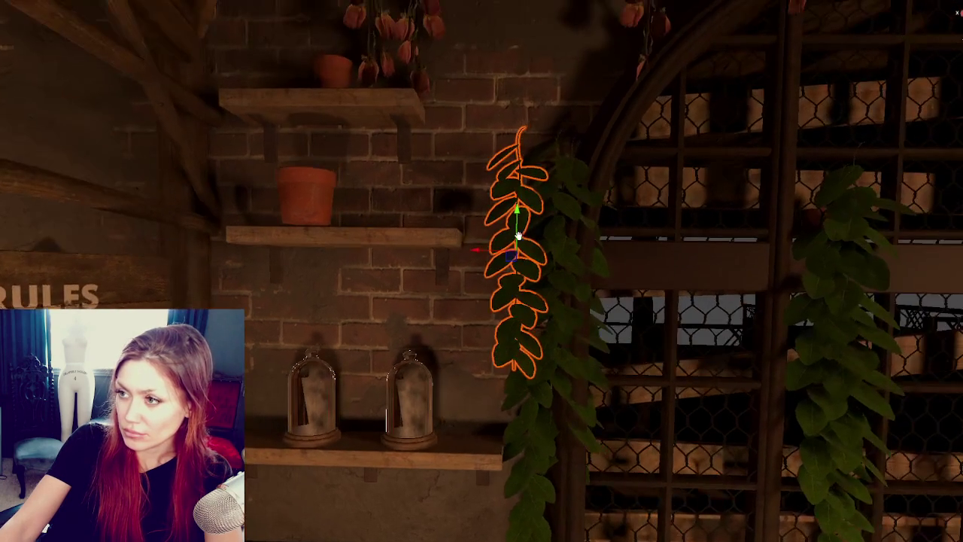
pyautogui.moveTo(519, 239); pyautogui.dragTo(512, 283, button='middle')
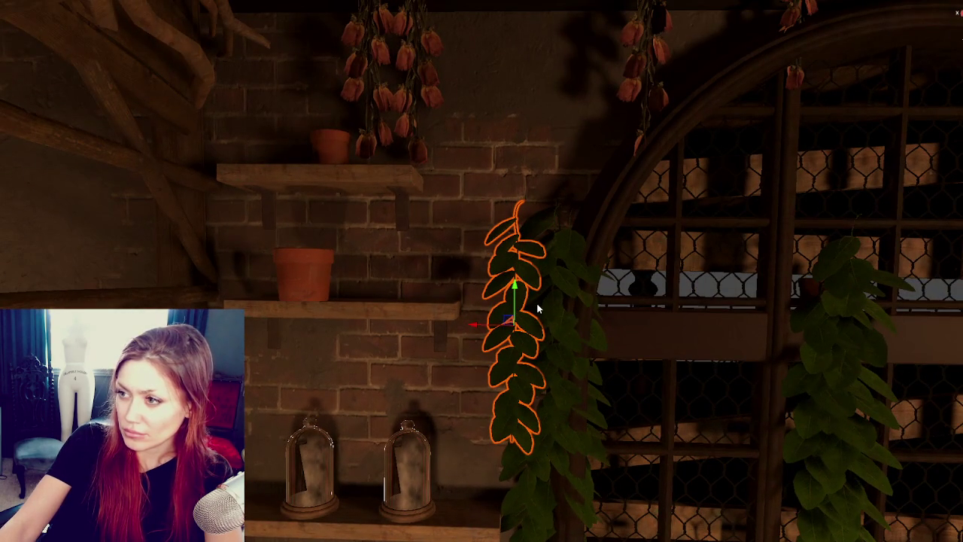
pyautogui.keyDown('alt'); pyautogui.moveTo(550, 286); pyautogui.dragTo(548, 263); pyautogui.keyUp('alt')
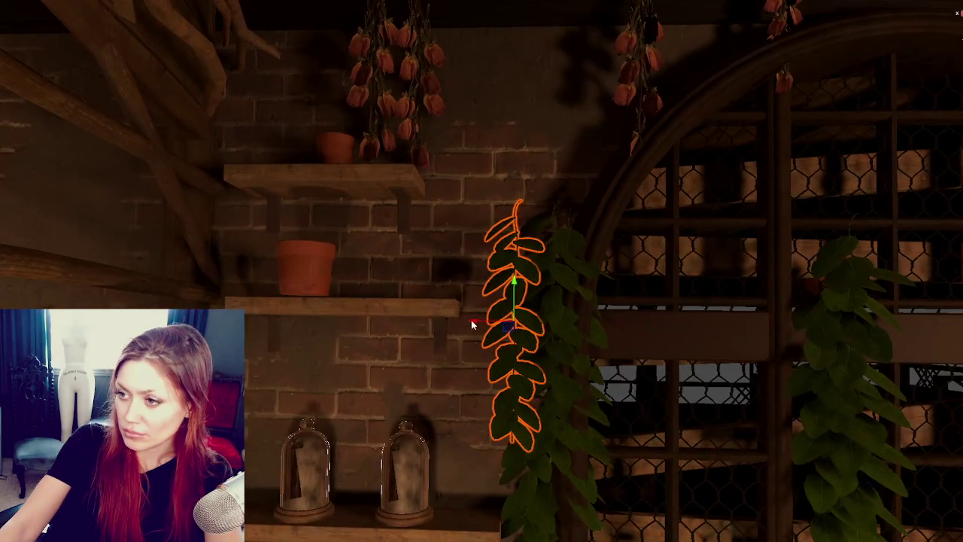
pyautogui.moveTo(527, 303); pyautogui.dragTo(532, 325)
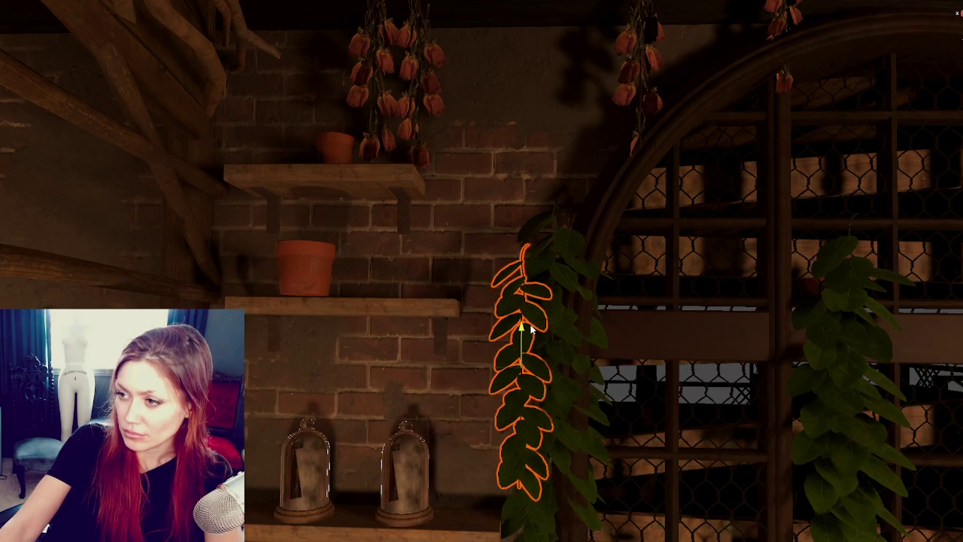
pyautogui.click(366, 307)
pyautogui.click(381, 292)
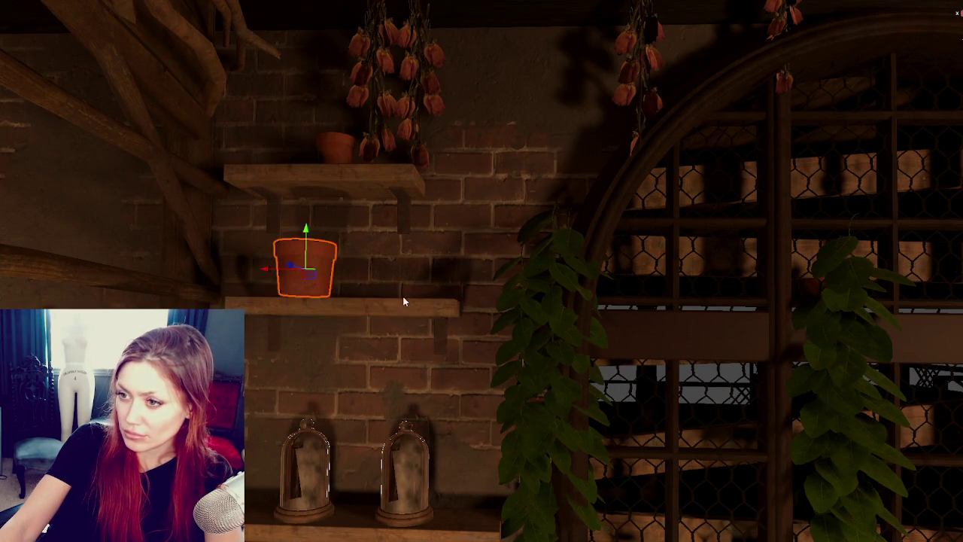
# - Reposition the clay pot on its shelf and slide both shelves right along the wall
pyautogui.press('f')
pyautogui.moveTo(300, 277); pyautogui.dragTo(426, 272)
pyautogui.click(397, 314)
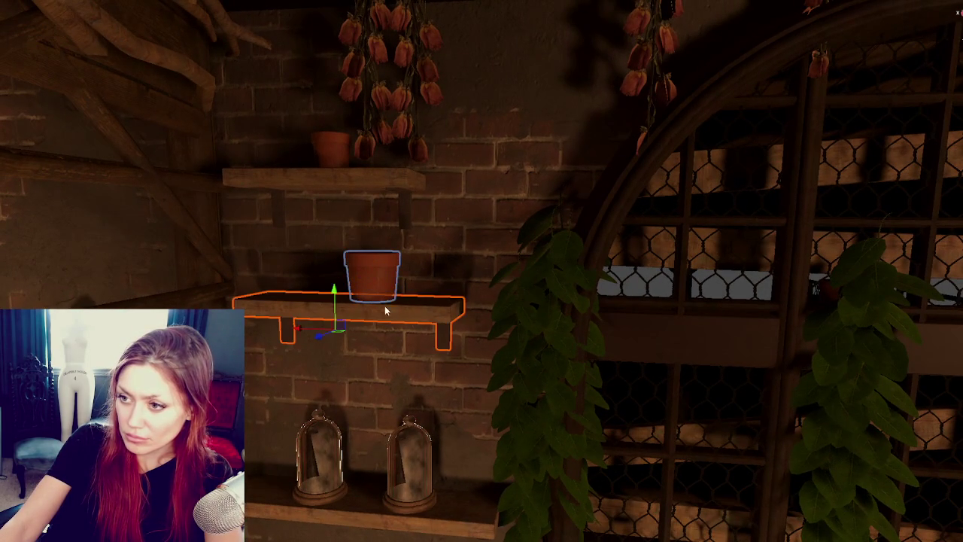
pyautogui.moveTo(301, 330); pyautogui.dragTo(321, 331)
pyautogui.click(389, 285)
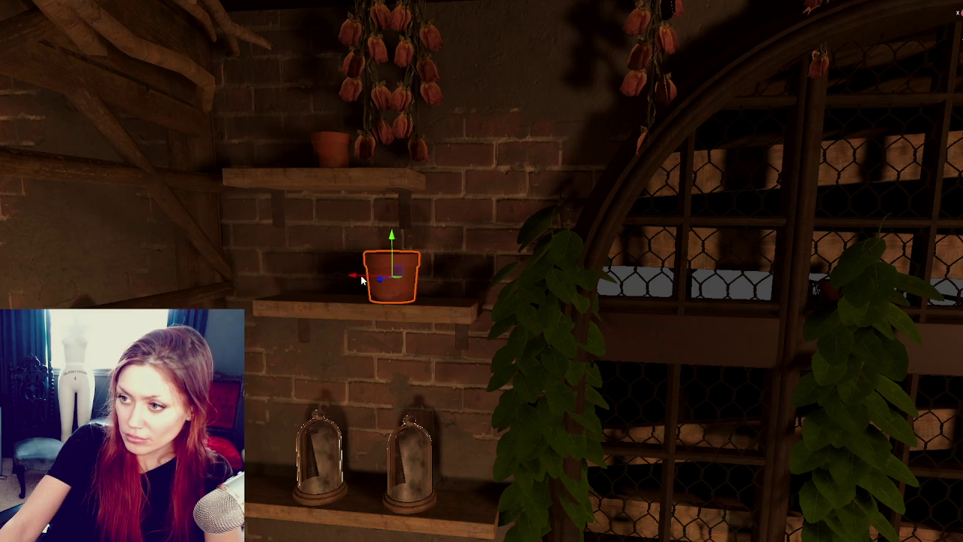
pyautogui.moveTo(380, 284); pyautogui.dragTo(352, 177)
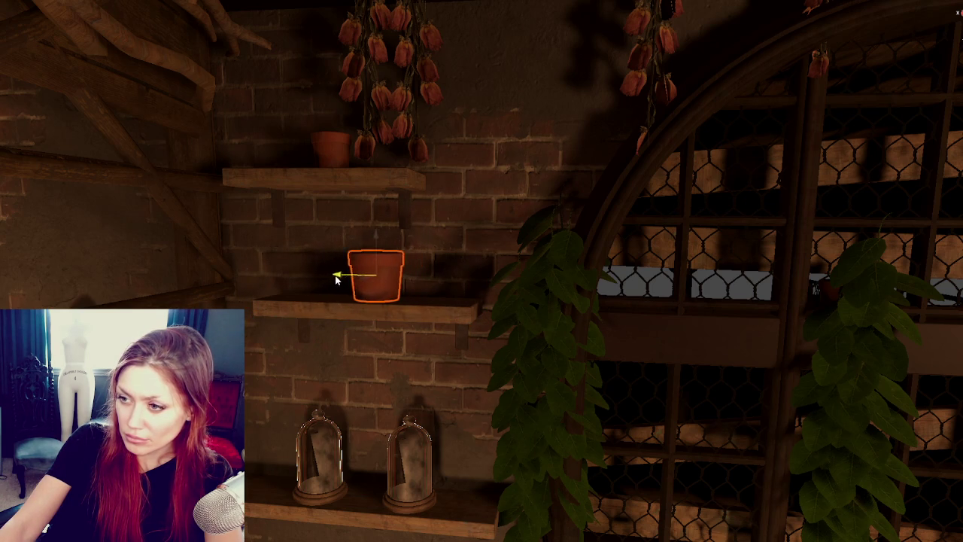
pyautogui.click(351, 177)
pyautogui.moveTo(300, 205); pyautogui.dragTo(325, 212)
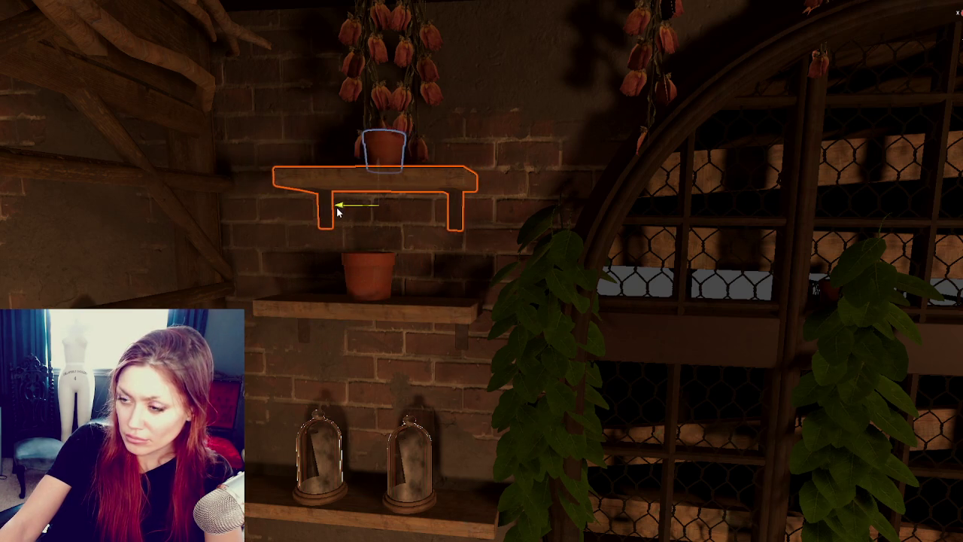
# - Lower the lower shelf, move the upper pot left, and lower the upper shelf
pyautogui.moveTo(325, 212); pyautogui.dragTo(388, 315, button='middle')
pyautogui.click(388, 315)
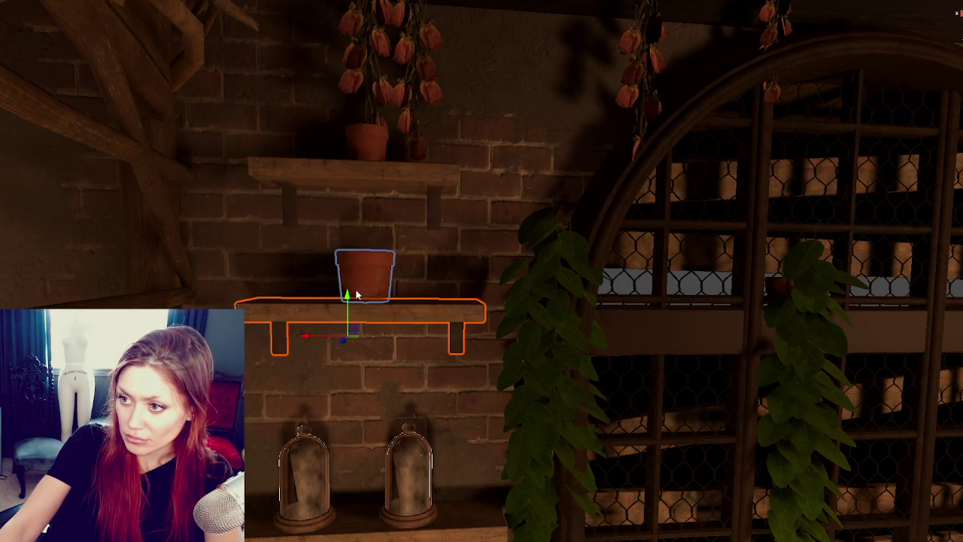
pyautogui.moveTo(348, 298); pyautogui.dragTo(347, 317)
pyautogui.scroll(-3, 348, 317)
pyautogui.click(389, 172)
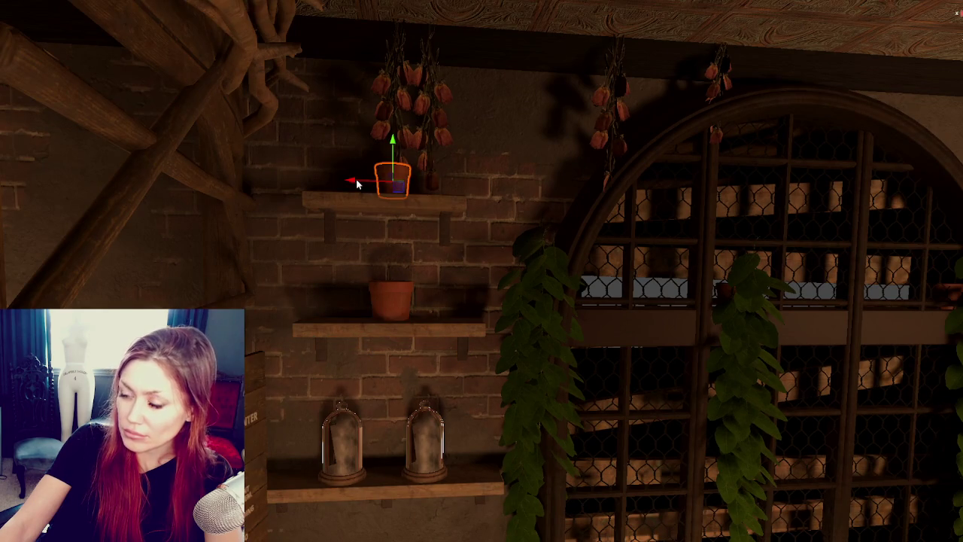
pyautogui.moveTo(352, 186); pyautogui.dragTo(301, 186)
pyautogui.moveTo(691, 287)
pyautogui.mouseDown(button='middle')
pyautogui.moveTo(111, 179)
pyautogui.moveTo(195, 164)
pyautogui.mouseUp(button='middle')
pyautogui.click(195, 164)
pyautogui.moveTo(172, 144); pyautogui.dragTo(172, 152)
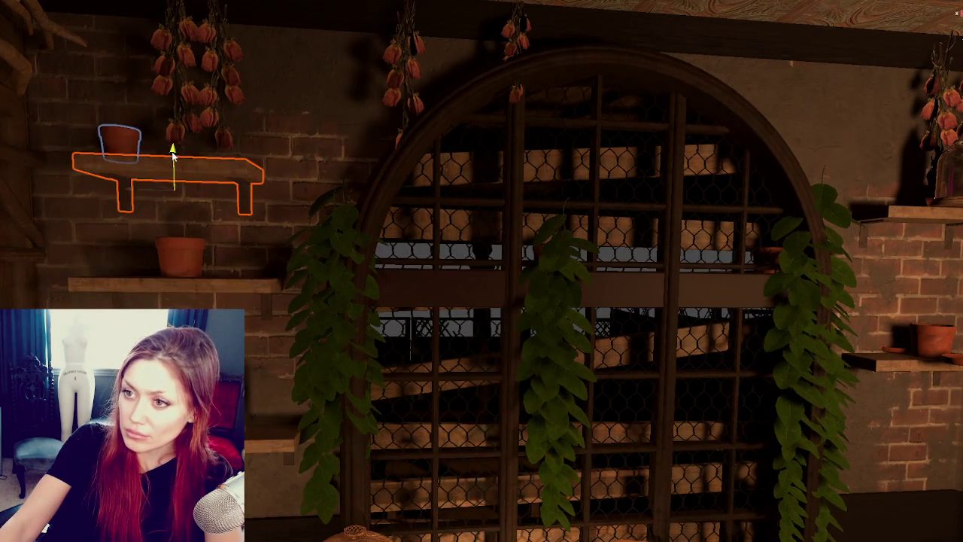
# - Lower both shelves further beside the arched grate and nudge the lower one left
pyautogui.click(229, 285)
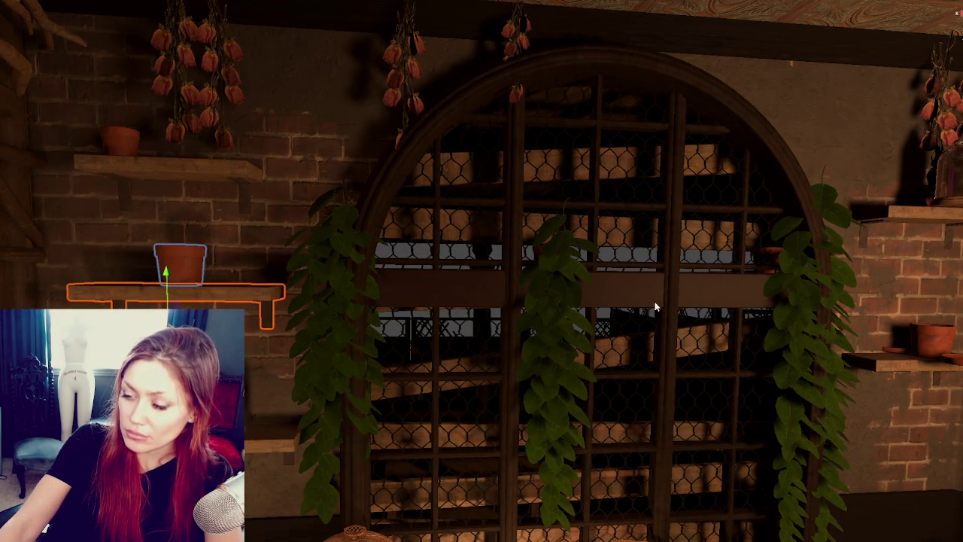
pyautogui.moveTo(600, 300); pyautogui.dragTo(526, 295, button='middle')
pyautogui.scroll(-2, 525, 295)
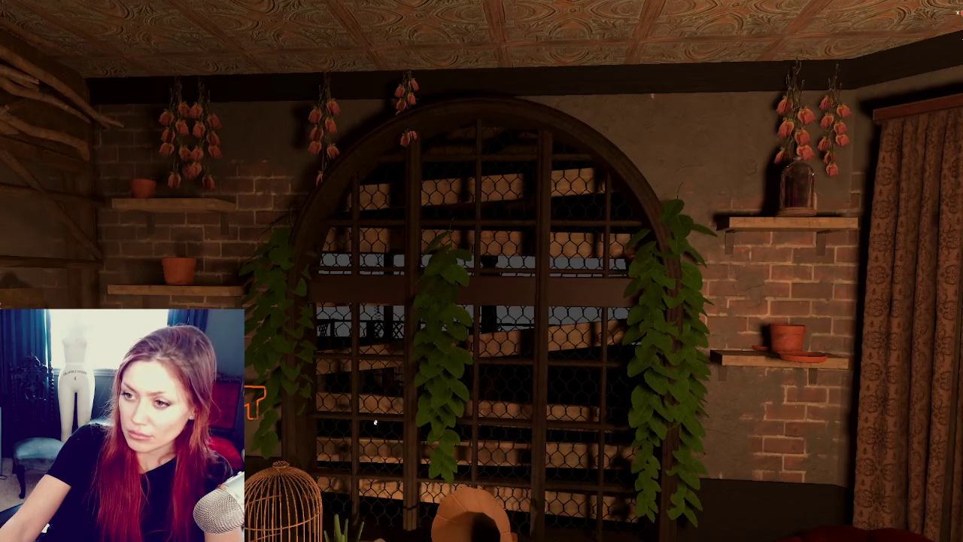
pyautogui.click(204, 289)
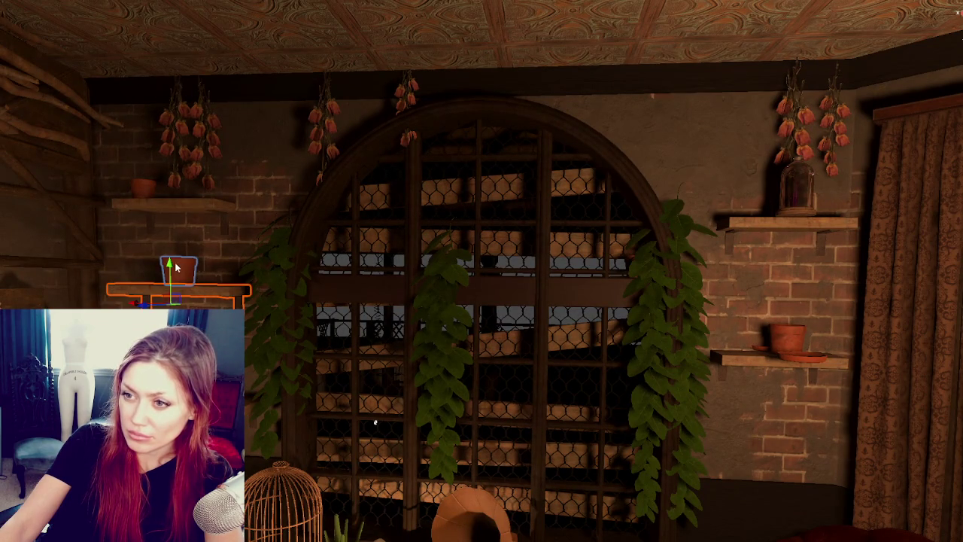
pyautogui.moveTo(204, 291); pyautogui.dragTo(204, 302)
pyautogui.click(165, 194)
pyautogui.moveTo(166, 195); pyautogui.dragTo(166, 213)
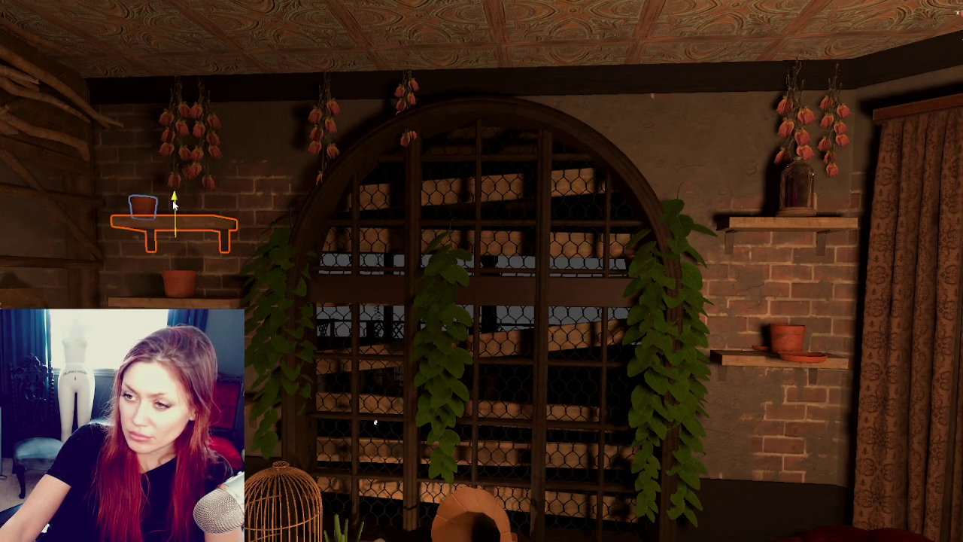
pyautogui.click(170, 286)
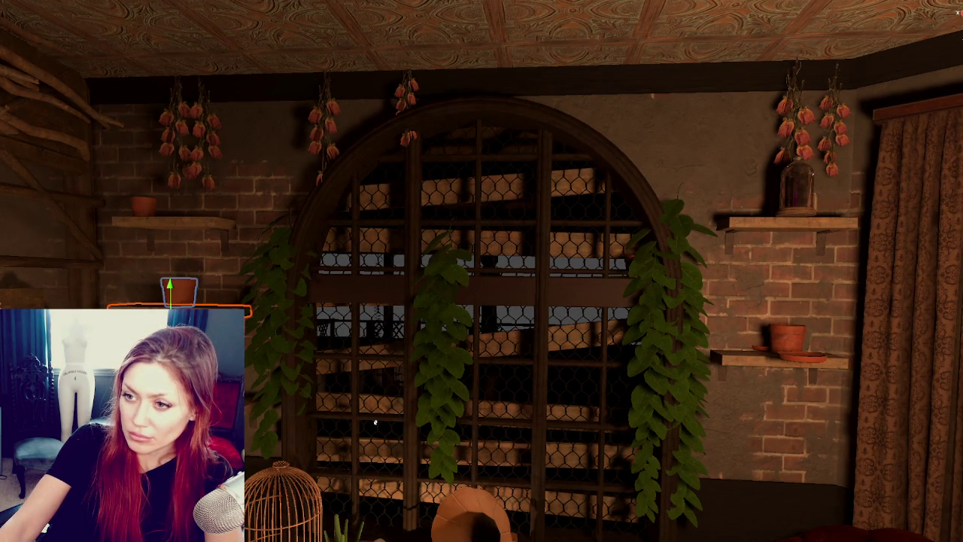
pyautogui.moveTo(170, 286); pyautogui.dragTo(162, 286)
# - Slide the saucer beside the clay pot and place the bell jar and pot together on the shelf
pyautogui.click(572, 349)
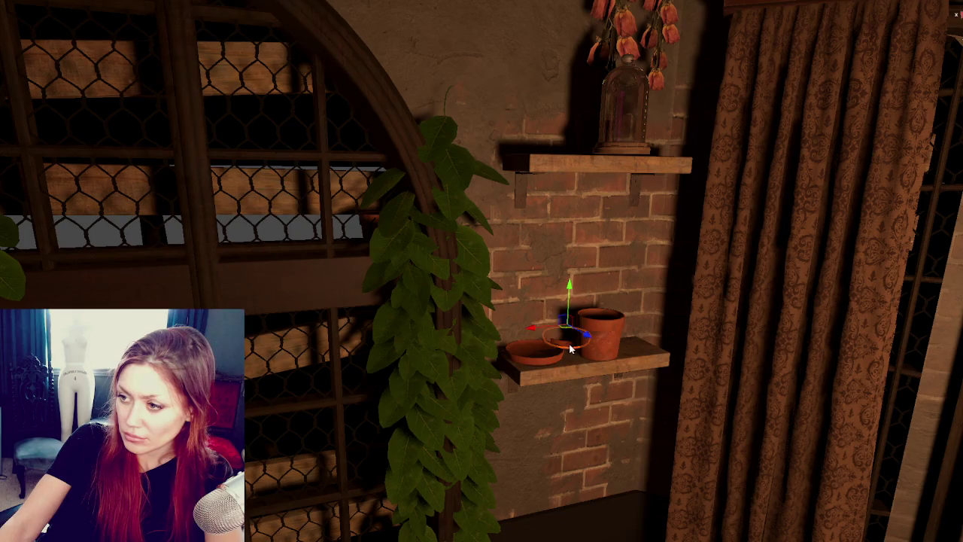
pyautogui.moveTo(572, 336)
pyautogui.mouseDown()
pyautogui.moveTo(598, 346)
pyautogui.moveTo(601, 337)
pyautogui.moveTo(608, 348)
pyautogui.moveTo(598, 348)
pyautogui.mouseUp()
pyautogui.click(624, 156)
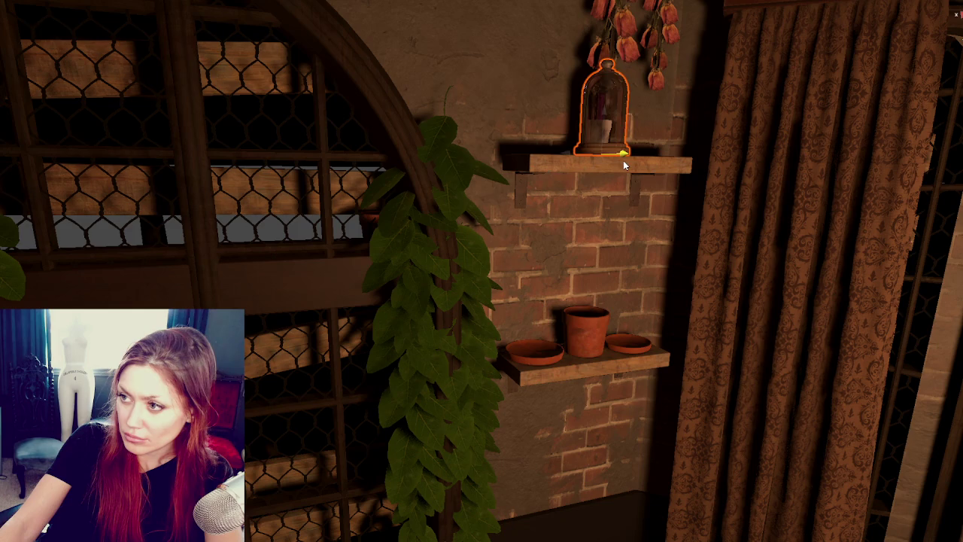
pyautogui.press('f')
pyautogui.scroll(-3, 580, 311)
pyautogui.moveTo(489, 466)
pyautogui.mouseDown()
pyautogui.moveTo(416, 393)
pyautogui.moveTo(323, 490)
pyautogui.moveTo(181, 474)
pyautogui.mouseUp()
pyautogui.click(459, 394)
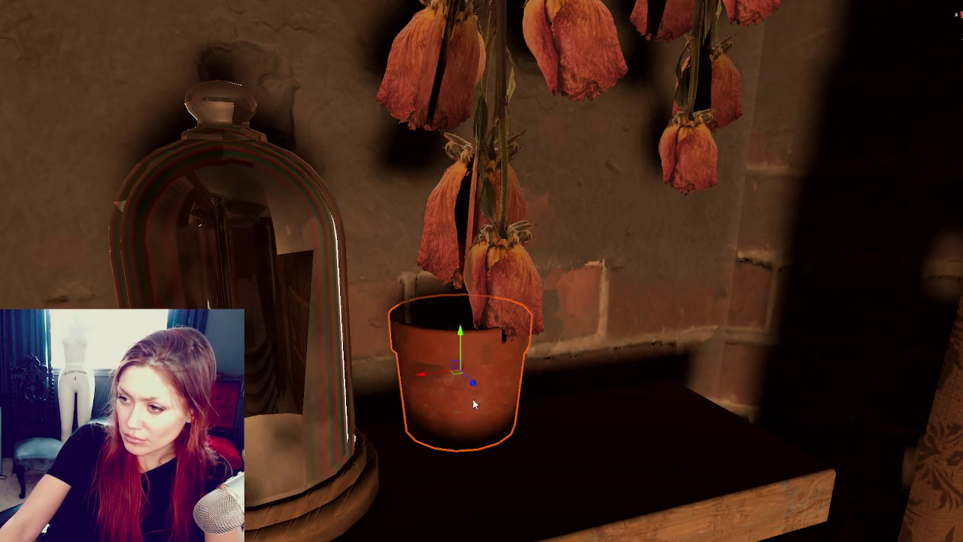
pyautogui.moveTo(475, 383); pyautogui.dragTo(492, 416)
# - Lower the lower right shelf with its pots slightly
pyautogui.scroll(-2, 567, 391)
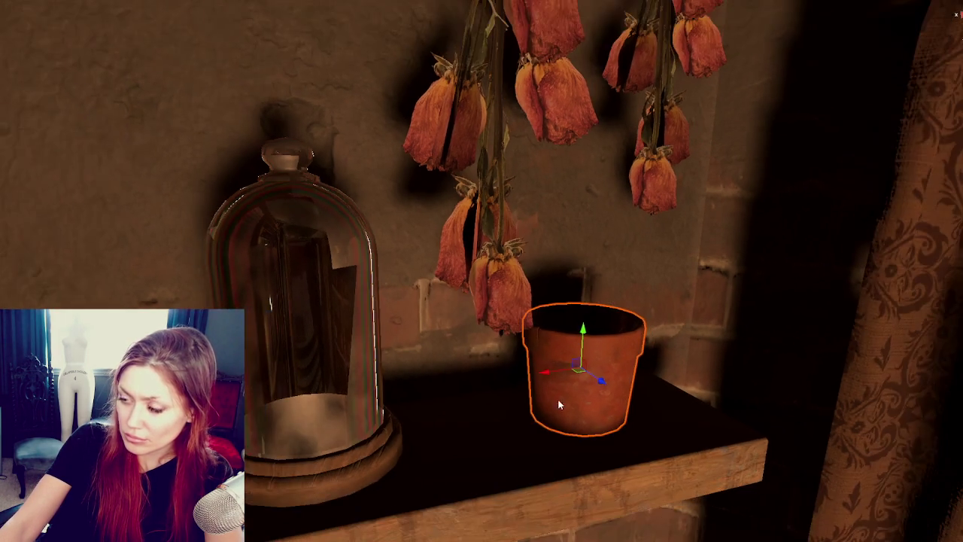
pyautogui.click(547, 489)
pyautogui.keyDown('alt'); pyautogui.moveTo(548, 483); pyautogui.dragTo(516, 395); pyautogui.keyUp('alt')
pyautogui.scroll(-2, 516, 396)
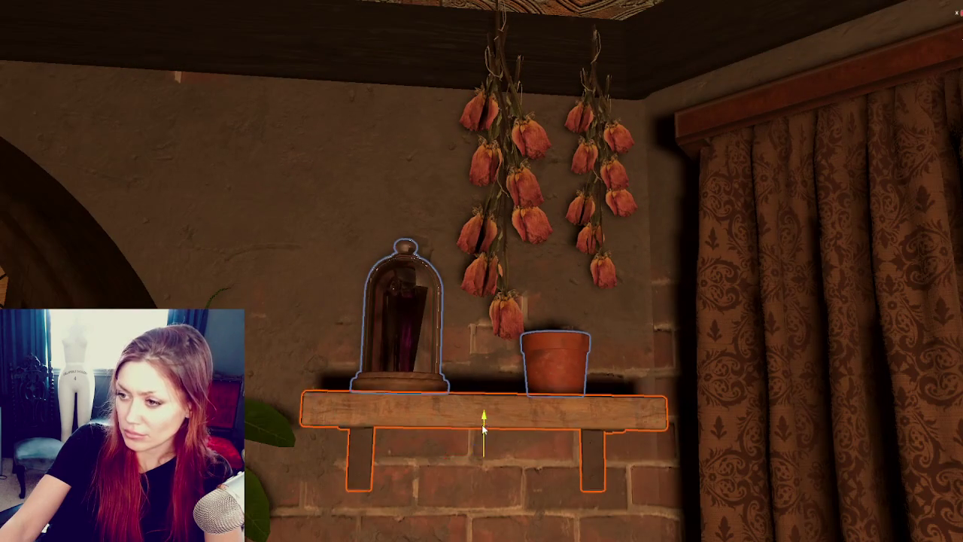
pyautogui.scroll(-1, 484, 464)
pyautogui.scroll(-3, 504, 463)
pyautogui.scroll(-2, 504, 462)
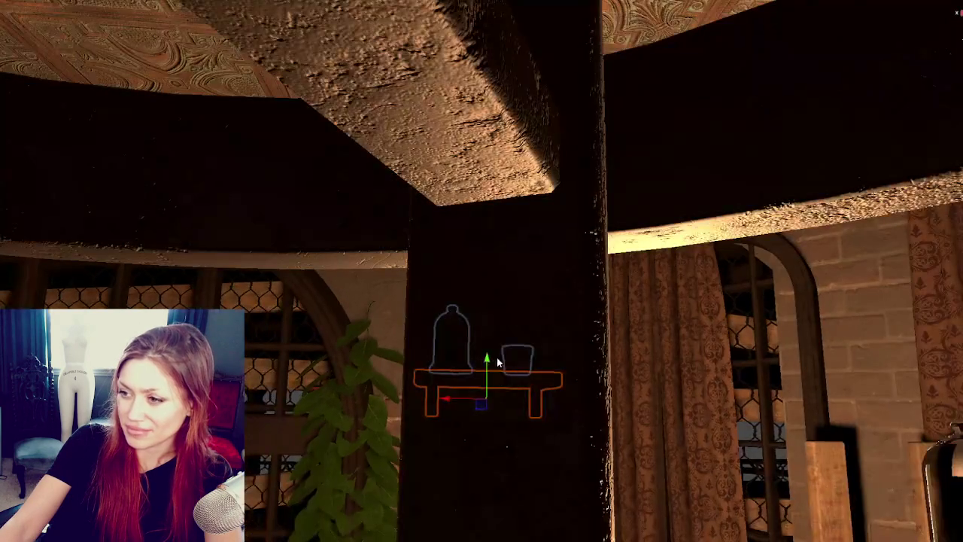
pyautogui.moveTo(404, 423); pyautogui.dragTo(580, 378, button='middle')
pyautogui.click(653, 488)
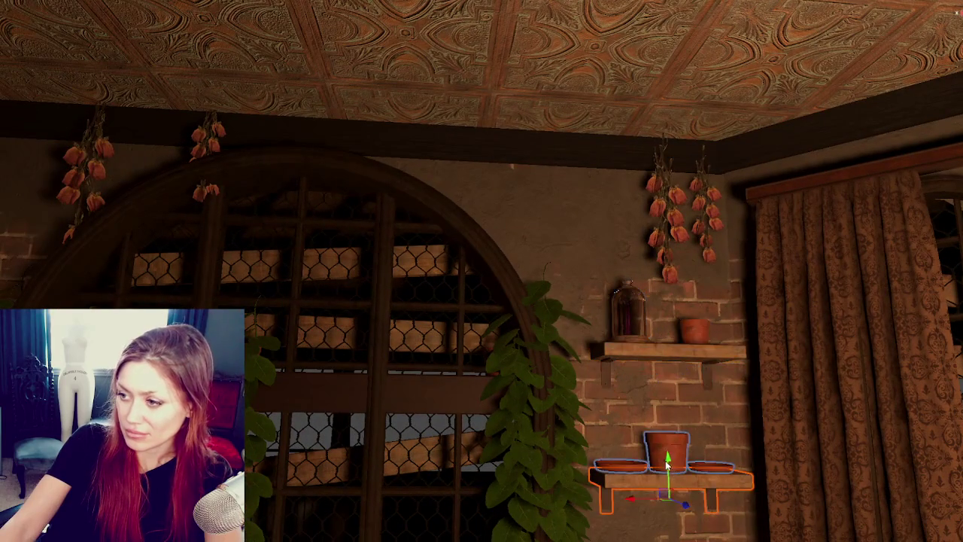
pyautogui.scroll(-2, 640, 459)
pyautogui.moveTo(632, 433); pyautogui.dragTo(634, 440)
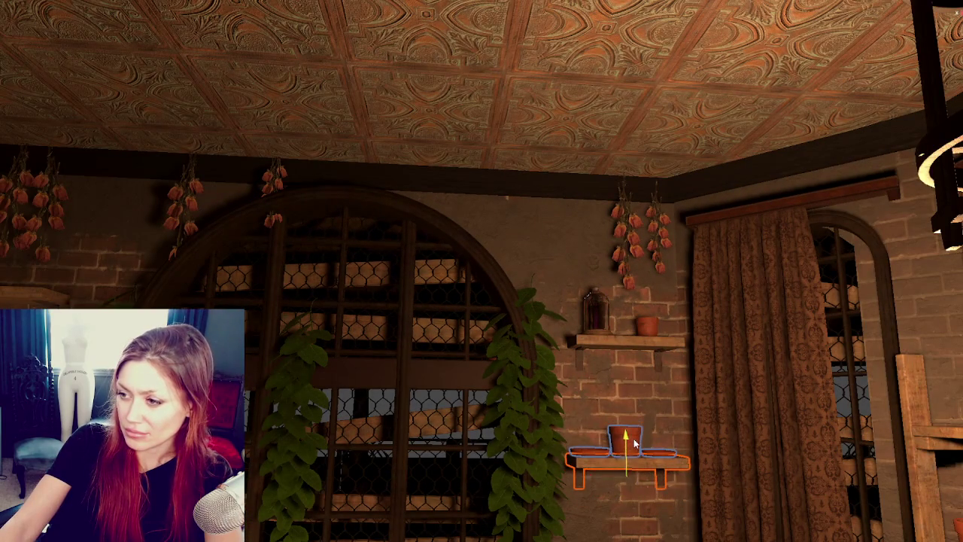
pyautogui.moveTo(589, 459); pyautogui.dragTo(378, 239, button='right')
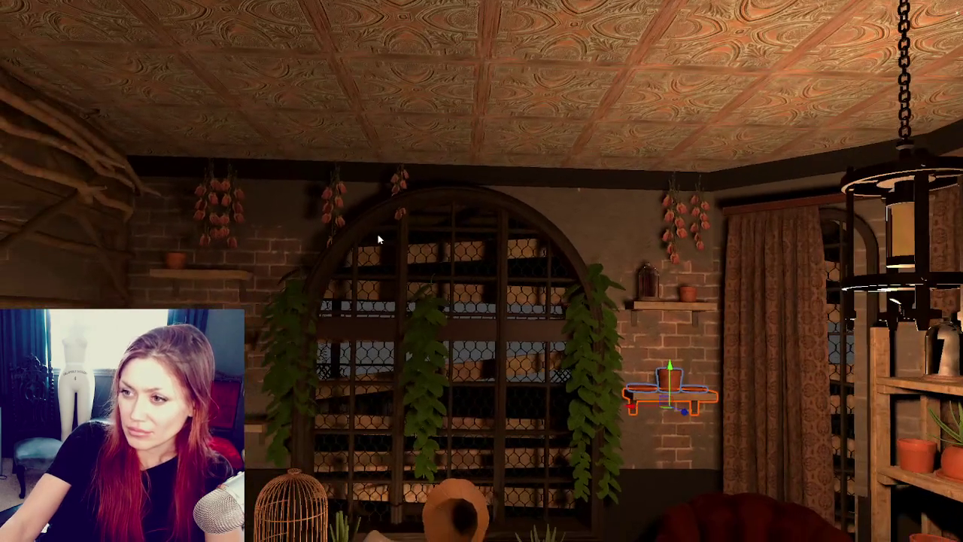
pyautogui.click(338, 201)
# - Move one pepper bunch left and the other right to spread them along the wall
pyautogui.moveTo(305, 197); pyautogui.dragTo(260, 195)
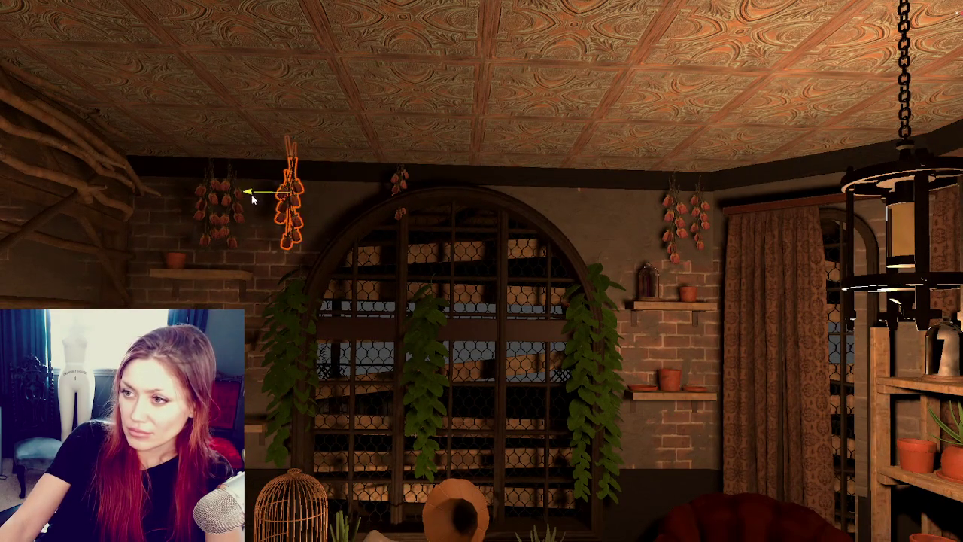
pyautogui.click(397, 182)
pyautogui.moveTo(384, 183); pyautogui.dragTo(557, 189)
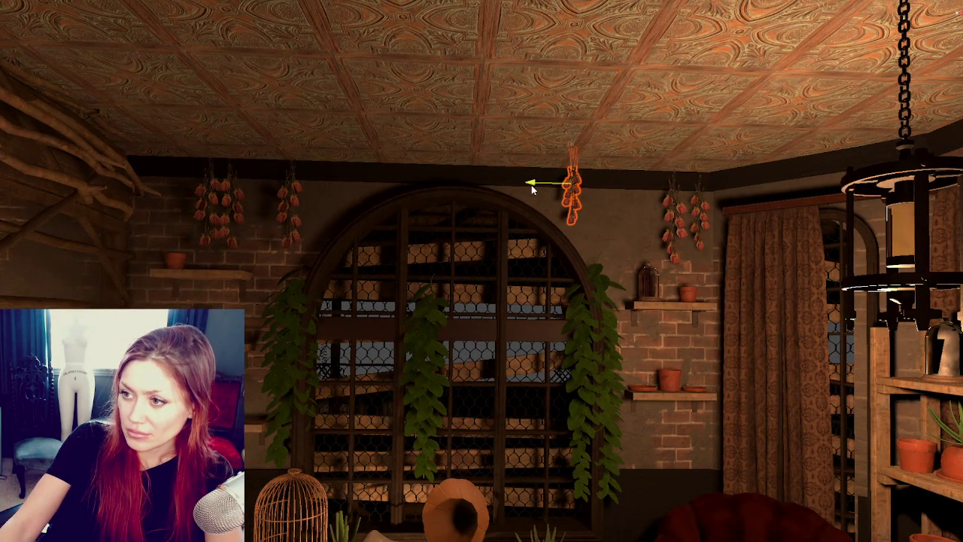
pyautogui.moveTo(557, 190)
pyautogui.mouseDown(button='right')
pyautogui.moveTo(503, 230)
pyautogui.moveTo(589, 258)
pyautogui.mouseUp(button='right')
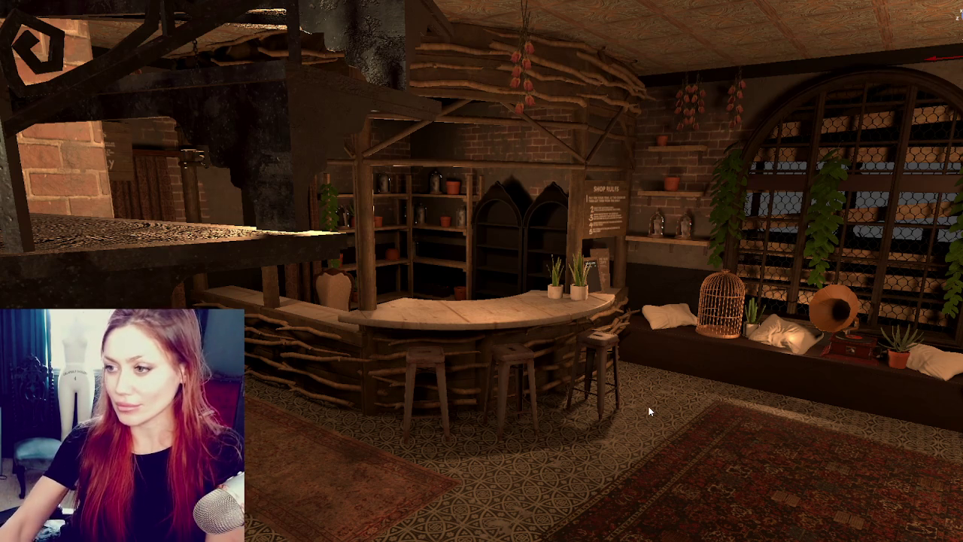
# - Survey the bar counter from several angles and place a plain box on top of it
pyautogui.click(528, 324)
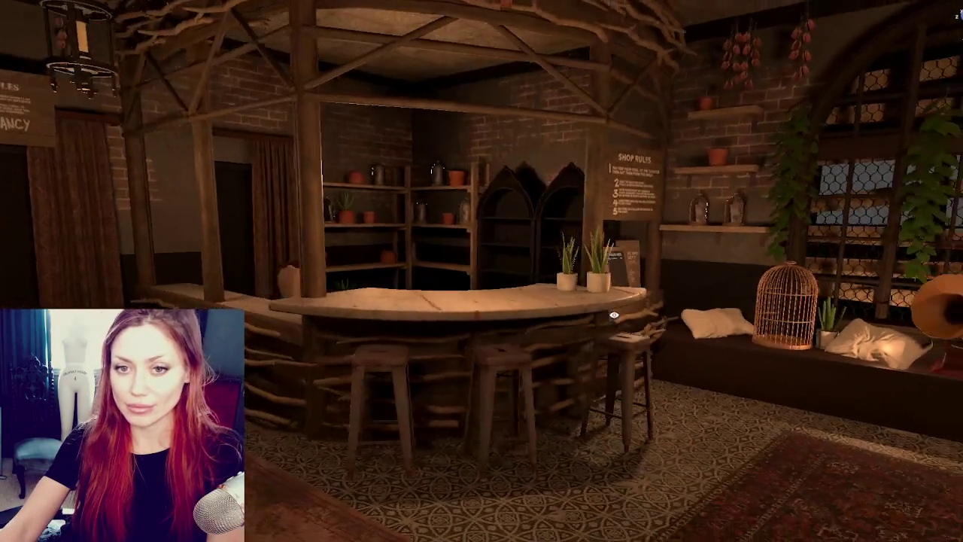
pyautogui.click(606, 313)
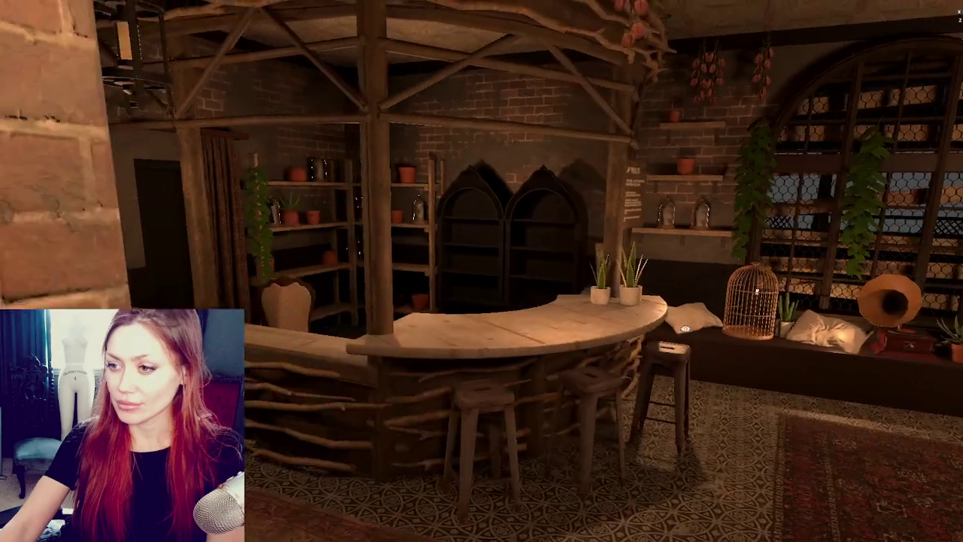
pyautogui.click(705, 338)
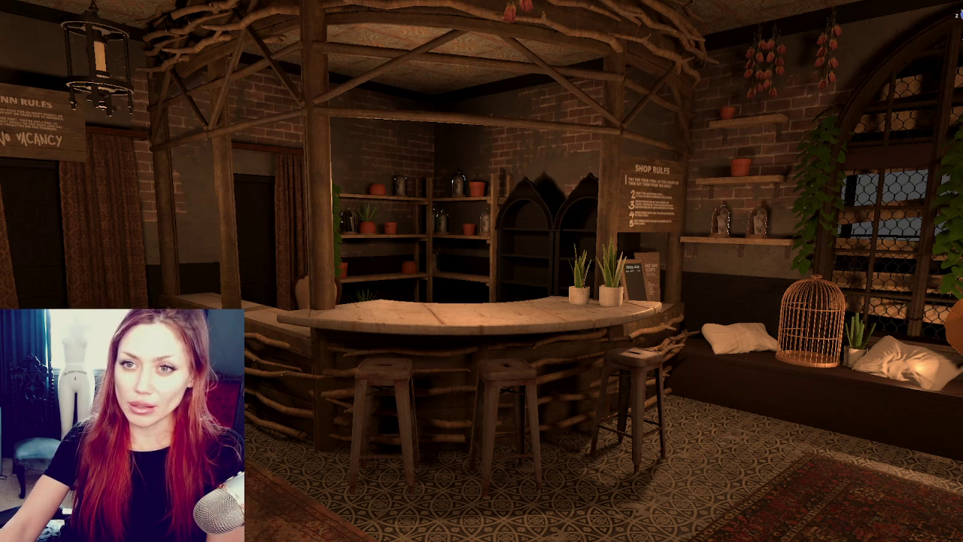
pyautogui.click(738, 241)
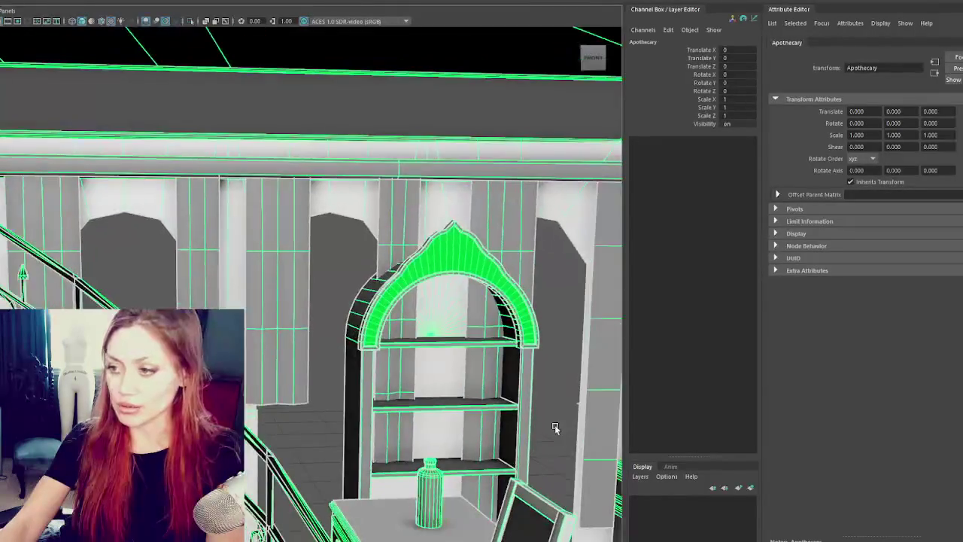
pyautogui.moveTo(554, 427)
pyautogui.keyDown('alt'); pyautogui.mouseDown()
pyautogui.moveTo(236, 151)
pyautogui.moveTo(295, 253)
pyautogui.moveTo(439, 349)
pyautogui.moveTo(667, 359)
pyautogui.mouseUp(); pyautogui.keyUp('alt')
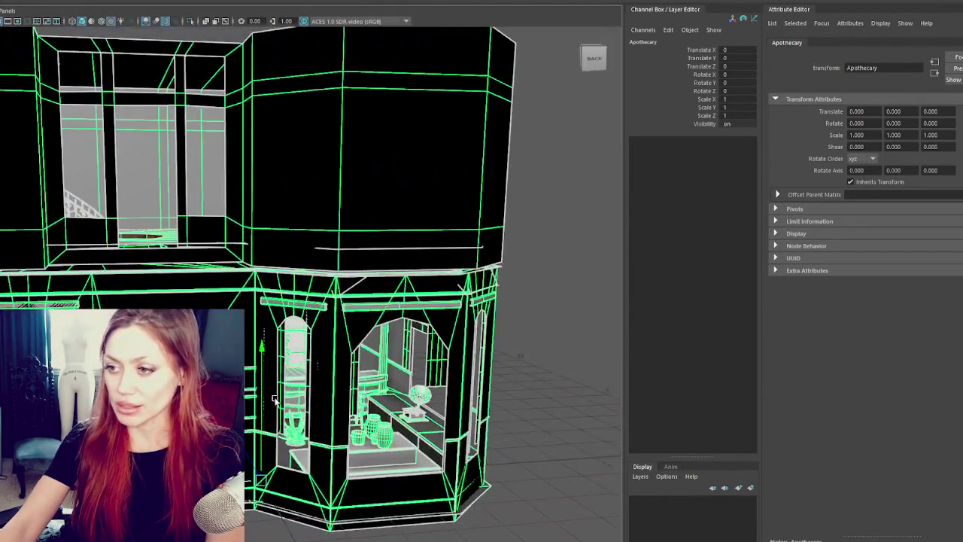
pyautogui.moveTo(546, 353)
pyautogui.keyDown('alt'); pyautogui.mouseDown()
pyautogui.moveTo(274, 391)
pyautogui.moveTo(319, 331)
pyautogui.moveTo(249, 348)
pyautogui.moveTo(249, 265)
pyautogui.mouseUp(); pyautogui.keyUp('alt')
pyautogui.click(271, 342)
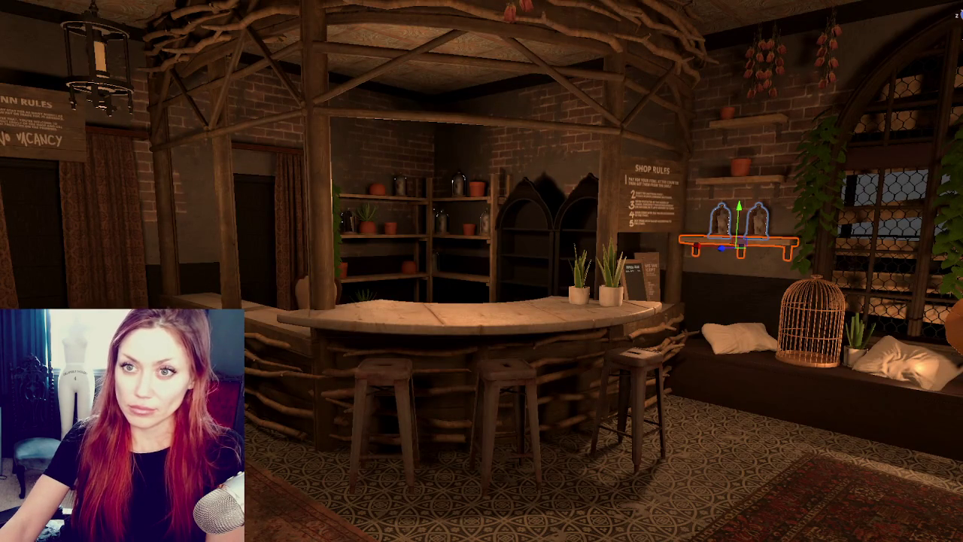
pyautogui.click(465, 321)
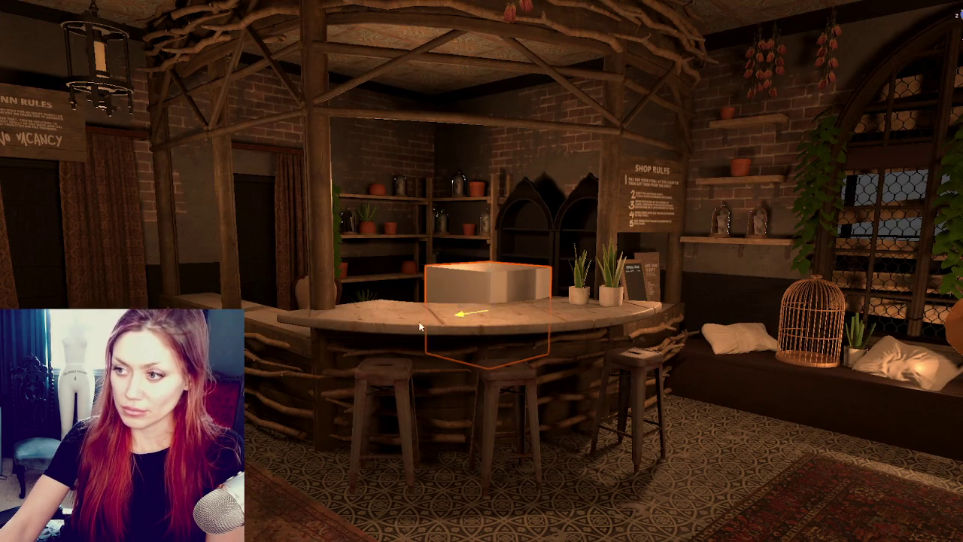
# - Move the box off the counter to beside its left end, undo a stray move, and check both boxes
pyautogui.moveTo(464, 321); pyautogui.dragTo(189, 354)
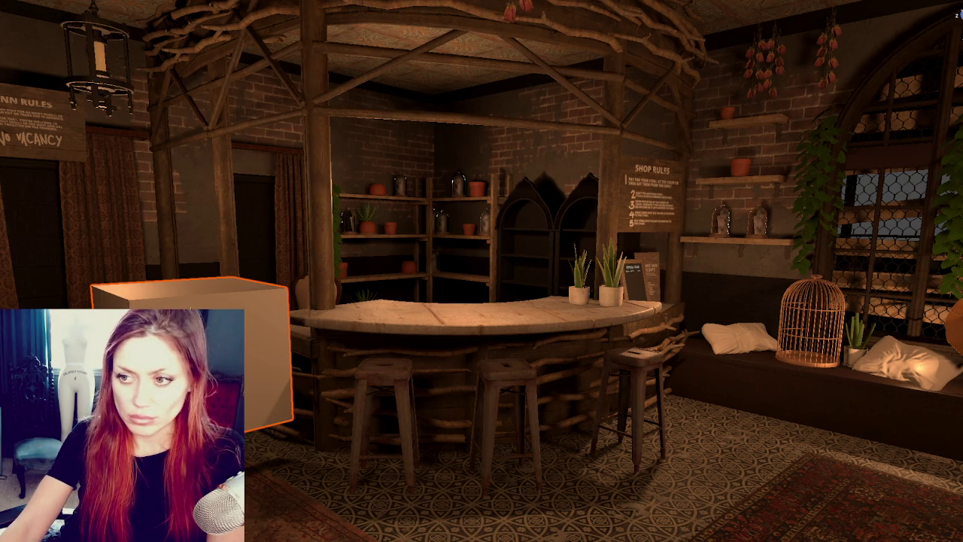
pyautogui.moveTo(93, 300)
pyautogui.mouseDown()
pyautogui.moveTo(262, 386)
pyautogui.moveTo(94, 307)
pyautogui.mouseUp()
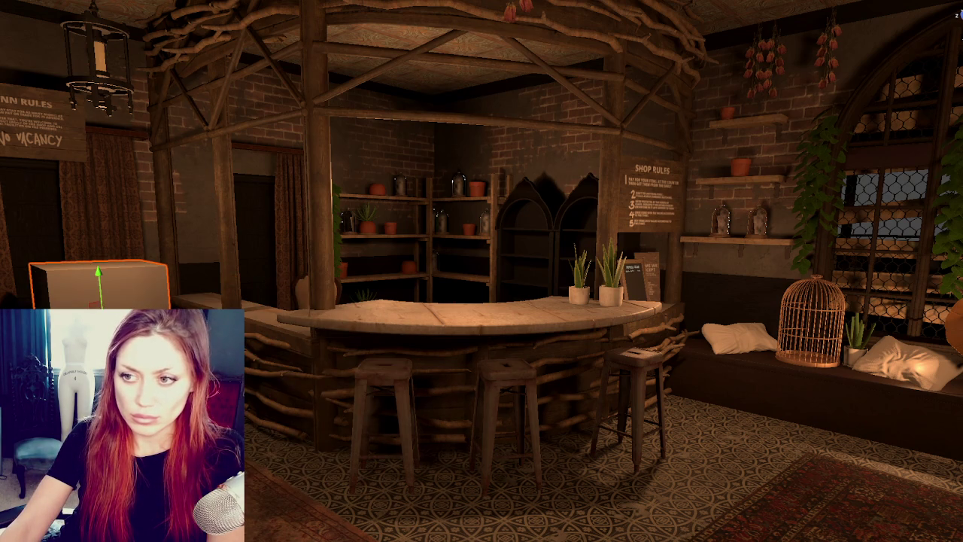
pyautogui.keyDown('alt'); pyautogui.moveTo(481, 271); pyautogui.dragTo(422, 286); pyautogui.keyUp('alt')
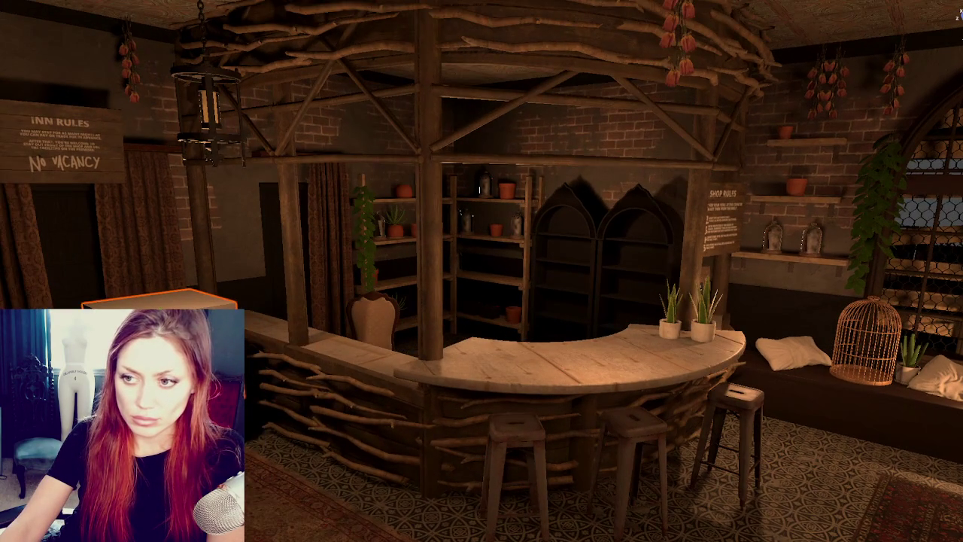
pyautogui.hotkey('ctrl', 'z')
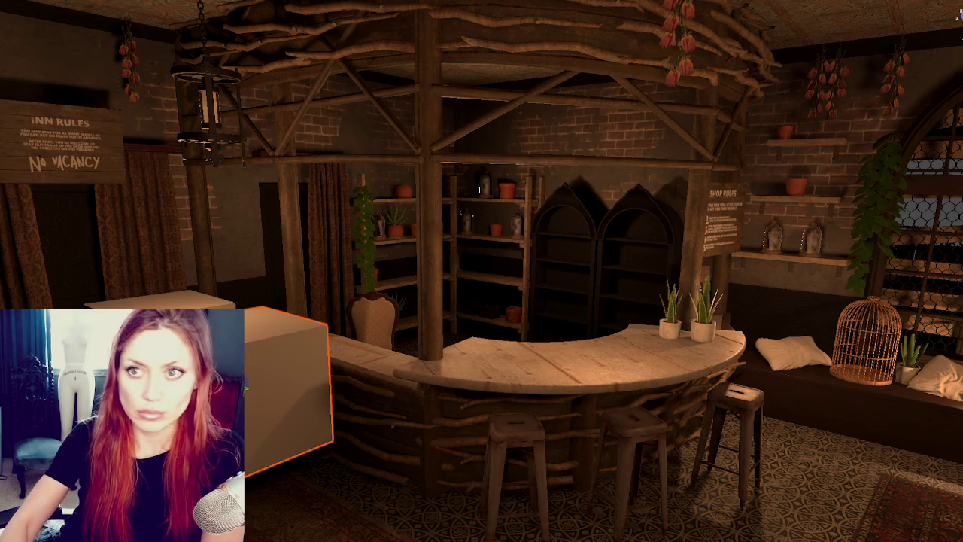
pyautogui.click(180, 296)
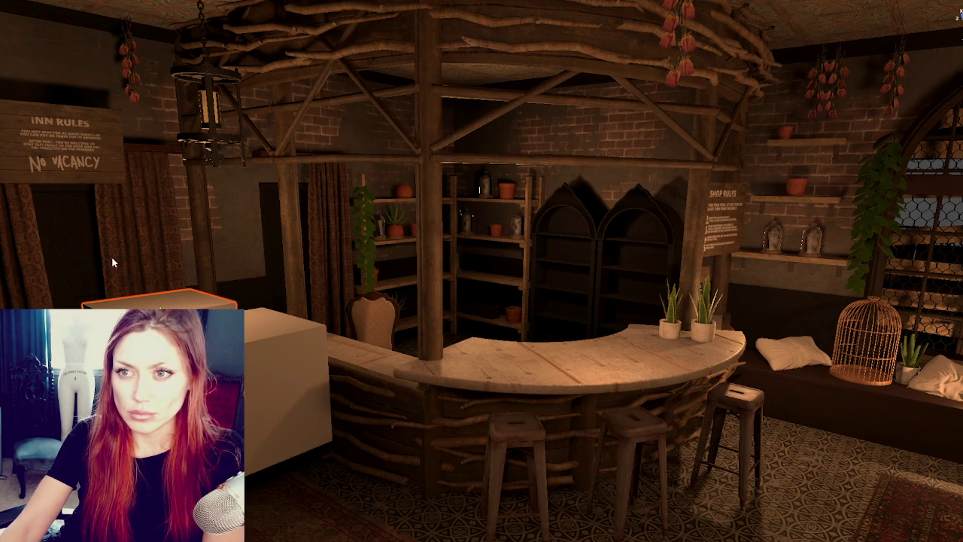
pyautogui.click(289, 376)
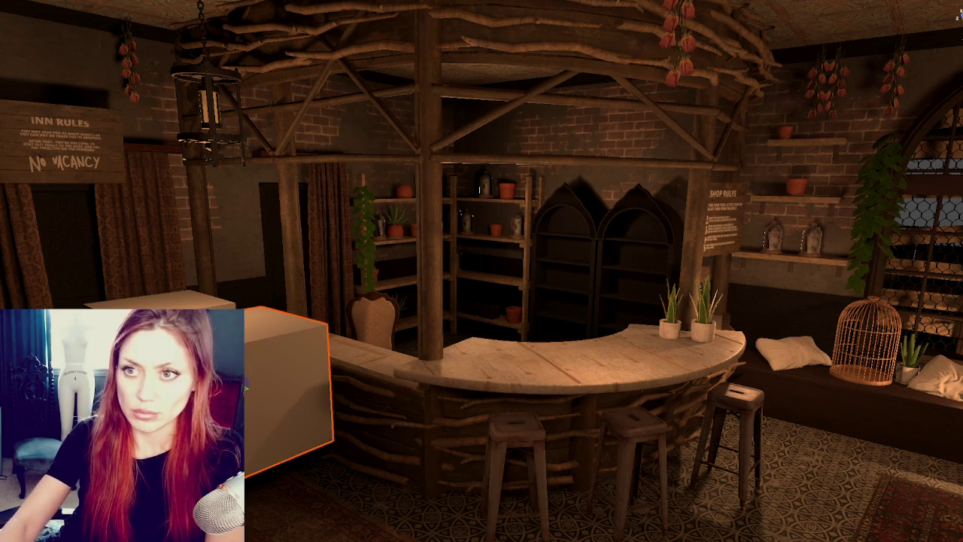
pyautogui.click(98, 255)
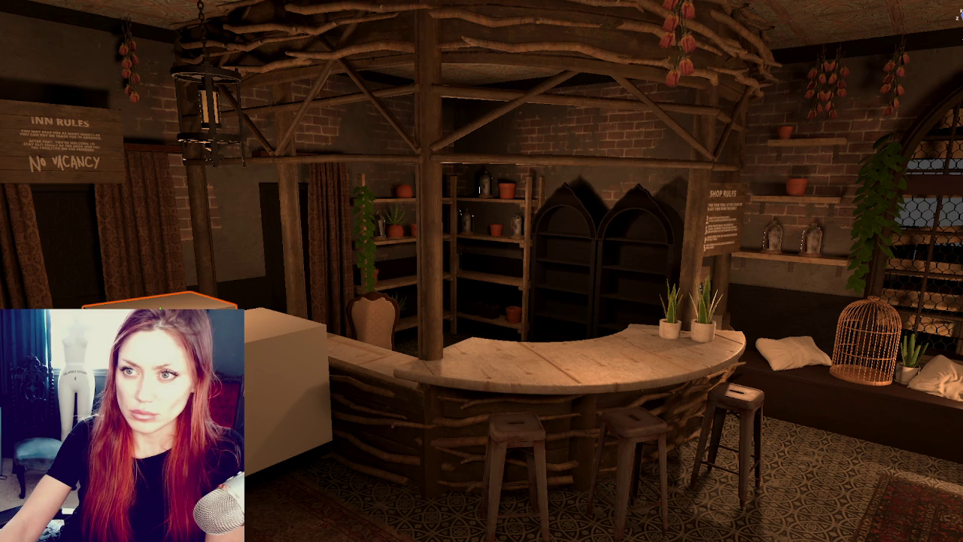
# - Drag the white box down onto the floor against the front of the bar counter
pyautogui.click(290, 384)
pyautogui.moveTo(248, 369); pyautogui.dragTo(502, 399)
pyautogui.moveTo(501, 398); pyautogui.dragTo(262, 372, button='right')
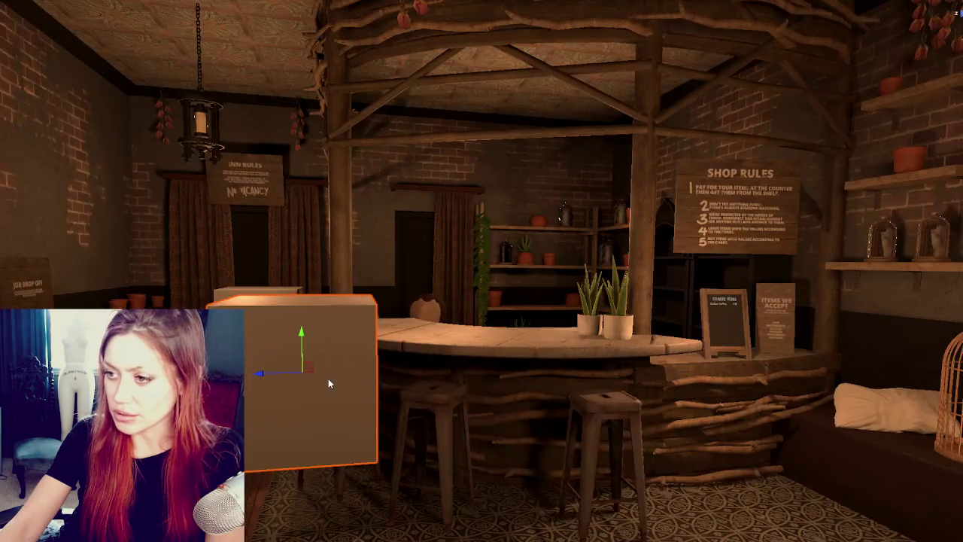
pyautogui.moveTo(263, 372); pyautogui.dragTo(423, 372)
pyautogui.moveTo(457, 331); pyautogui.dragTo(463, 399)
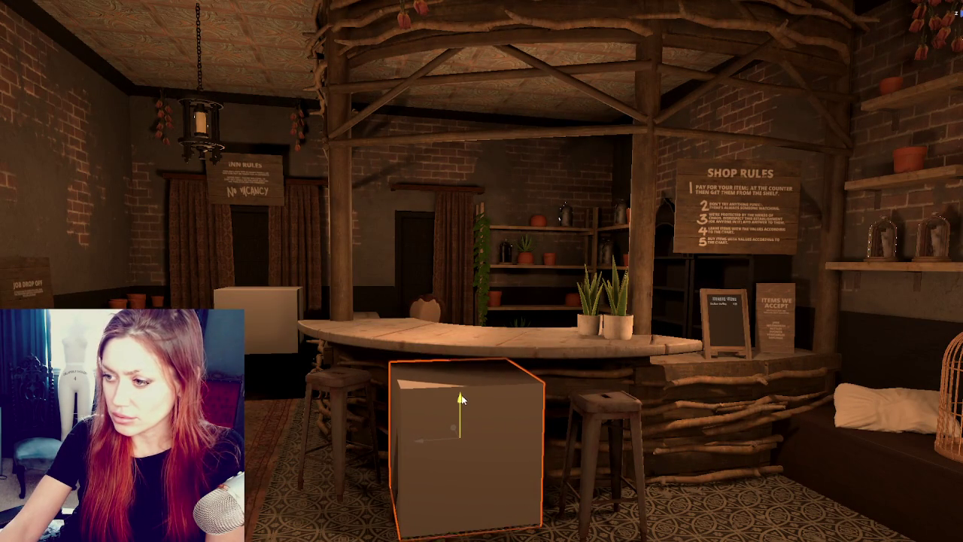
pyautogui.moveTo(464, 393)
pyautogui.mouseDown(button='right')
pyautogui.moveTo(419, 475)
pyautogui.moveTo(606, 499)
pyautogui.moveTo(413, 357)
pyautogui.moveTo(453, 370)
pyautogui.mouseUp(button='right')
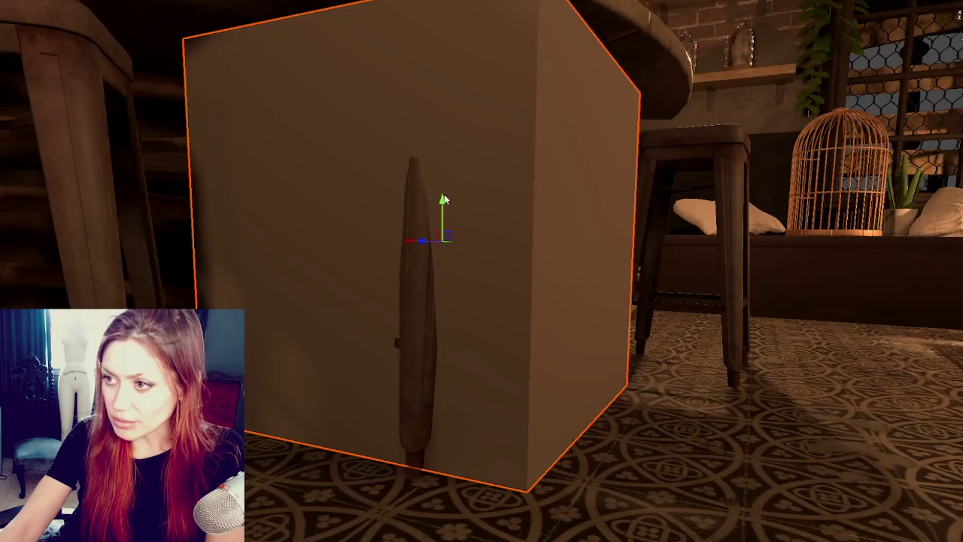
pyautogui.press('f')
pyautogui.moveTo(427, 262)
pyautogui.mouseDown(button='right')
pyautogui.moveTo(281, 258)
pyautogui.moveTo(256, 322)
pyautogui.moveTo(104, 275)
pyautogui.moveTo(99, 257)
pyautogui.mouseUp(button='right')
pyautogui.moveTo(28, 231); pyautogui.dragTo(28, 376, button='middle')
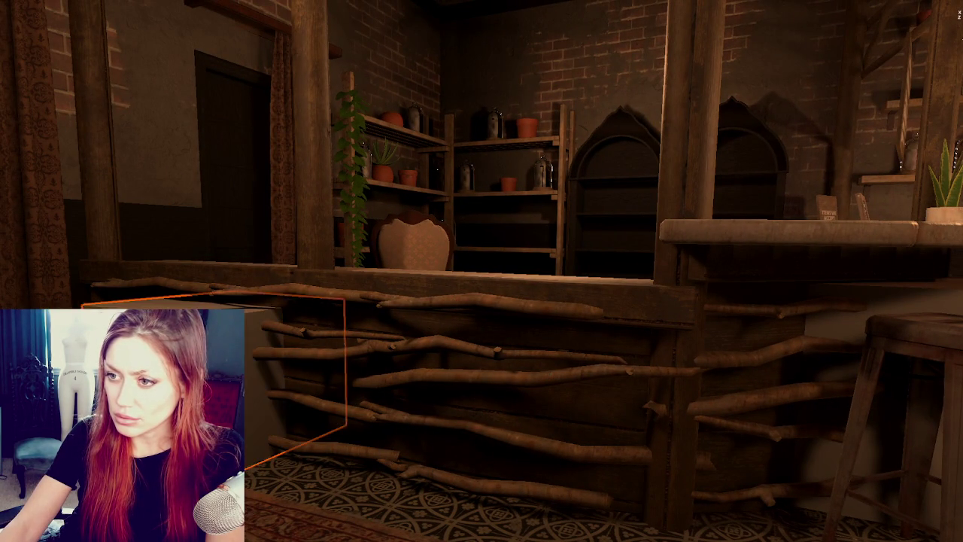
pyautogui.scroll(-5, 323, 396)
pyautogui.scroll(-3, 323, 396)
# - Toggle between face and object selection on the counter, then enlarge the viewport and orbit down onto it
pyautogui.scroll(-3, 323, 395)
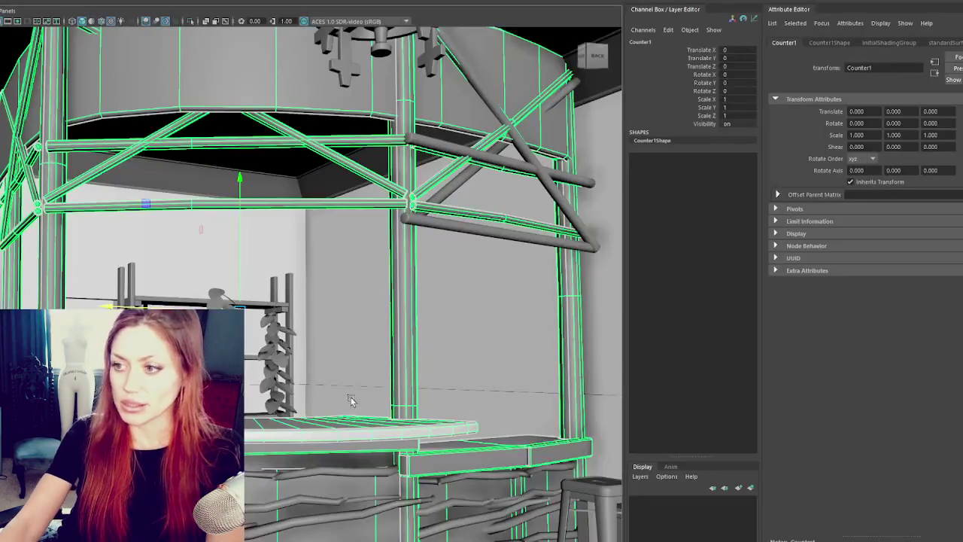
pyautogui.moveTo(307, 351); pyautogui.dragTo(308, 395, button='right')
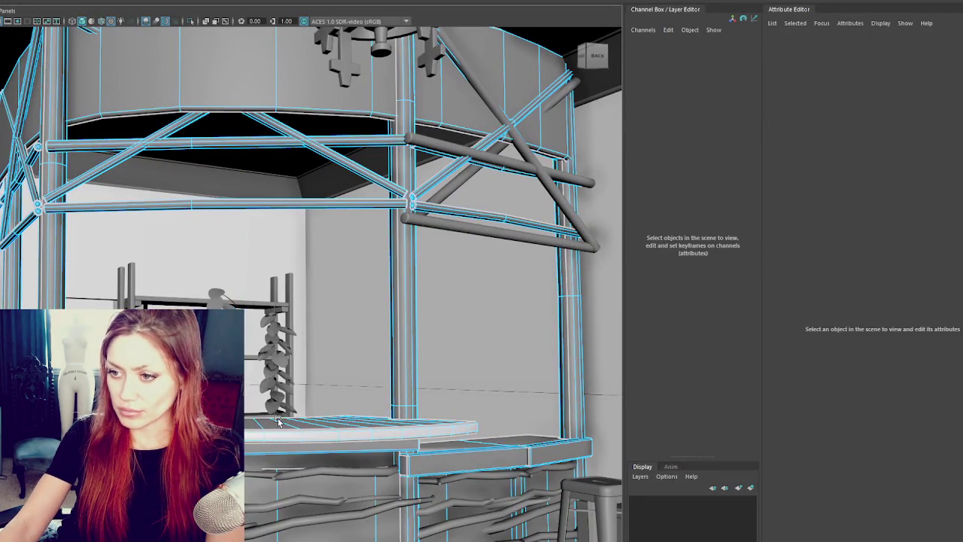
pyautogui.keyDown('alt'); pyautogui.moveTo(249, 441); pyautogui.dragTo(265, 438); pyautogui.keyUp('alt')
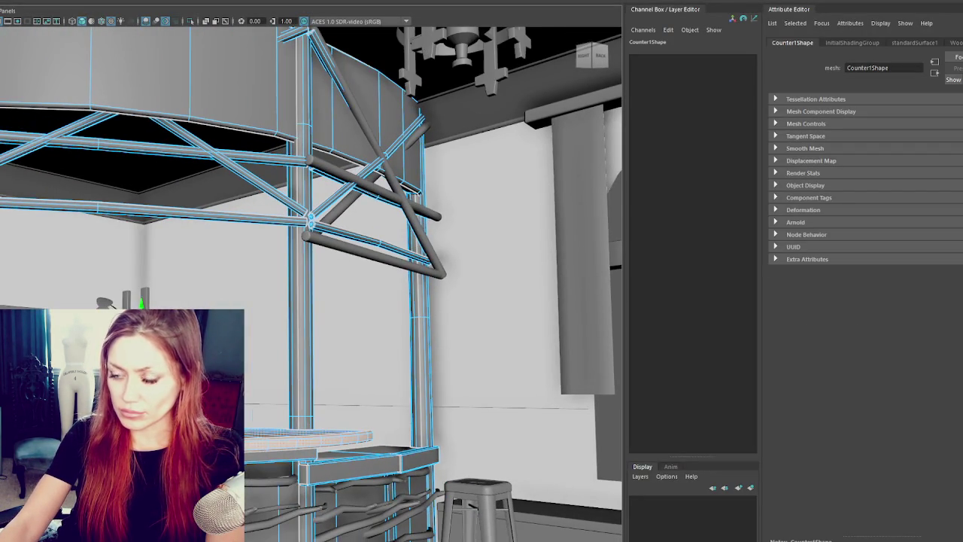
pyautogui.press('F8')
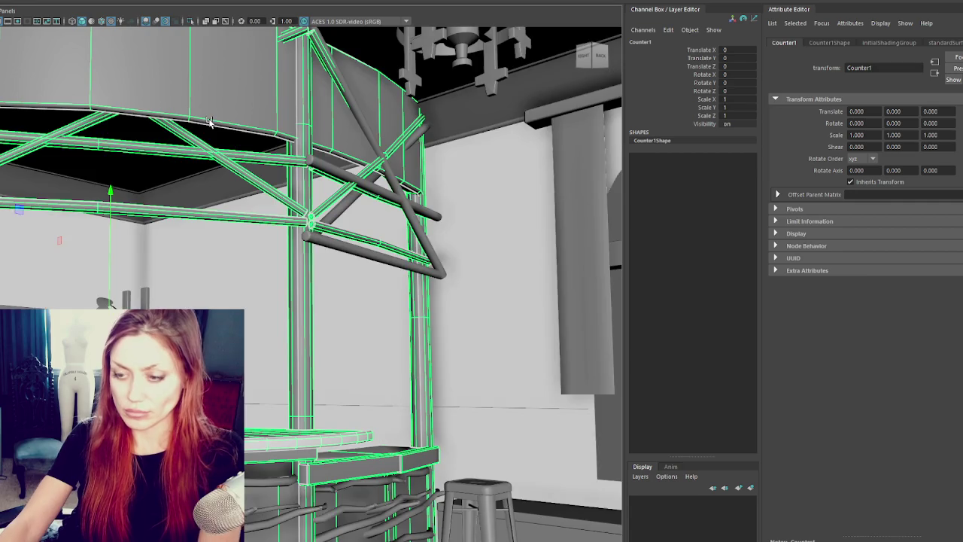
pyautogui.scroll(-3, 309, 301)
pyautogui.scroll(-2, 309, 300)
pyautogui.scroll(-2, 299, 350)
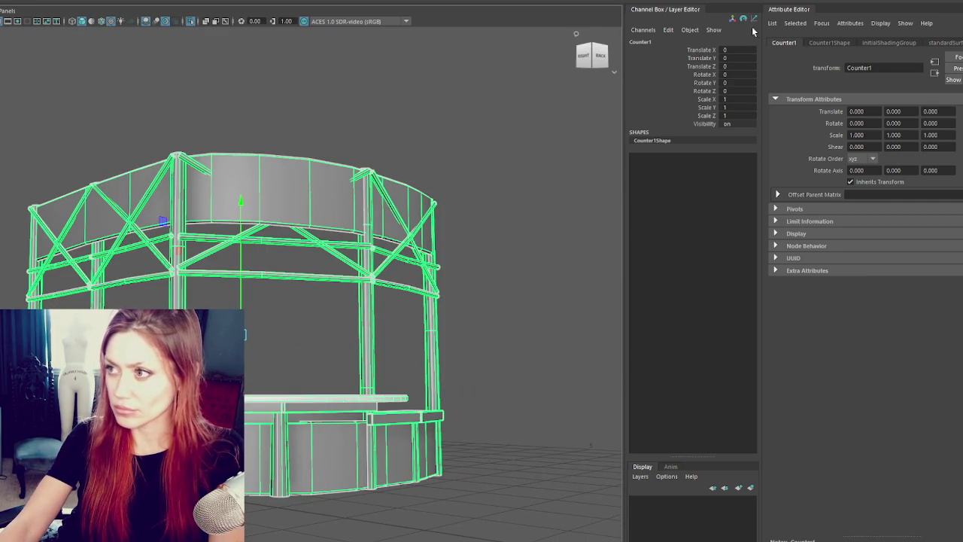
pyautogui.hotkey('ctrl', 'space')
pyautogui.moveTo(571, 188)
pyautogui.keyDown('alt'); pyautogui.mouseDown()
pyautogui.moveTo(596, 239)
pyautogui.moveTo(444, 373)
pyautogui.moveTo(871, 359)
pyautogui.mouseUp(); pyautogui.keyUp('alt')
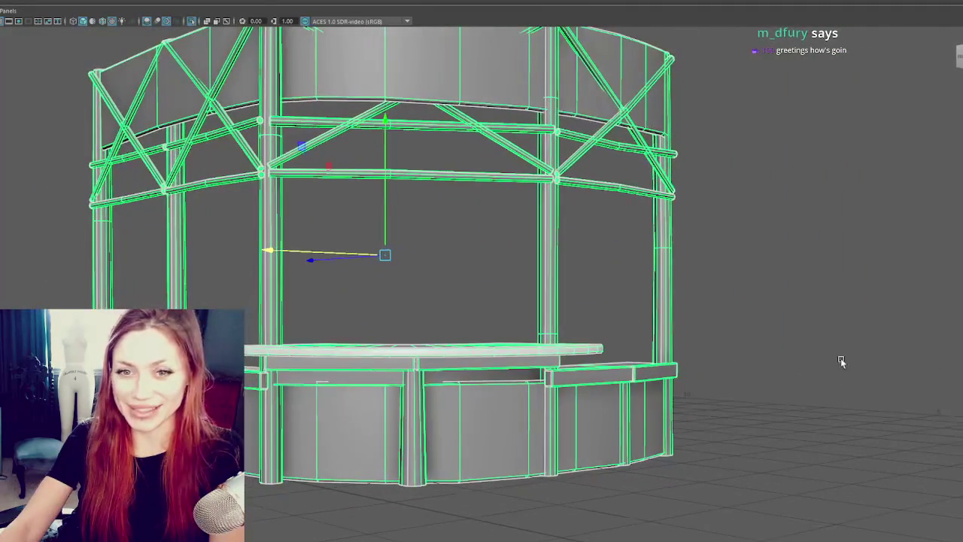
# - Select the counter panel and countertop faces, including the left slab, in face mode
pyautogui.rightClick(699, 276)
pyautogui.click(652, 289)
pyautogui.scroll(3, 637, 318)
pyautogui.scroll(2, 492, 399)
pyautogui.click(492, 399)
pyautogui.keyDown('shift'); pyautogui.click(303, 409); pyautogui.keyUp('shift')
pyautogui.keyDown('shift'); pyautogui.click(331, 387); pyautogui.keyUp('shift')
pyautogui.keyDown('shift'); pyautogui.click(429, 388); pyautogui.keyUp('shift')
pyautogui.keyDown('shift'); pyautogui.click(368, 354); pyautogui.keyUp('shift')
pyautogui.press('f')
pyautogui.keyDown('shift'); pyautogui.click(325, 390); pyautogui.keyUp('shift')
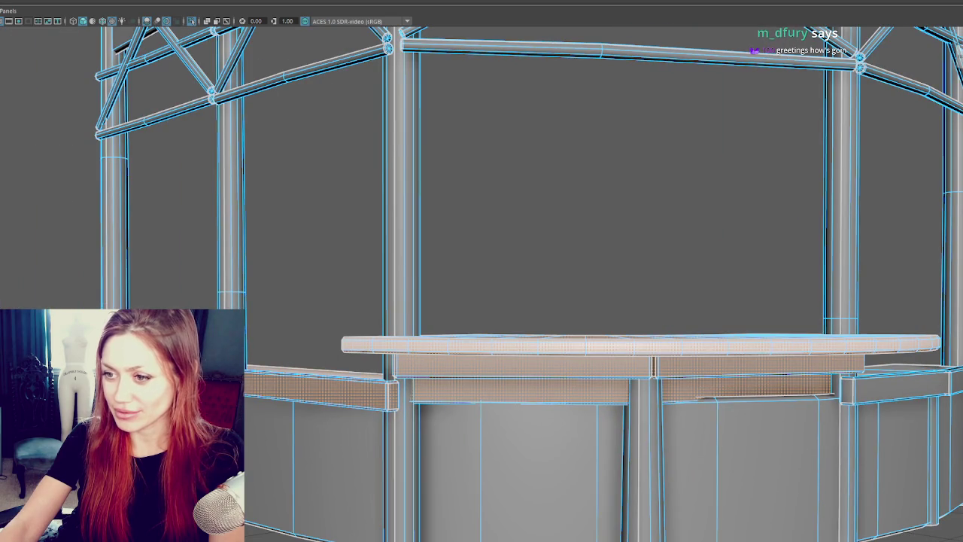
pyautogui.scroll(-5, 382, 390)
pyautogui.moveTo(381, 390)
pyautogui.keyDown('alt'); pyautogui.mouseDown()
pyautogui.moveTo(364, 362)
pyautogui.moveTo(484, 365)
pyautogui.moveTo(493, 388)
pyautogui.moveTo(350, 408)
pyautogui.moveTo(335, 378)
pyautogui.moveTo(361, 335)
pyautogui.moveTo(421, 329)
pyautogui.moveTo(428, 347)
pyautogui.moveTo(440, 339)
pyautogui.mouseUp(); pyautogui.keyUp('alt')
pyautogui.keyDown('shift'); pyautogui.click(328, 389); pyautogui.keyUp('shift')
# - Move the curved bar's front panel strip on Y to a better height
pyautogui.press('w')
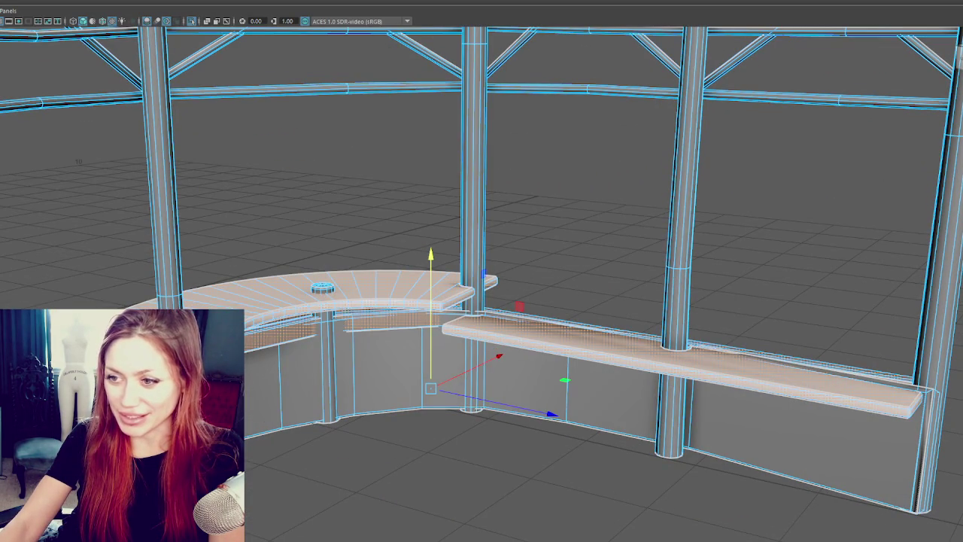
pyautogui.click(298, 406)
pyautogui.press('Up')
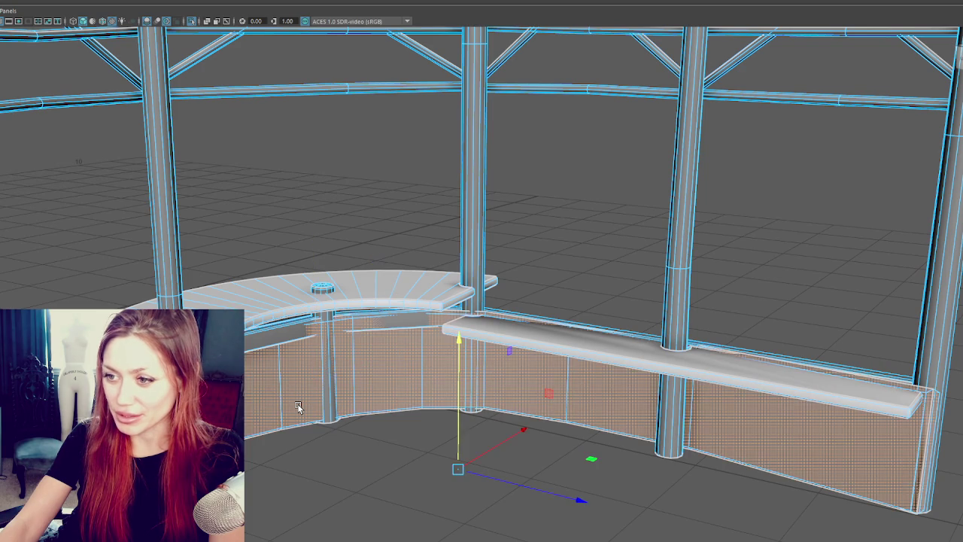
pyautogui.moveTo(466, 399)
pyautogui.mouseDown()
pyautogui.moveTo(456, 404)
pyautogui.moveTo(463, 433)
pyautogui.mouseUp()
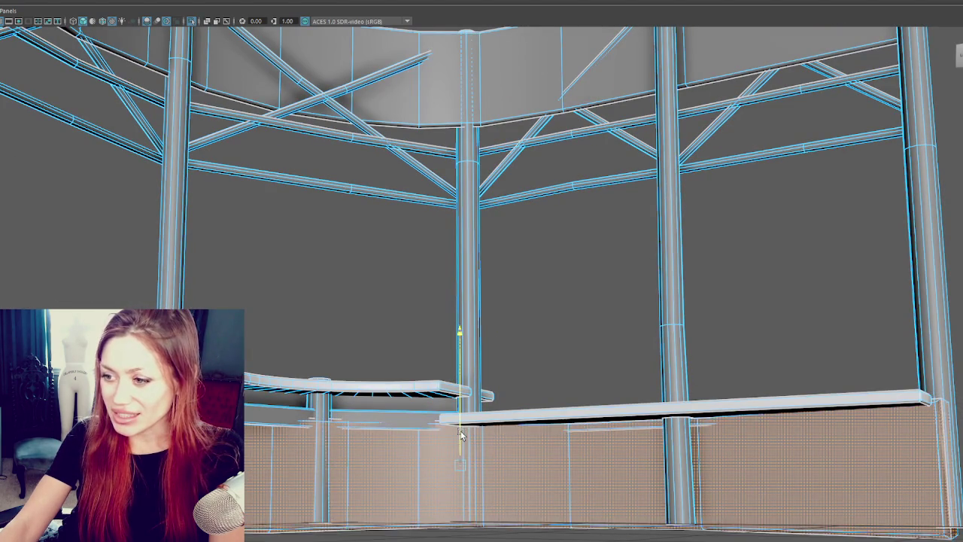
# - Lower the small support rod on the counter slightly
pyautogui.keyDown('alt'); pyautogui.moveTo(360, 414); pyautogui.dragTo(274, 329); pyautogui.keyUp('alt')
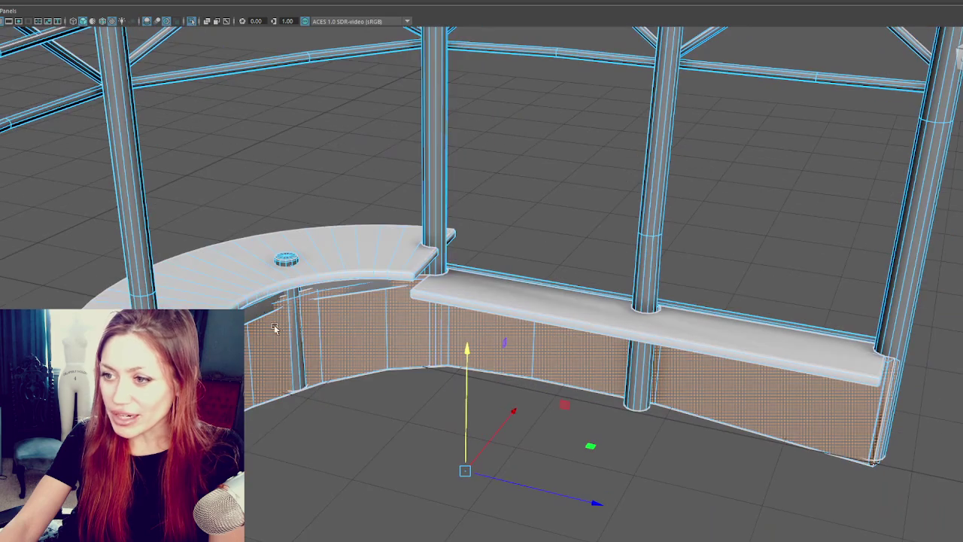
pyautogui.click(291, 258)
pyautogui.moveTo(285, 253); pyautogui.dragTo(284, 259)
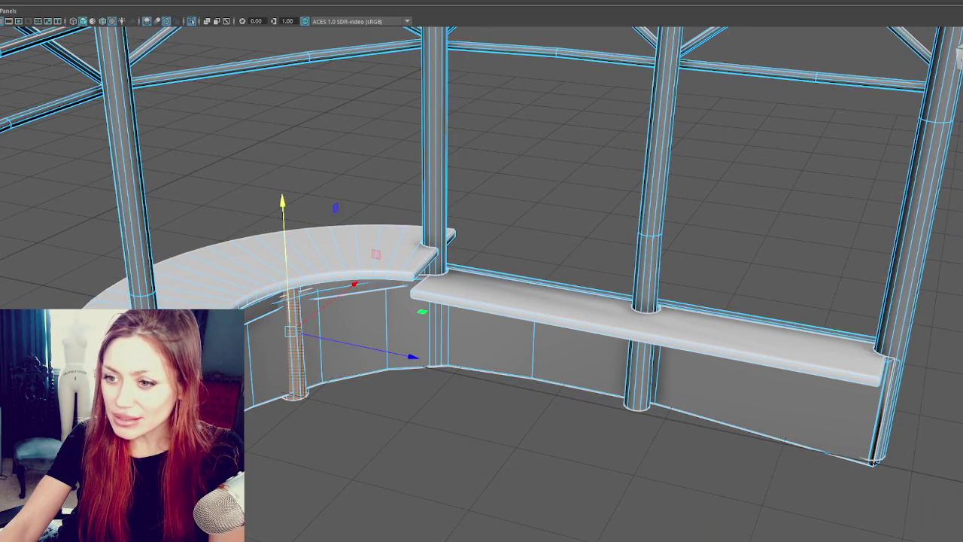
pyautogui.click(324, 452)
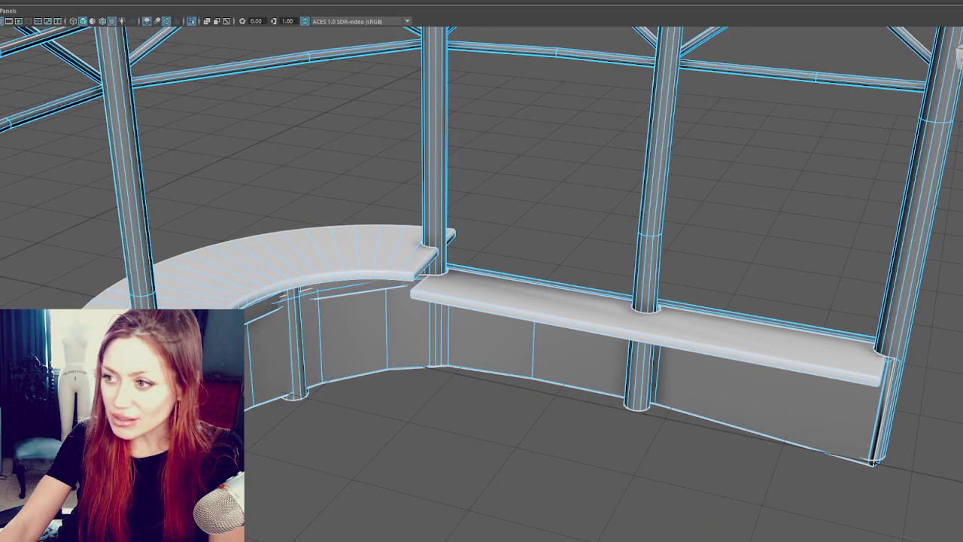
# - Shift the long straight countertop slightly to the right along X
pyautogui.click(661, 331)
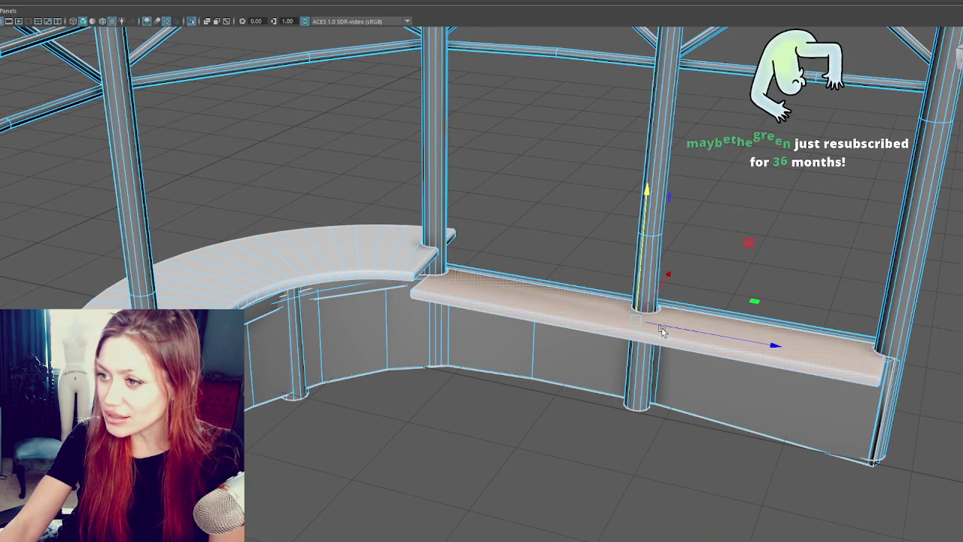
pyautogui.scroll(5, 661, 331)
pyautogui.keyDown('alt'); pyautogui.moveTo(520, 372); pyautogui.dragTo(422, 416); pyautogui.keyUp('alt')
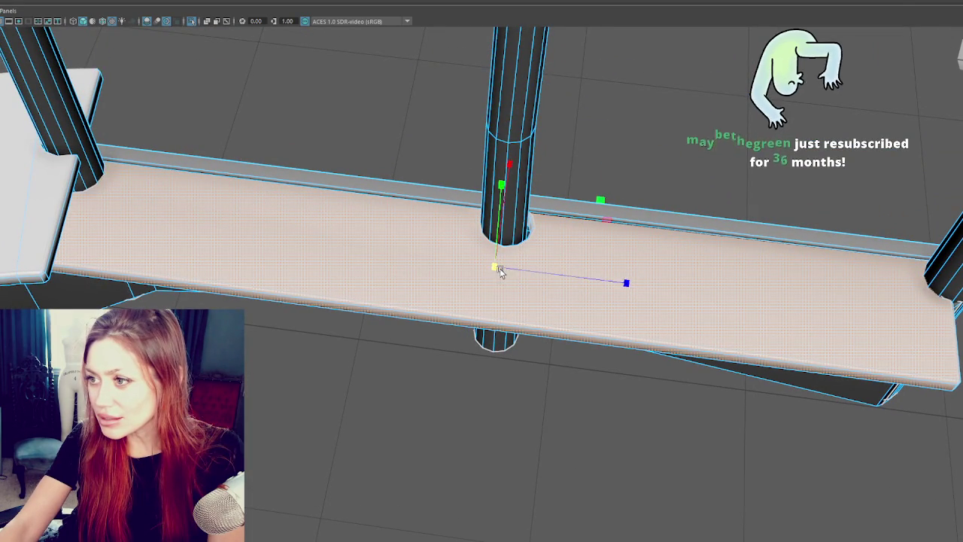
pyautogui.moveTo(513, 272); pyautogui.dragTo(530, 272)
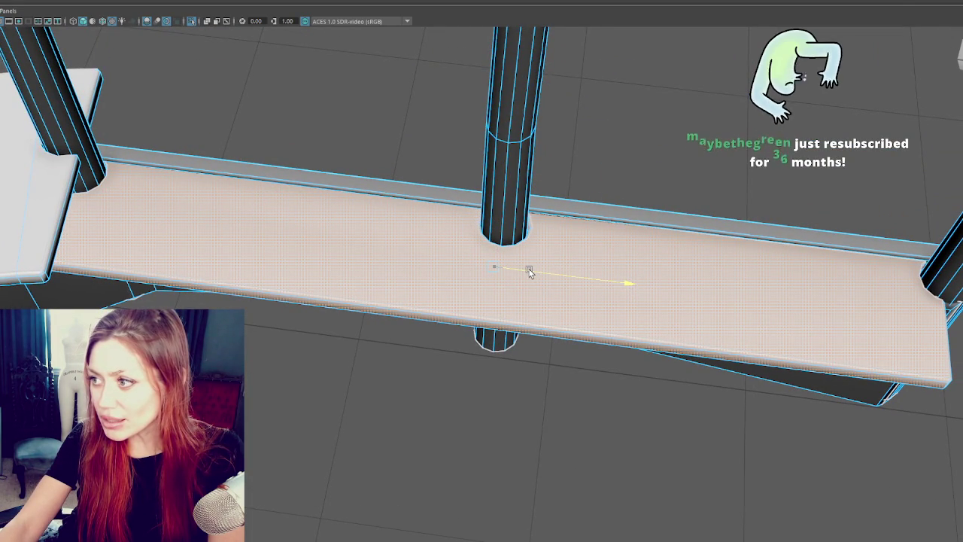
# - Marquee the countertop vertices around the post hole, then select all the frame objects
pyautogui.moveTo(600, 192); pyautogui.dragTo(609, 132, button='right')
pyautogui.moveTo(610, 128); pyautogui.dragTo(441, 271)
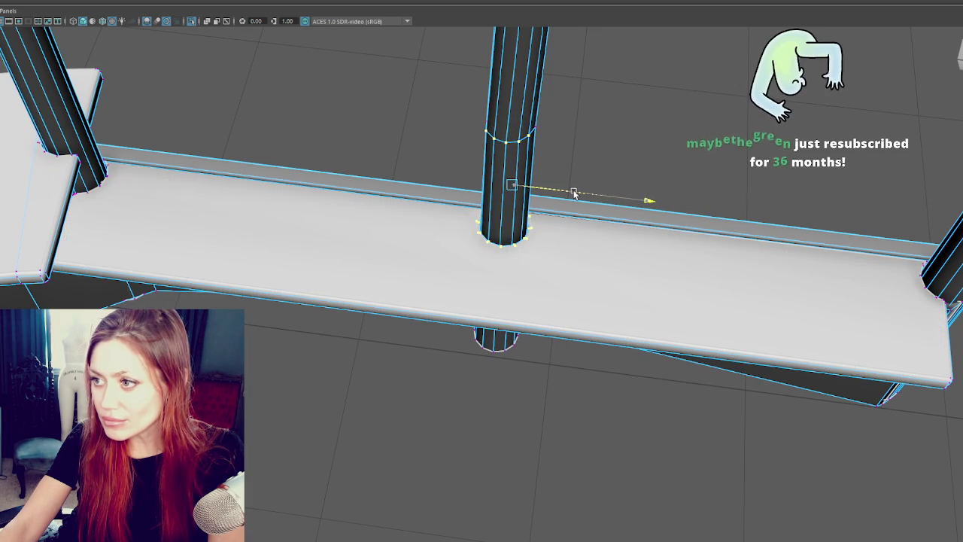
pyautogui.moveTo(679, 142); pyautogui.dragTo(680, 112, button='right')
pyautogui.moveTo(640, 144); pyautogui.dragTo(454, 274)
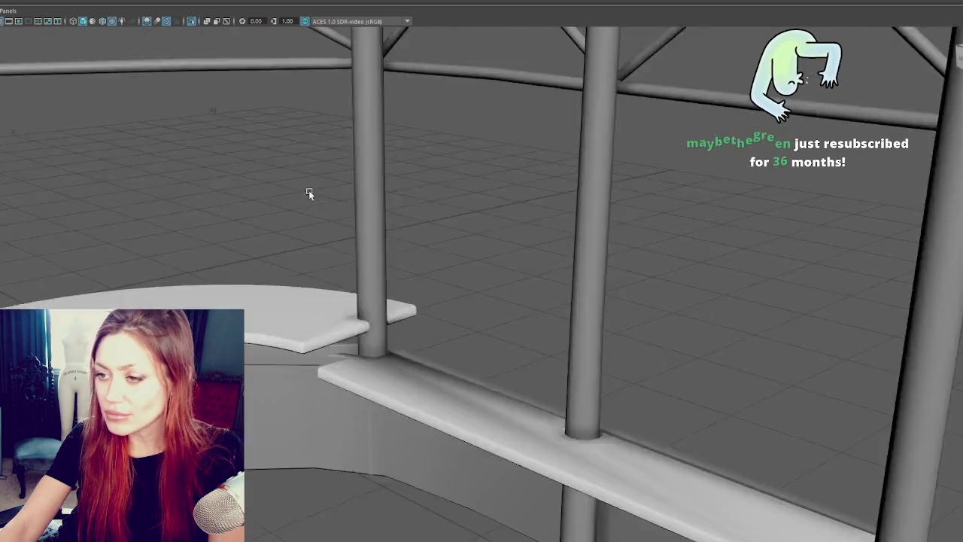
pyautogui.keyDown('alt'); pyautogui.moveTo(309, 190); pyautogui.dragTo(343, 240); pyautogui.keyUp('alt')
pyautogui.hotkey('ctrl', 'shift', 'a')
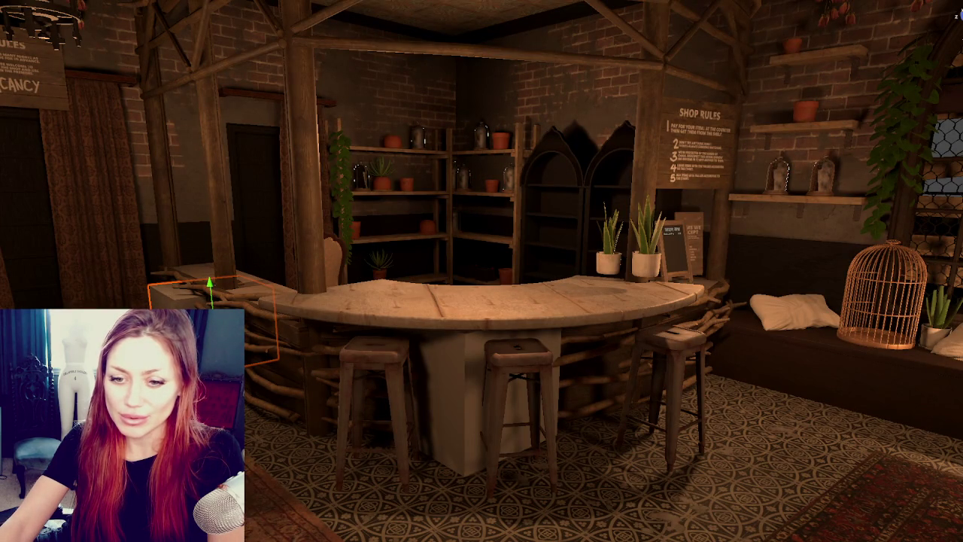
pyautogui.moveTo(553, 262)
pyautogui.mouseDown(button='right')
pyautogui.moveTo(477, 286)
pyautogui.moveTo(412, 344)
pyautogui.mouseUp(button='right')
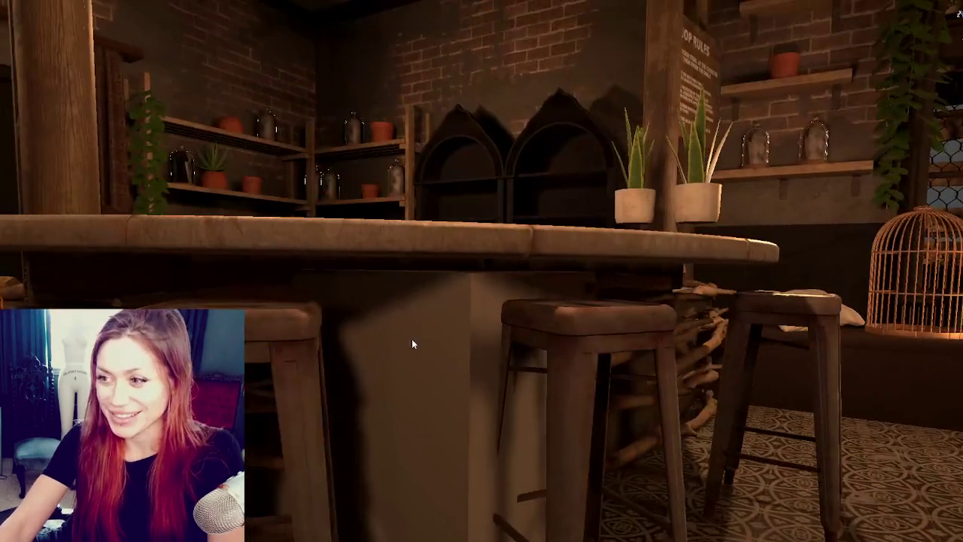
pyautogui.click(411, 343)
pyautogui.press('f')
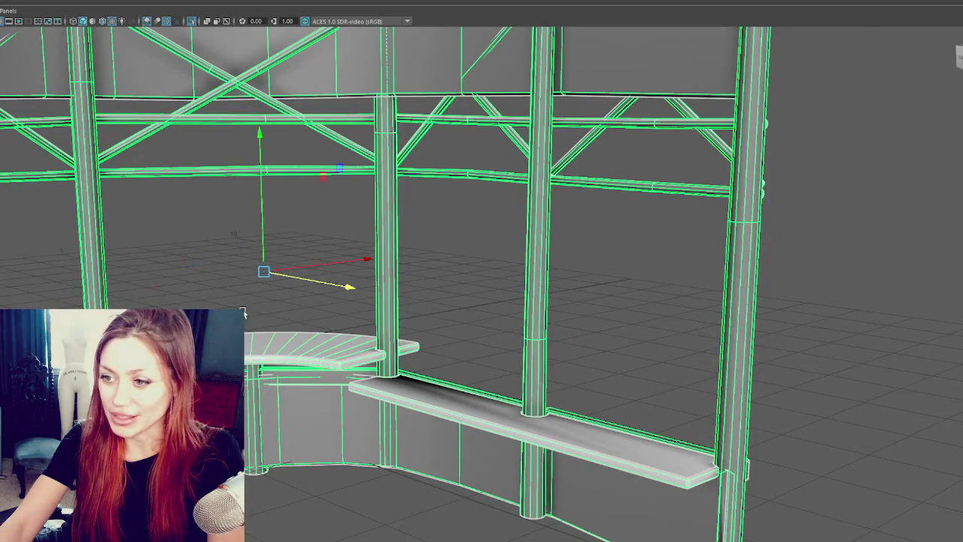
pyautogui.keyDown('alt'); pyautogui.moveTo(376, 279); pyautogui.dragTo(338, 304); pyautogui.keyUp('alt')
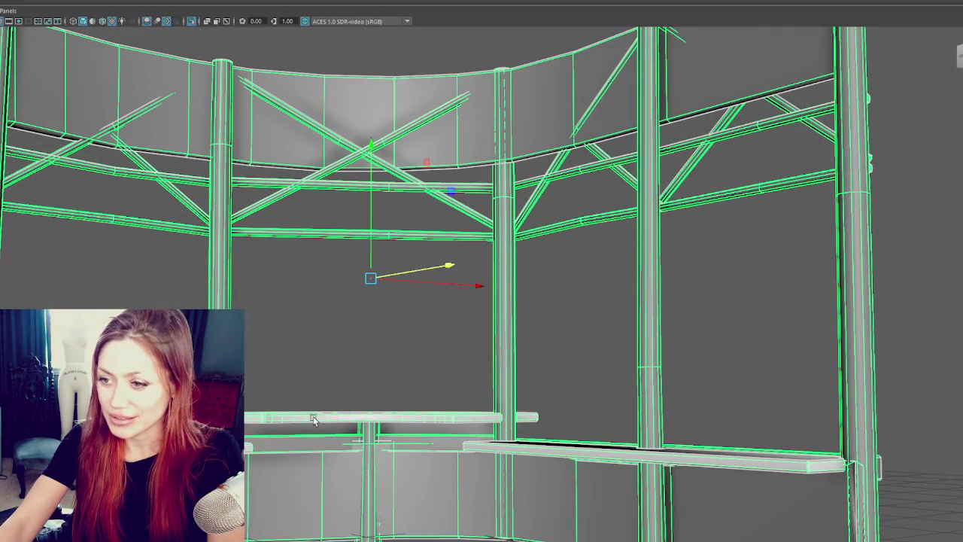
# - Drop the top faces of the left and right counter planks on Y, then return to object mode
pyautogui.moveTo(323, 354); pyautogui.dragTo(325, 391, button='right')
pyautogui.click(331, 414)
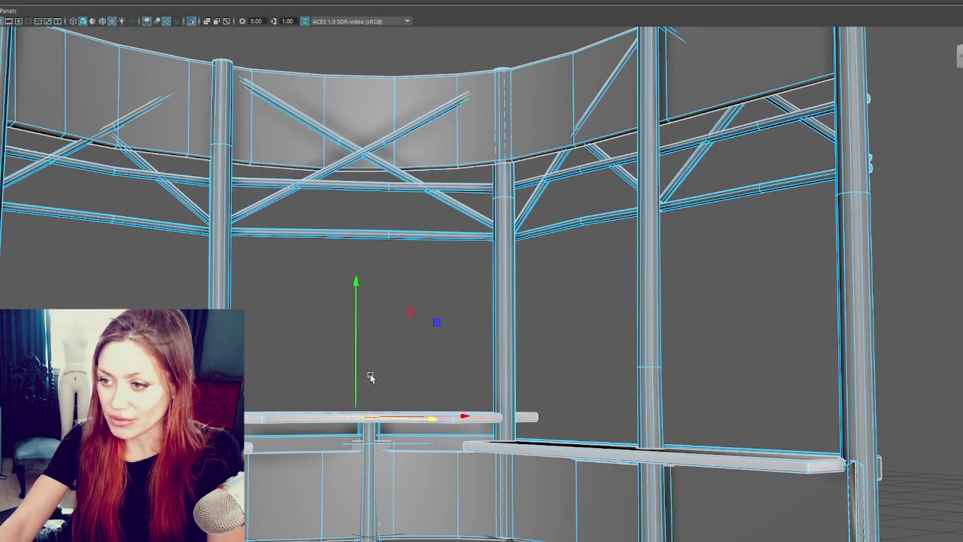
pyautogui.moveTo(351, 383); pyautogui.dragTo(348, 393)
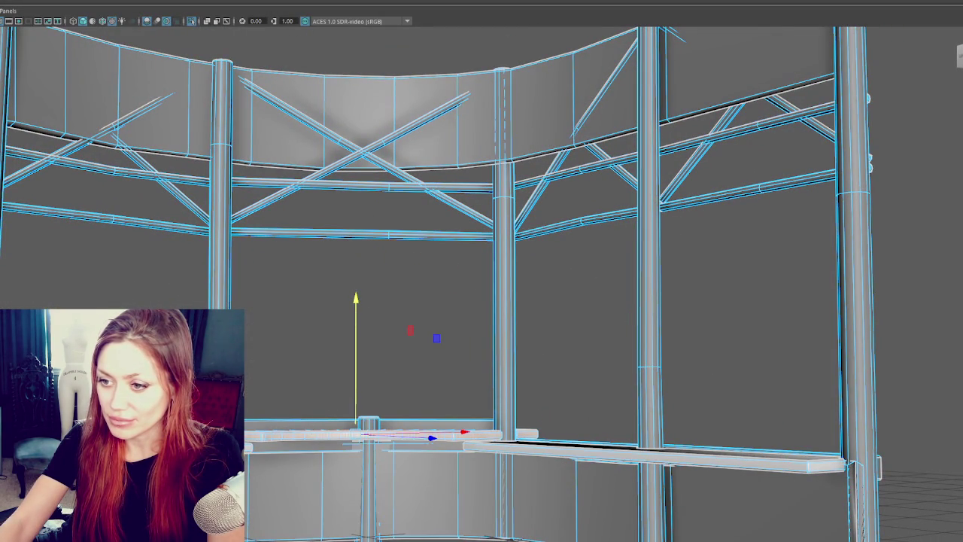
pyautogui.press('q')
pyautogui.click(707, 458)
pyautogui.moveTo(383, 399)
pyautogui.mouseDown()
pyautogui.moveTo(371, 412)
pyautogui.moveTo(372, 450)
pyautogui.mouseUp()
pyautogui.click(421, 497)
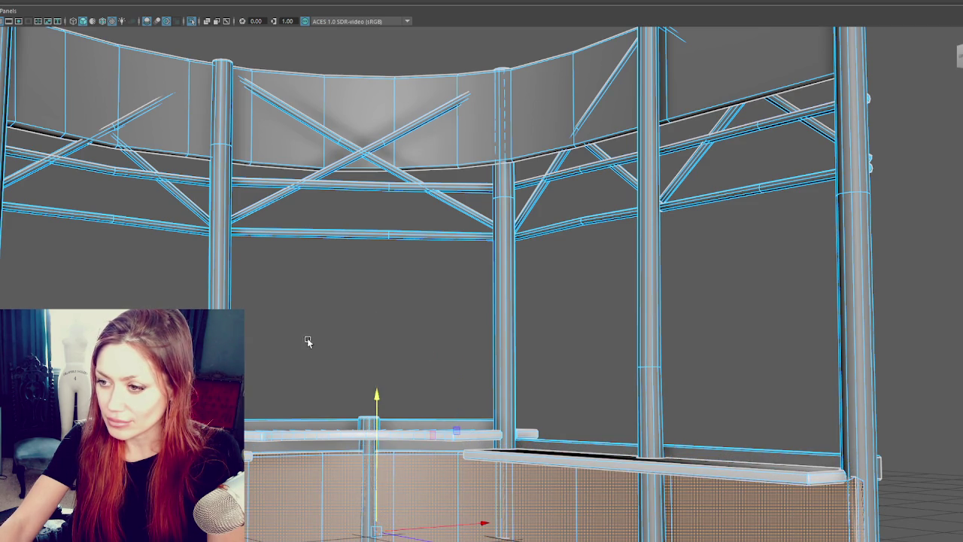
pyautogui.press('F8')
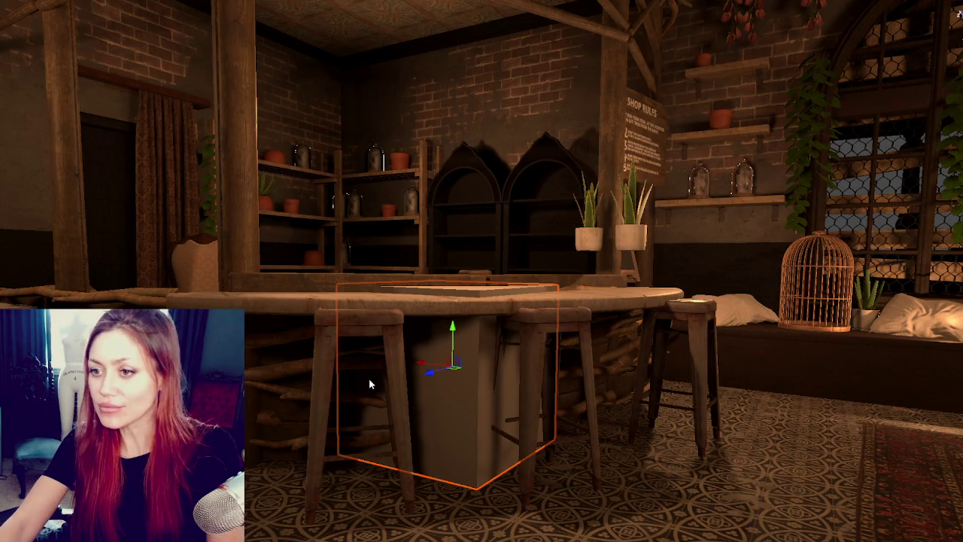
pyautogui.moveTo(369, 382)
pyautogui.mouseDown(button='right')
pyautogui.moveTo(401, 412)
pyautogui.moveTo(386, 415)
pyautogui.mouseUp(button='right')
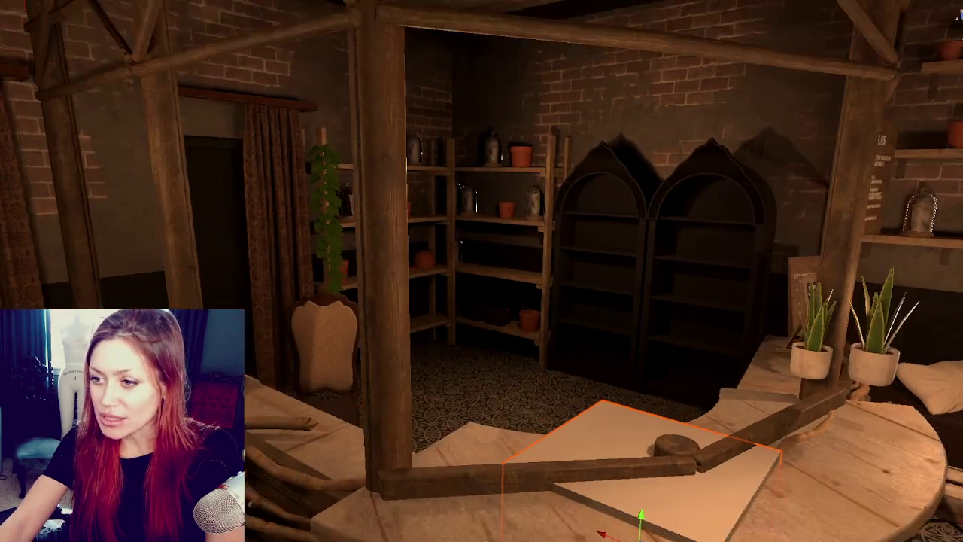
pyautogui.moveTo(572, 447); pyautogui.dragTo(572, 422, button='right')
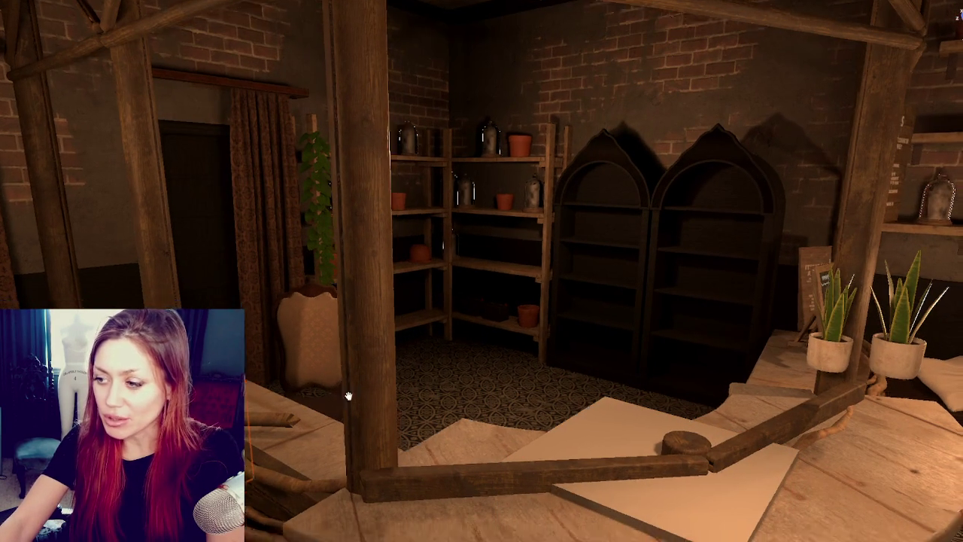
pyautogui.moveTo(305, 355); pyautogui.dragTo(467, 342, button='right')
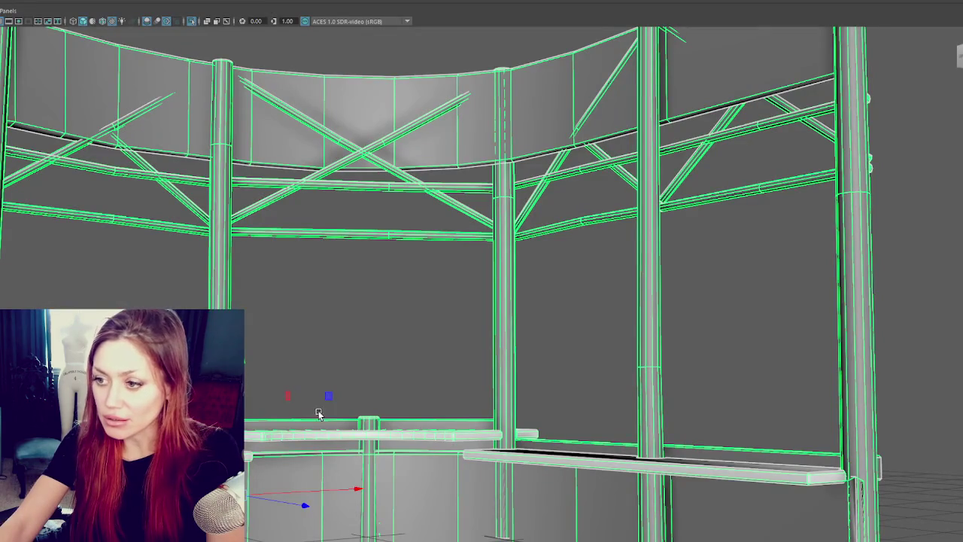
pyautogui.press('w')
pyautogui.moveTo(330, 343); pyautogui.dragTo(331, 364, button='right')
pyautogui.click(346, 408)
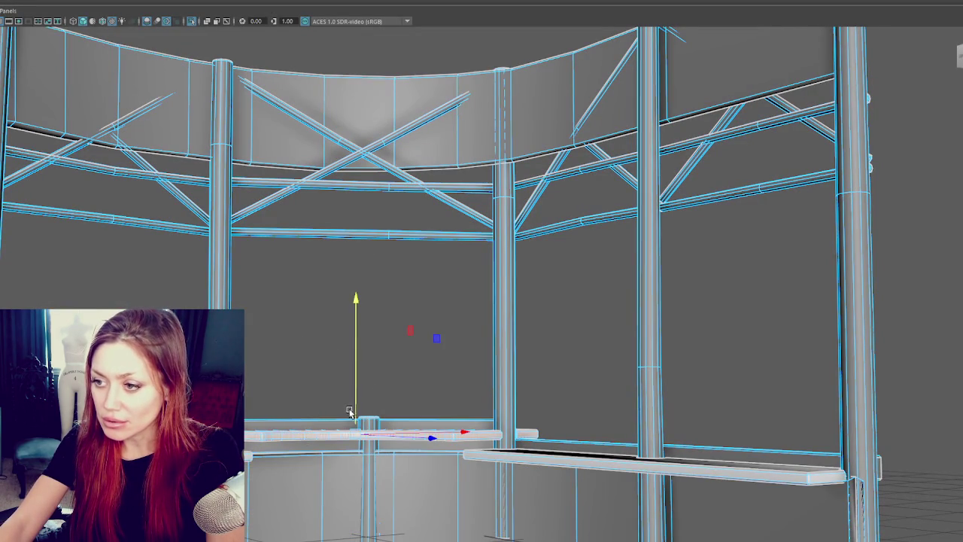
pyautogui.moveTo(318, 297); pyautogui.dragTo(366, 281, button='right')
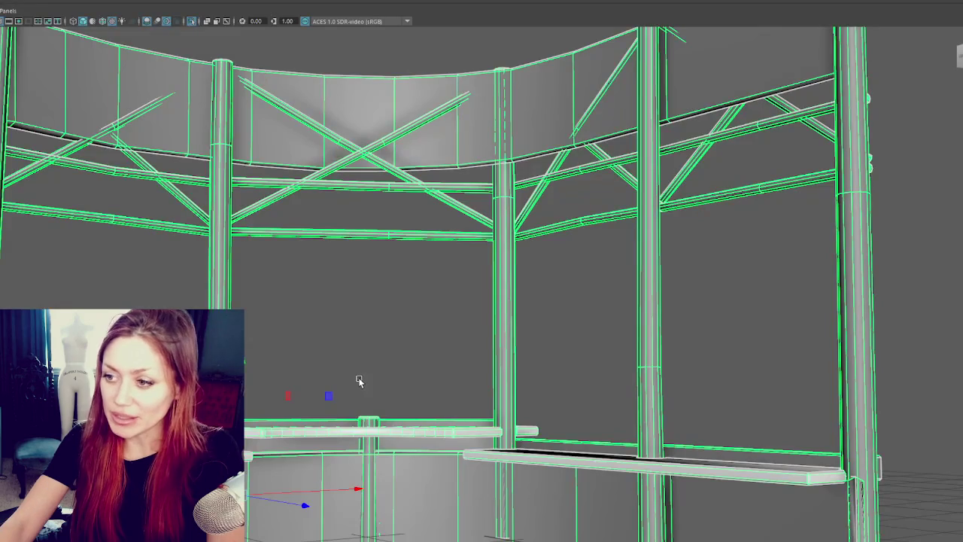
pyautogui.rightClick(354, 373)
pyautogui.click(316, 351)
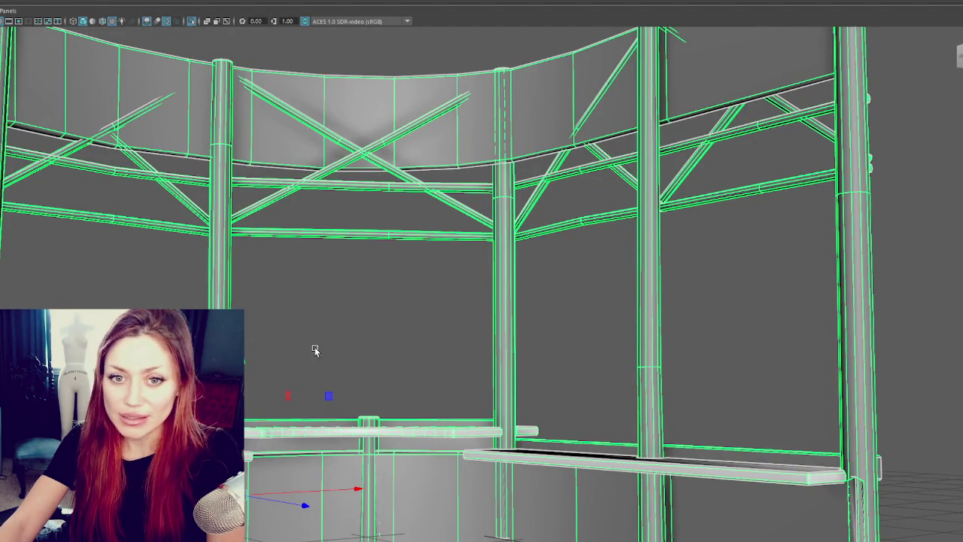
# - Move the curved counter's shelf faces vertically in face mode
pyautogui.moveTo(302, 274); pyautogui.dragTo(295, 297, button='right')
pyautogui.click(296, 296)
pyautogui.moveTo(356, 405); pyautogui.dragTo(358, 406)
pyautogui.moveTo(323, 350)
pyautogui.mouseDown(button='right')
pyautogui.moveTo(380, 352)
pyautogui.moveTo(354, 429)
pyautogui.mouseUp(button='right')
# - Frame the shelf, then select the bar piece and the panel beneath it
pyautogui.click(360, 440)
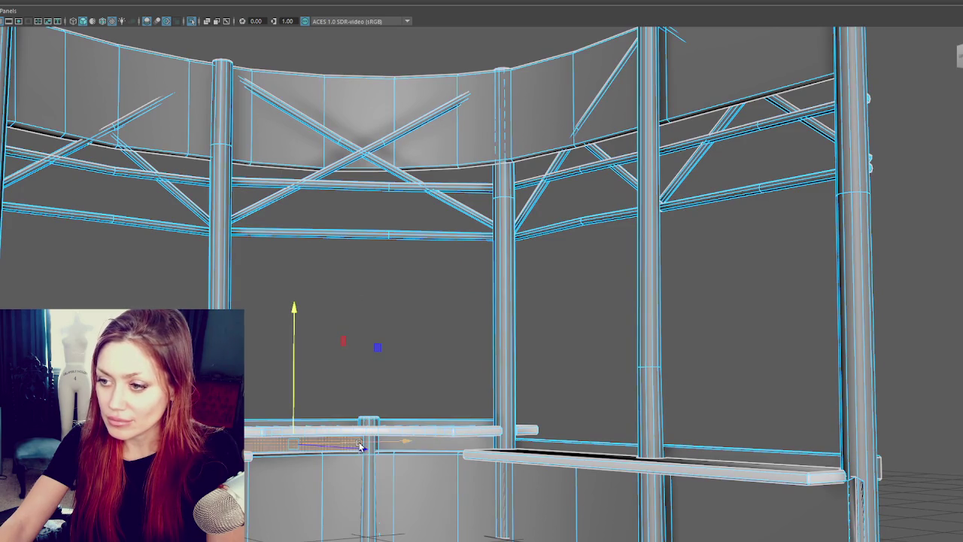
pyautogui.press('f')
pyautogui.scroll(-5, 425, 412)
pyautogui.scroll(-5, 422, 387)
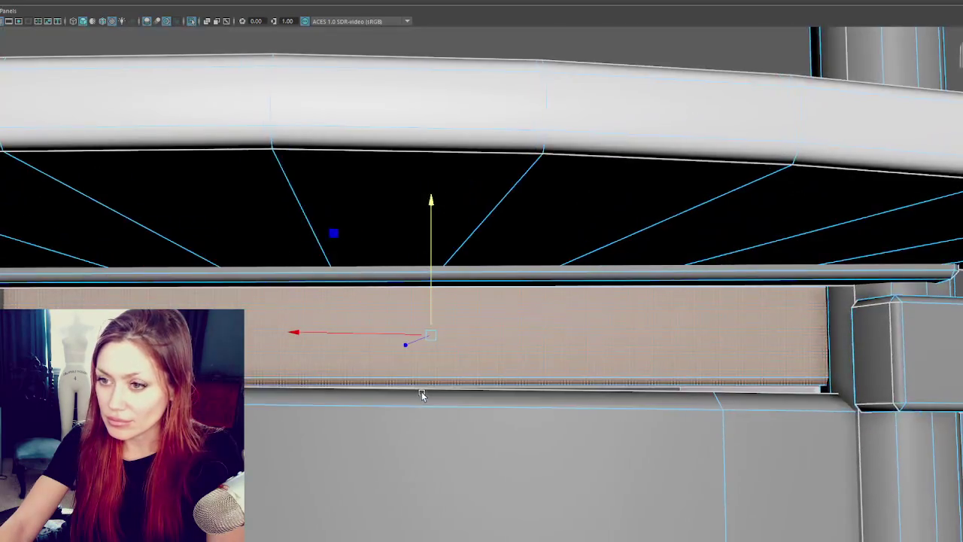
pyautogui.keyDown('alt'); pyautogui.moveTo(422, 394); pyautogui.dragTo(261, 304); pyautogui.keyUp('alt')
pyautogui.click(261, 305)
pyautogui.moveTo(218, 254)
pyautogui.keyDown('alt'); pyautogui.mouseDown()
pyautogui.moveTo(201, 258)
pyautogui.moveTo(203, 286)
pyautogui.moveTo(383, 333)
pyautogui.moveTo(394, 304)
pyautogui.mouseUp(); pyautogui.keyUp('alt')
pyautogui.click(362, 331)
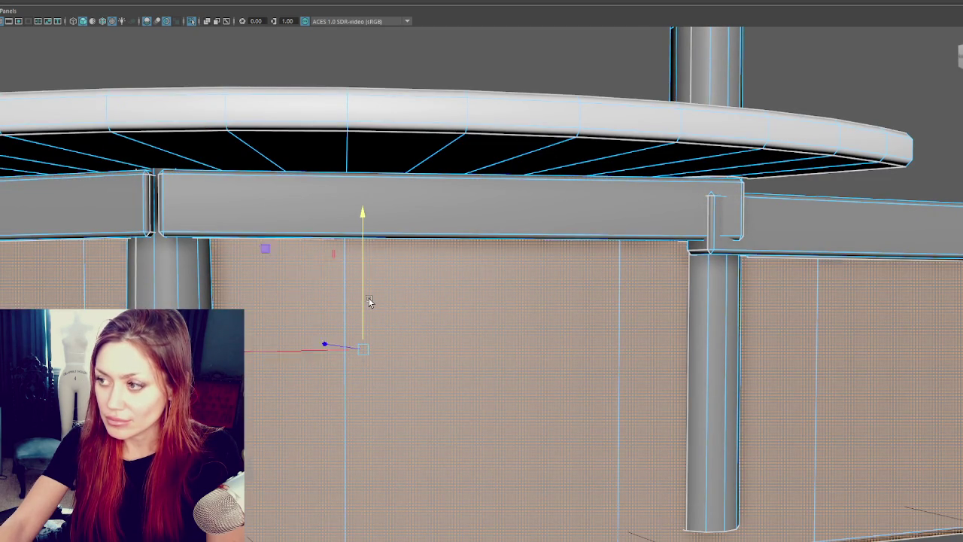
pyautogui.press('[')
pyautogui.moveTo(386, 333)
pyautogui.keyDown('alt'); pyautogui.mouseDown()
pyautogui.moveTo(301, 334)
pyautogui.moveTo(273, 323)
pyautogui.moveTo(300, 332)
pyautogui.mouseUp(); pyautogui.keyUp('alt')
# - Select the kiosk counter's top face strip and lower it slightly on Y
pyautogui.press('q')
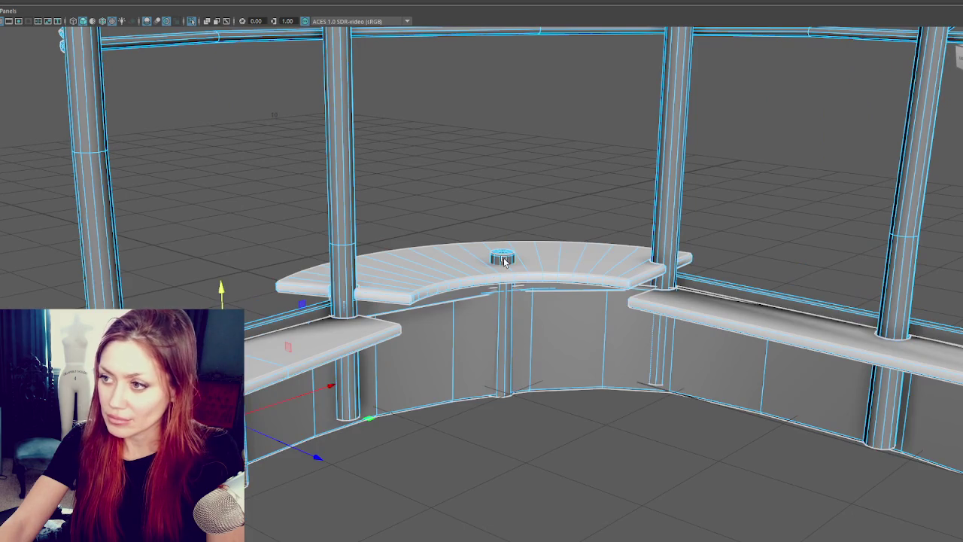
pyautogui.click(497, 258)
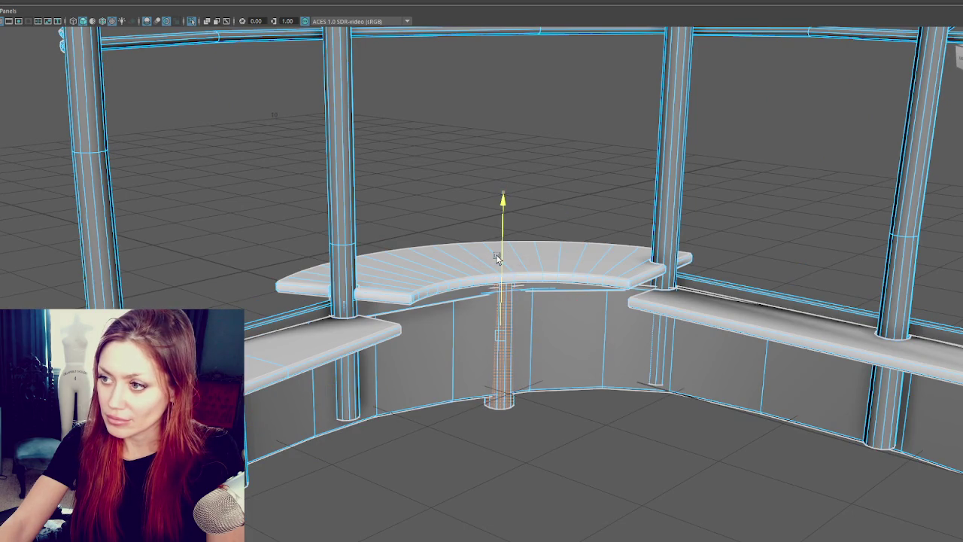
pyautogui.moveTo(709, 234); pyautogui.dragTo(658, 239, button='right')
pyautogui.moveTo(658, 239)
pyautogui.keyDown('alt'); pyautogui.mouseDown()
pyautogui.moveTo(605, 257)
pyautogui.moveTo(639, 292)
pyautogui.moveTo(493, 316)
pyautogui.moveTo(246, 307)
pyautogui.mouseUp(); pyautogui.keyUp('alt')
pyautogui.click(620, 288)
pyautogui.press('F11')
pyautogui.click(608, 302)
pyautogui.keyDown('shift'); pyautogui.click(700, 310); pyautogui.keyUp('shift')
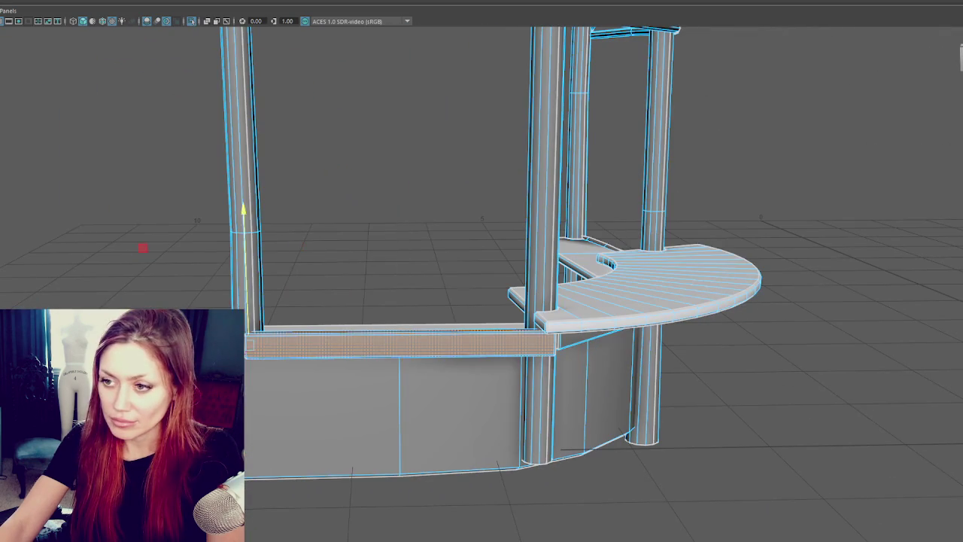
pyautogui.moveTo(246, 306); pyautogui.dragTo(265, 321, button='middle')
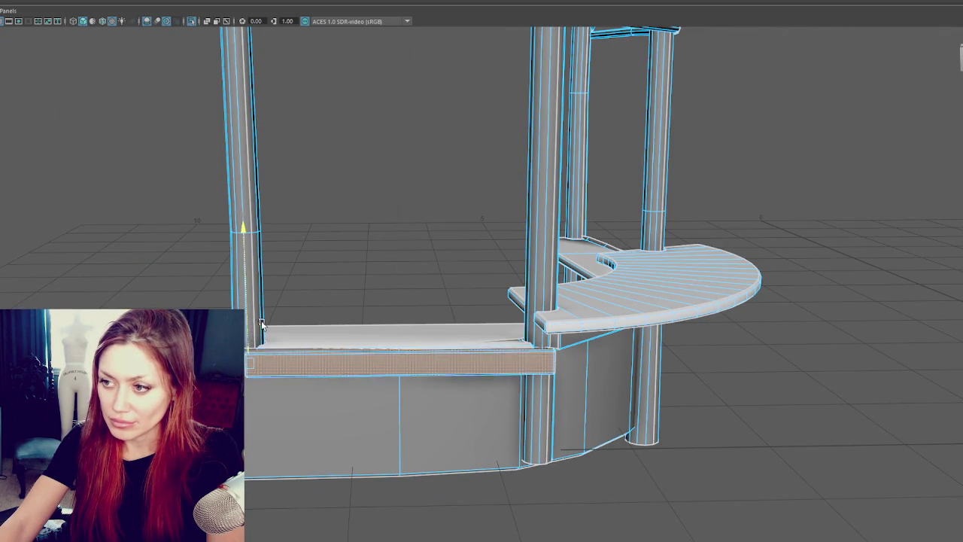
# - Lower the thin trim strip under the counter top slightly, then leave component editing
pyautogui.moveTo(265, 322)
pyautogui.keyDown('alt'); pyautogui.mouseDown()
pyautogui.moveTo(279, 456)
pyautogui.moveTo(279, 379)
pyautogui.moveTo(316, 398)
pyautogui.moveTo(346, 316)
pyautogui.mouseUp(); pyautogui.keyUp('alt')
pyautogui.click(279, 456)
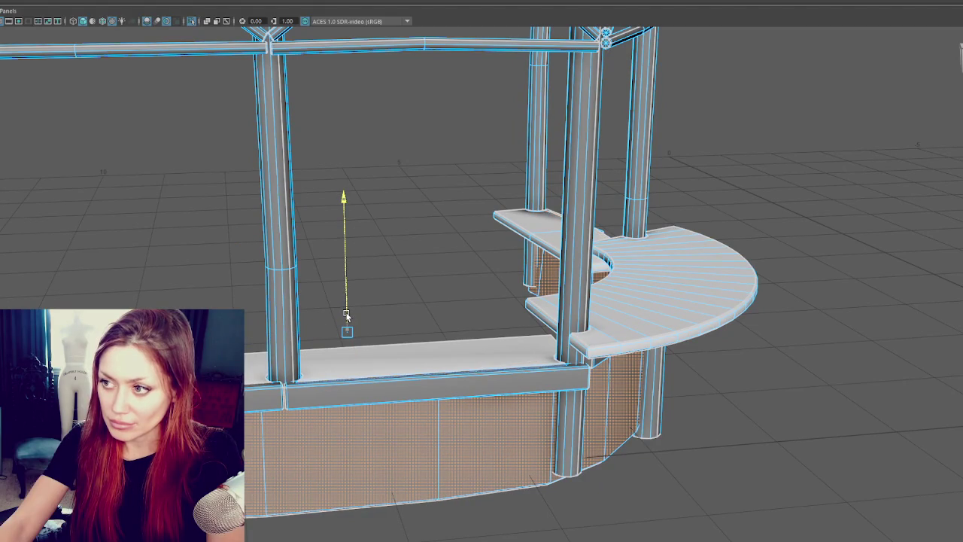
pyautogui.moveTo(153, 262); pyautogui.dragTo(207, 248, button='right')
pyautogui.moveTo(207, 248)
pyautogui.keyDown('alt'); pyautogui.mouseDown()
pyautogui.moveTo(195, 228)
pyautogui.moveTo(113, 223)
pyautogui.moveTo(264, 237)
pyautogui.mouseUp(); pyautogui.keyUp('alt')
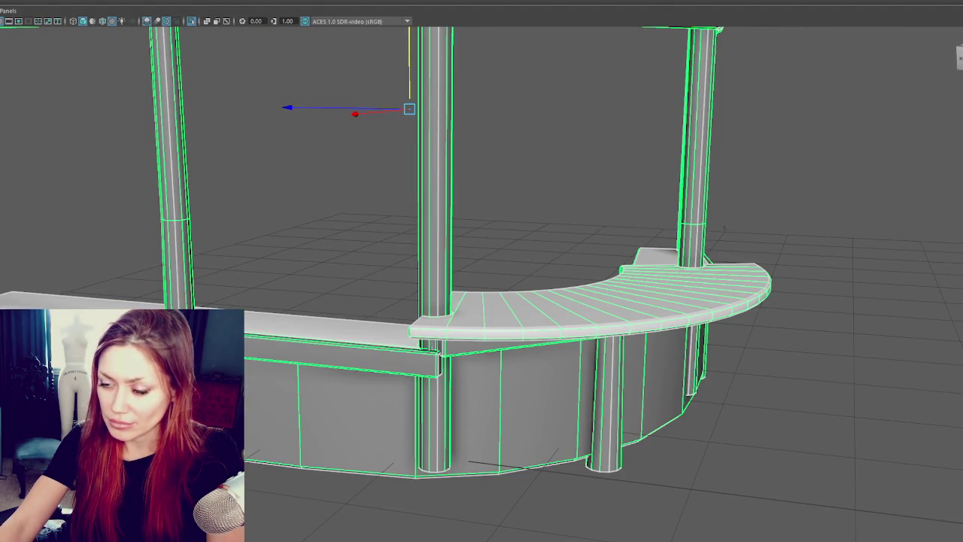
pyautogui.click(339, 353)
pyautogui.moveTo(164, 201); pyautogui.dragTo(165, 206)
pyautogui.click(280, 242)
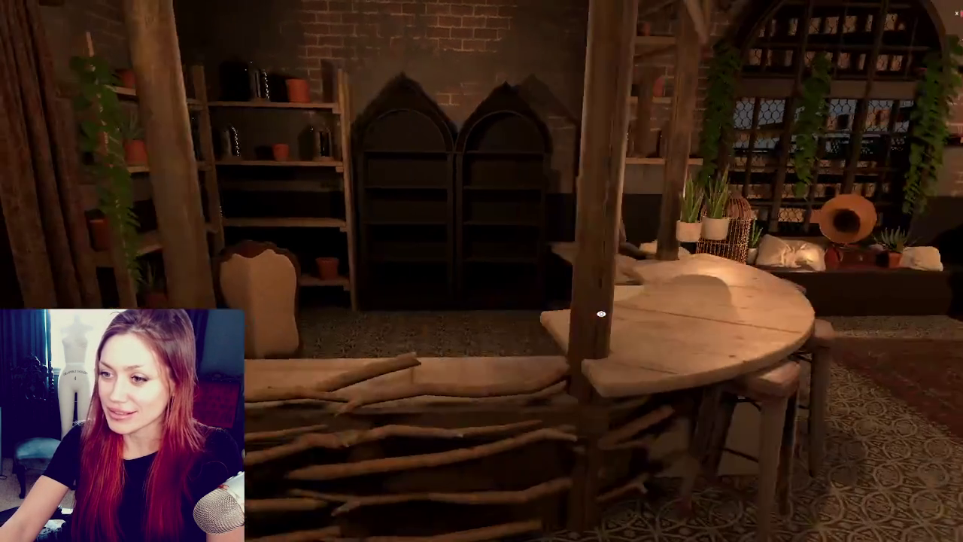
# - Swing the Scene view over to the reimported counter beside the Shop Rules sign
pyautogui.moveTo(600, 313)
pyautogui.mouseDown(button='right')
pyautogui.moveTo(606, 318)
pyautogui.moveTo(285, 312)
pyautogui.moveTo(522, 306)
pyautogui.moveTo(492, 291)
pyautogui.moveTo(307, 385)
pyautogui.mouseUp(button='right')
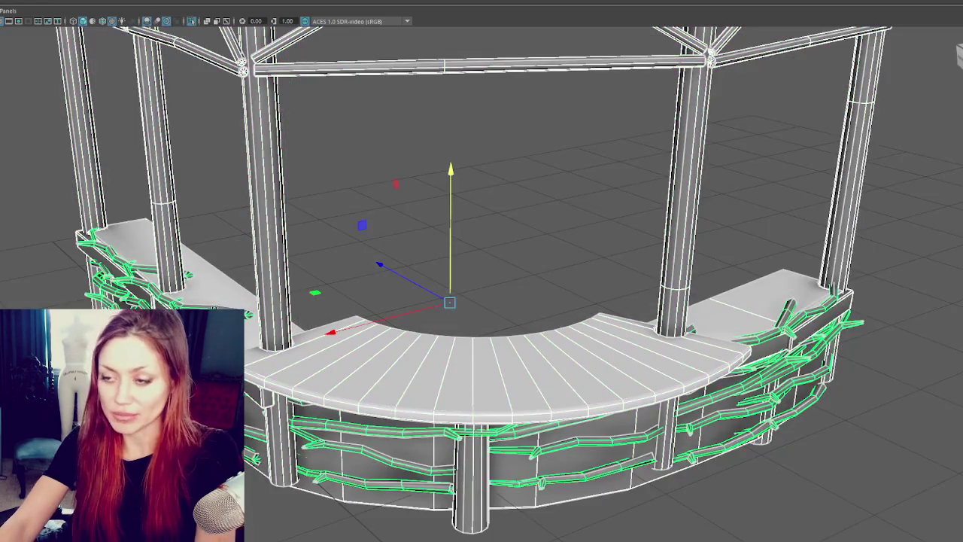
# - Isolate the counter and slide a lower branch plank on its front to the left
pyautogui.keyDown('alt'); pyautogui.moveTo(422, 248); pyautogui.dragTo(254, 185); pyautogui.keyUp('alt')
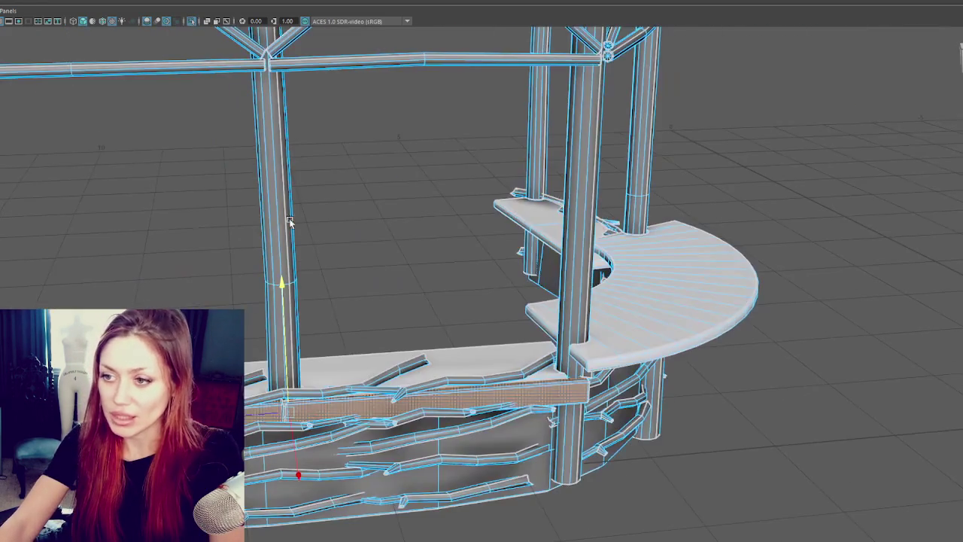
pyautogui.keyDown('alt'); pyautogui.moveTo(225, 286); pyautogui.dragTo(71, 286); pyautogui.keyUp('alt')
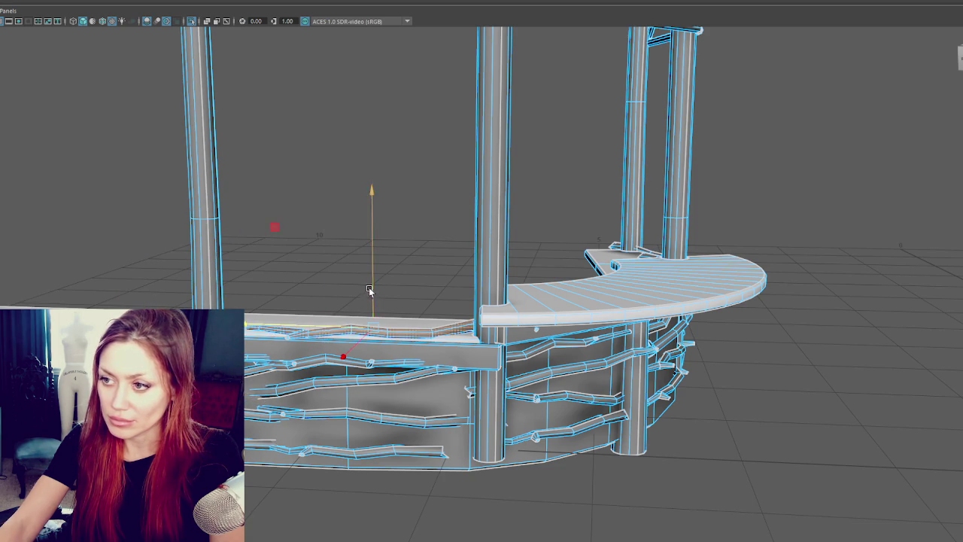
pyautogui.click(370, 397)
pyautogui.moveTo(329, 402); pyautogui.dragTo(288, 397)
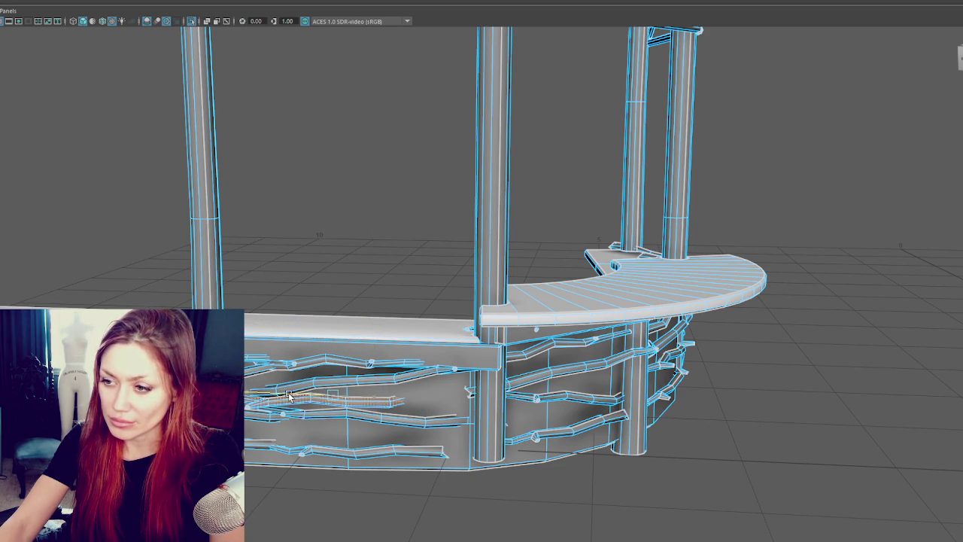
pyautogui.click(199, 226)
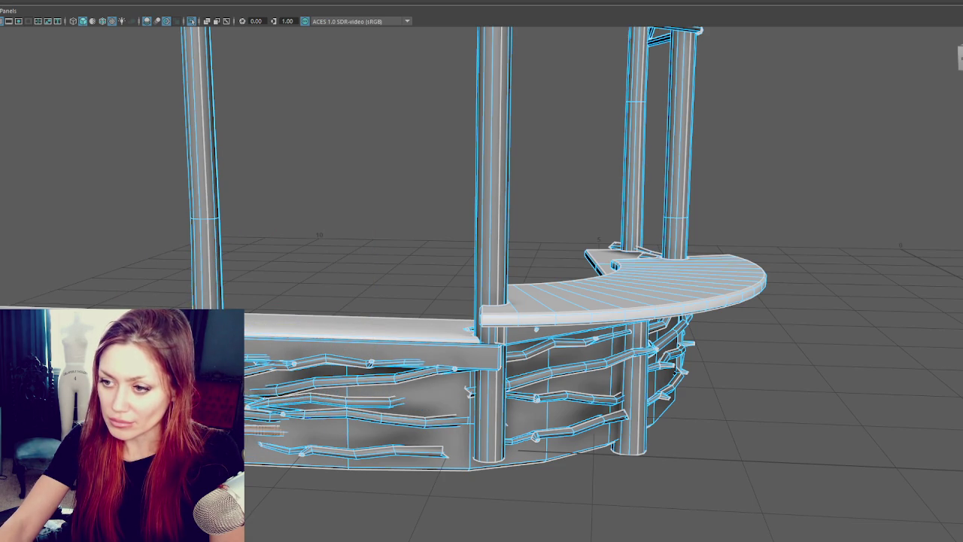
pyautogui.click(290, 435)
pyautogui.hotkey('ctrl', 'z')
pyautogui.press('e')
pyautogui.press('r')
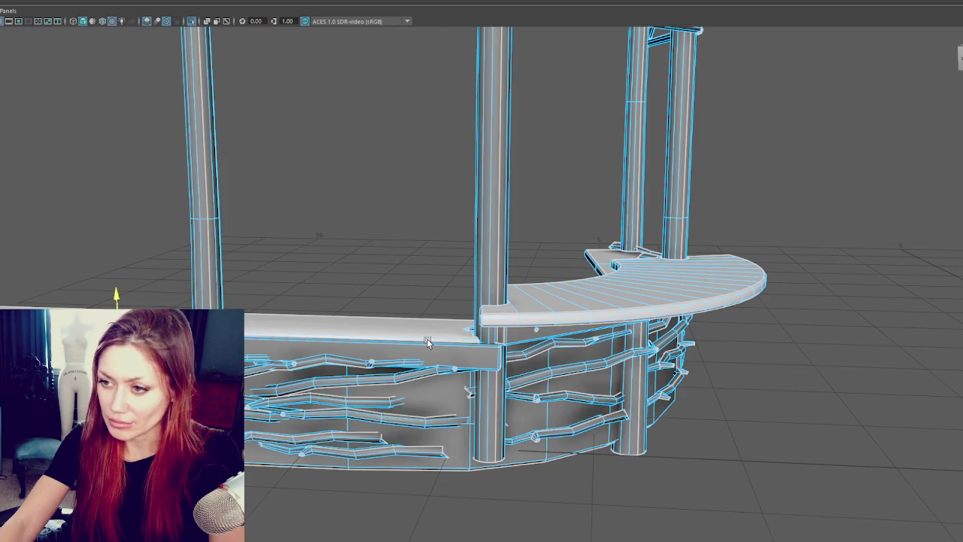
# - Lower two branch planks under the tabletop and raise another plank slightly
pyautogui.keyDown('alt'); pyautogui.moveTo(481, 286); pyautogui.dragTo(507, 281); pyautogui.keyUp('alt')
pyautogui.click(550, 286)
pyautogui.moveTo(555, 284)
pyautogui.mouseDown()
pyautogui.moveTo(538, 325)
pyautogui.moveTo(545, 337)
pyautogui.moveTo(639, 291)
pyautogui.moveTo(647, 338)
pyautogui.moveTo(445, 341)
pyautogui.mouseUp()
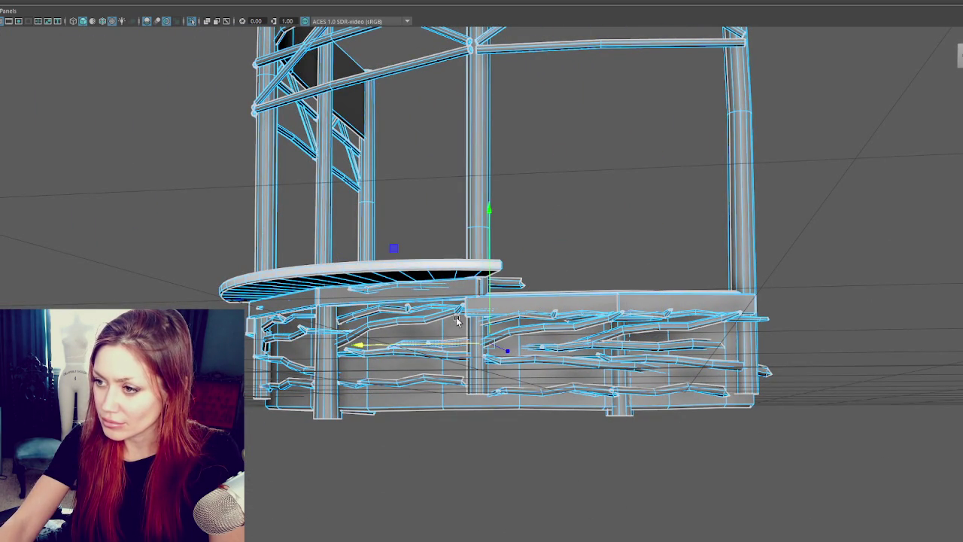
pyautogui.click(488, 202)
pyautogui.click(404, 287)
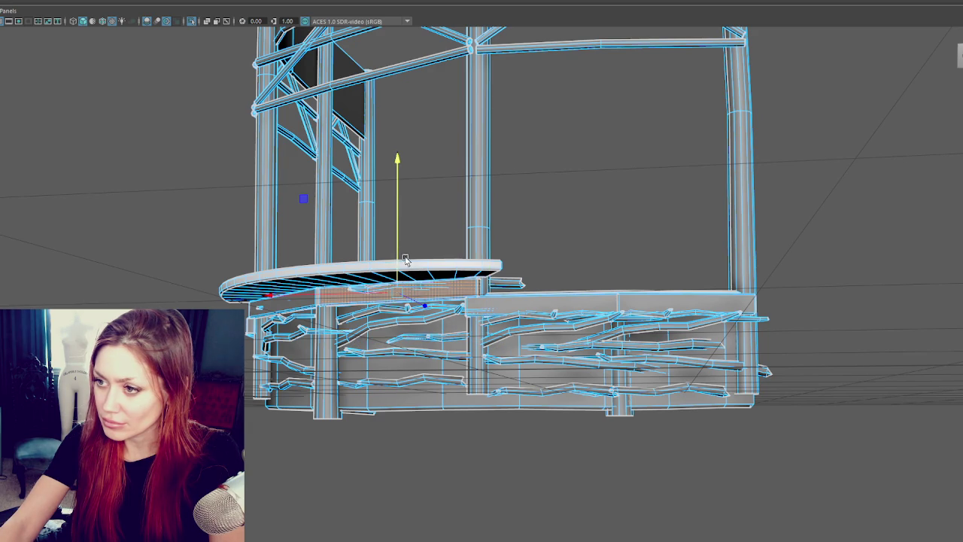
pyautogui.moveTo(424, 278)
pyautogui.mouseDown()
pyautogui.moveTo(425, 388)
pyautogui.moveTo(517, 389)
pyautogui.mouseUp()
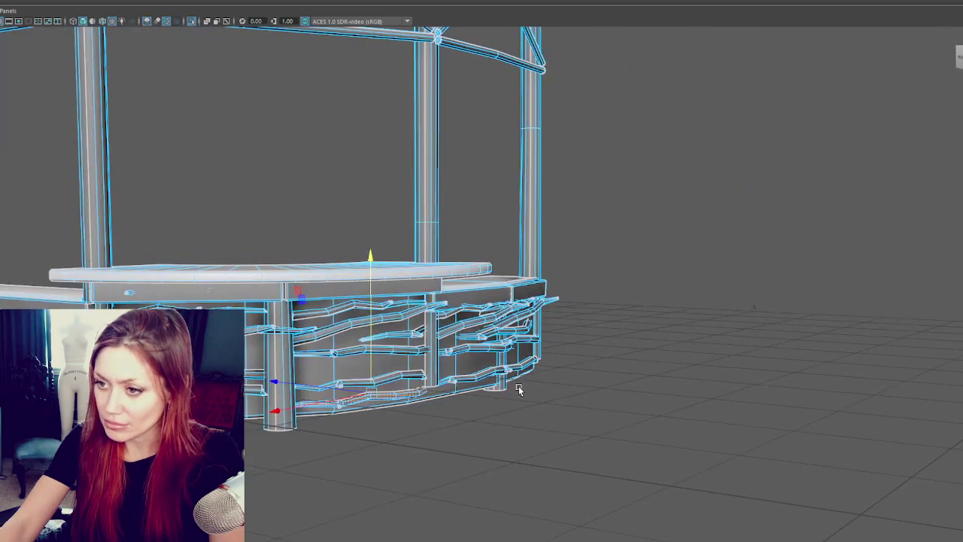
pyautogui.click(130, 292)
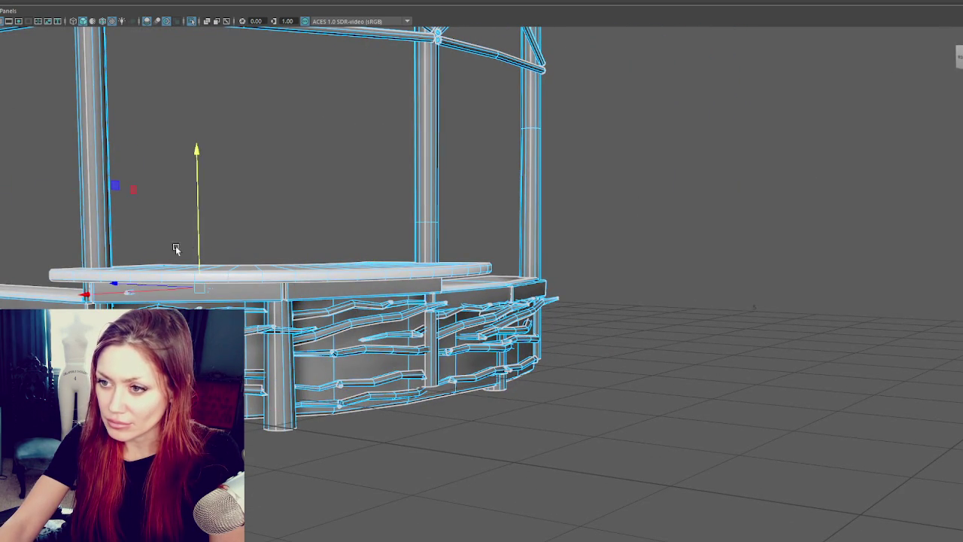
pyautogui.moveTo(197, 248)
pyautogui.mouseDown()
pyautogui.moveTo(198, 226)
pyautogui.moveTo(199, 266)
pyautogui.mouseUp()
# - Switch to wireframe display and orbit around the gazebo's roof frame
pyautogui.moveTo(251, 164); pyautogui.dragTo(206, 163, button='right')
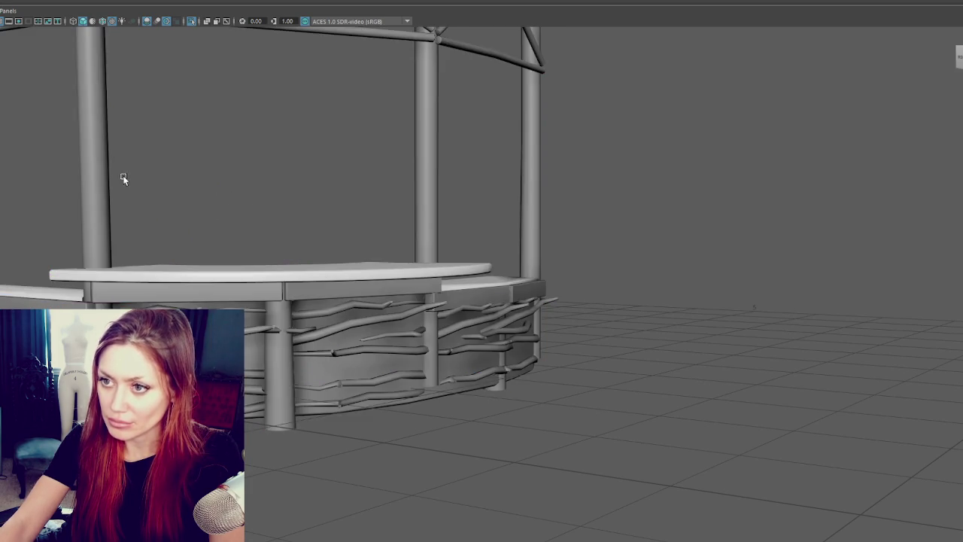
pyautogui.keyDown('alt'); pyautogui.moveTo(292, 165); pyautogui.dragTo(222, 170); pyautogui.keyUp('alt')
pyautogui.press('4')
pyautogui.moveTo(191, 207)
pyautogui.keyDown('alt'); pyautogui.mouseDown()
pyautogui.moveTo(221, 293)
pyautogui.moveTo(357, 299)
pyautogui.mouseUp(); pyautogui.keyUp('alt')
pyautogui.press('F8')
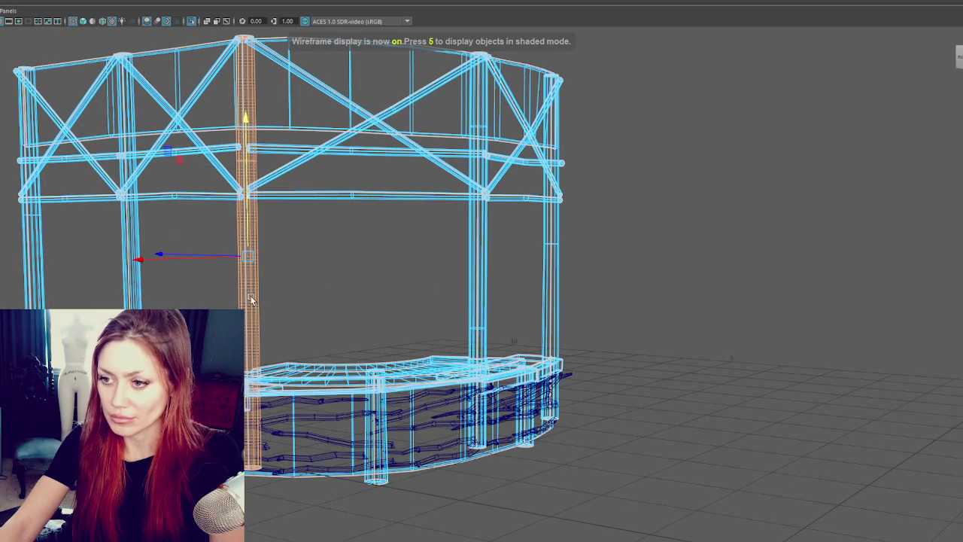
pyautogui.moveTo(334, 294); pyautogui.dragTo(369, 275, button='right')
pyautogui.rightClick(266, 270)
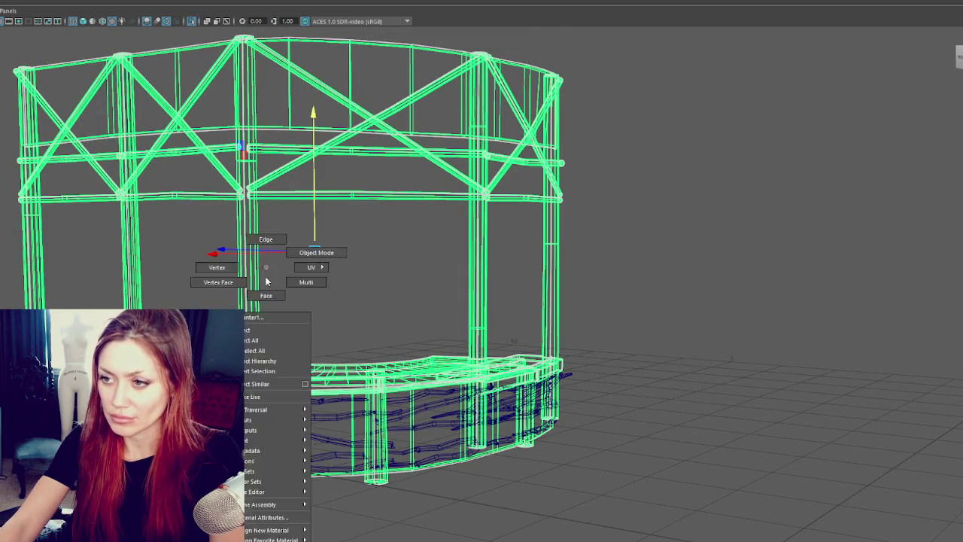
pyautogui.click(251, 280)
pyautogui.hotkey('ctrl', '1')
pyautogui.moveTo(312, 366); pyautogui.dragTo(245, 451)
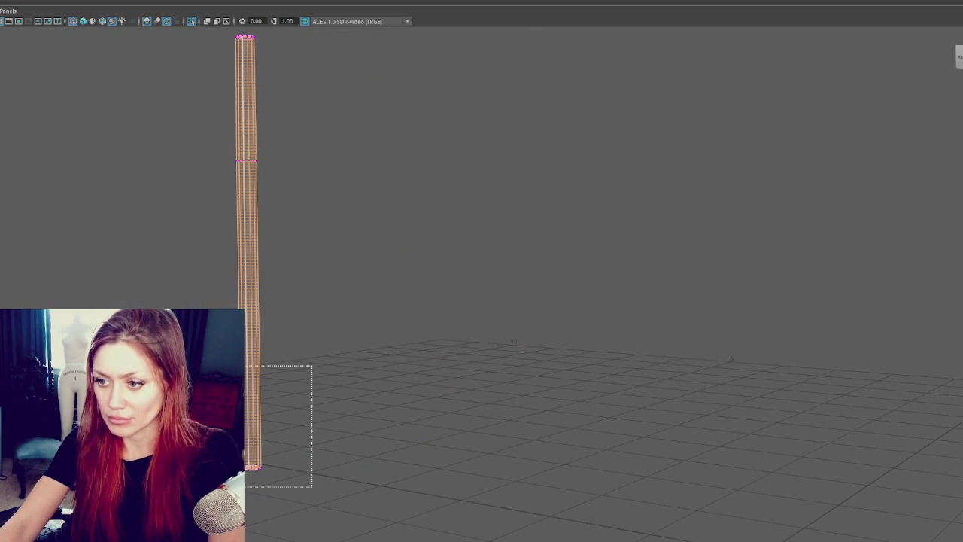
pyautogui.moveTo(330, 334); pyautogui.dragTo(329, 303, button='right')
pyautogui.moveTo(329, 376); pyautogui.dragTo(245, 482)
pyautogui.moveTo(254, 403); pyautogui.dragTo(254, 417)
pyautogui.click(369, 270)
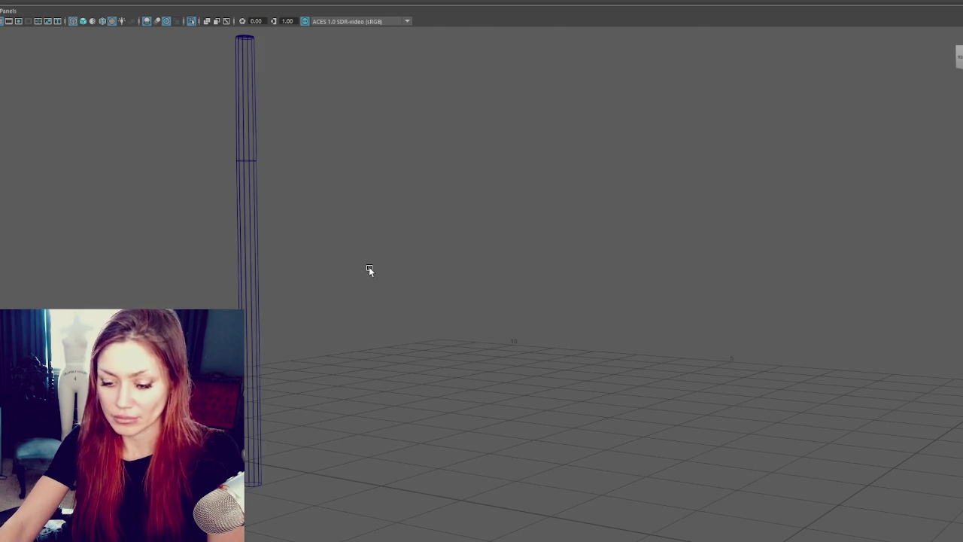
pyautogui.hotkey('ctrl', '1')
pyautogui.click(257, 358)
pyautogui.hotkey('ctrl', '1')
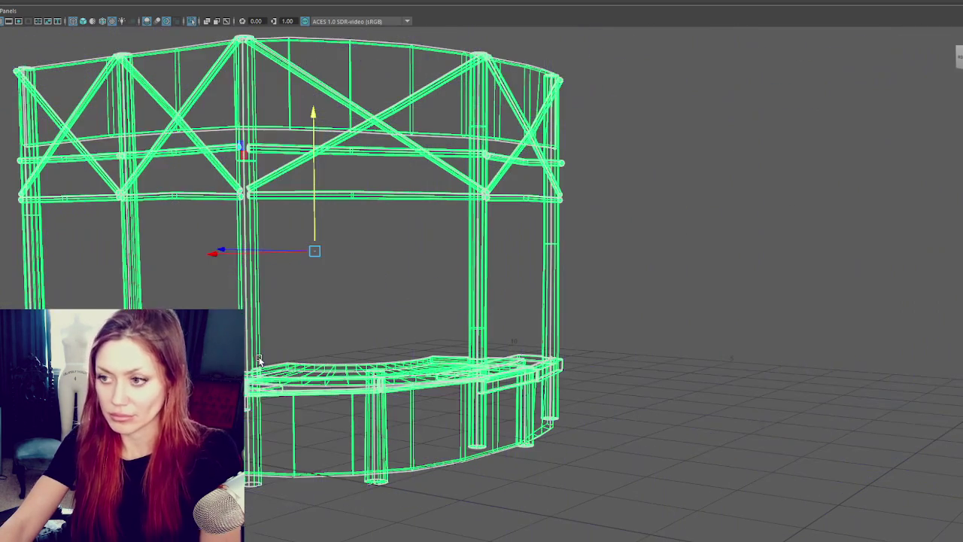
pyautogui.keyDown('alt'); pyautogui.moveTo(257, 359); pyautogui.dragTo(205, 306); pyautogui.keyUp('alt')
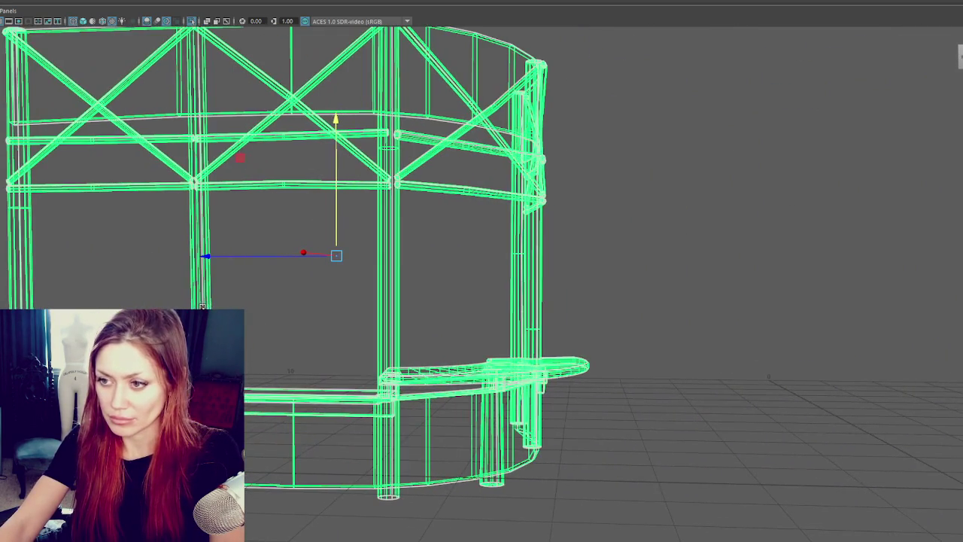
pyautogui.moveTo(262, 306); pyautogui.dragTo(219, 306, button='right')
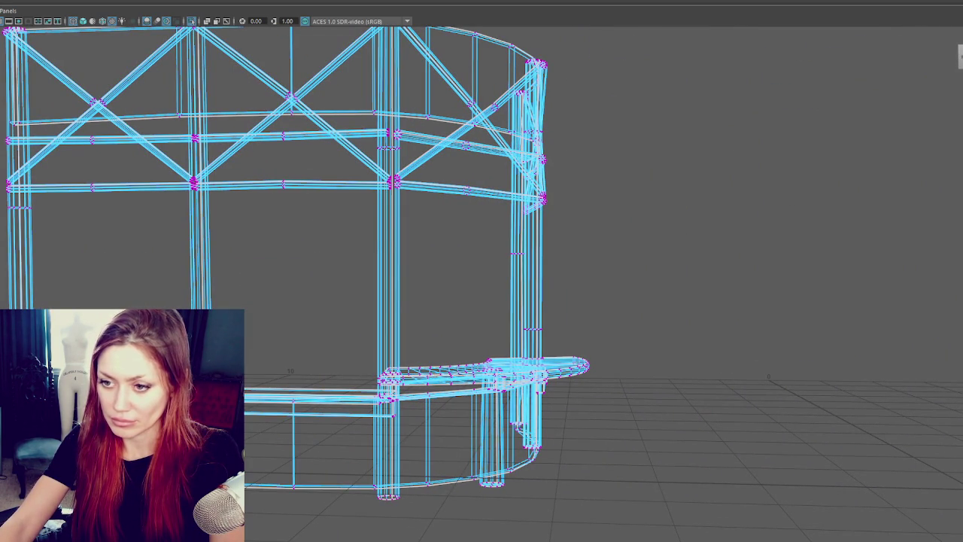
pyautogui.press('f')
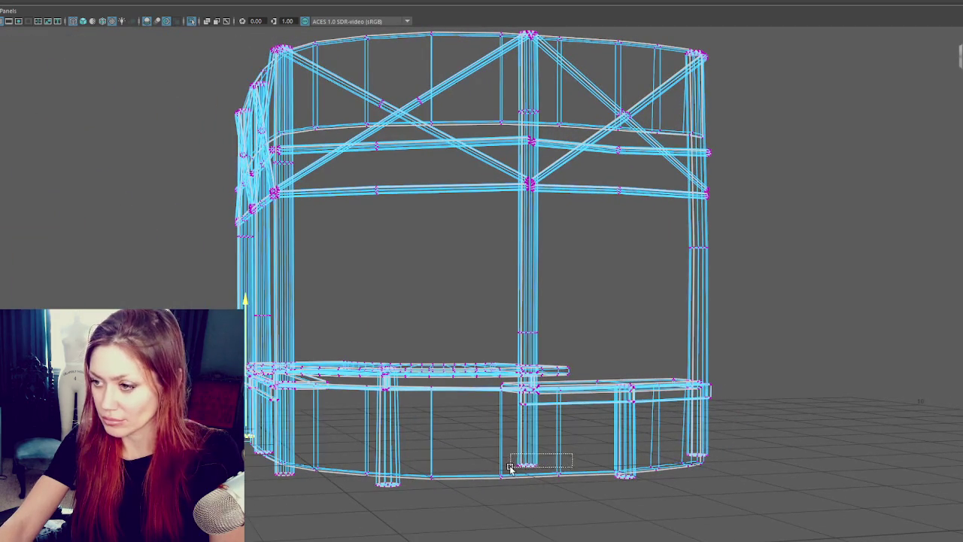
pyautogui.click(528, 449)
pyautogui.click(697, 466)
pyautogui.press('F8')
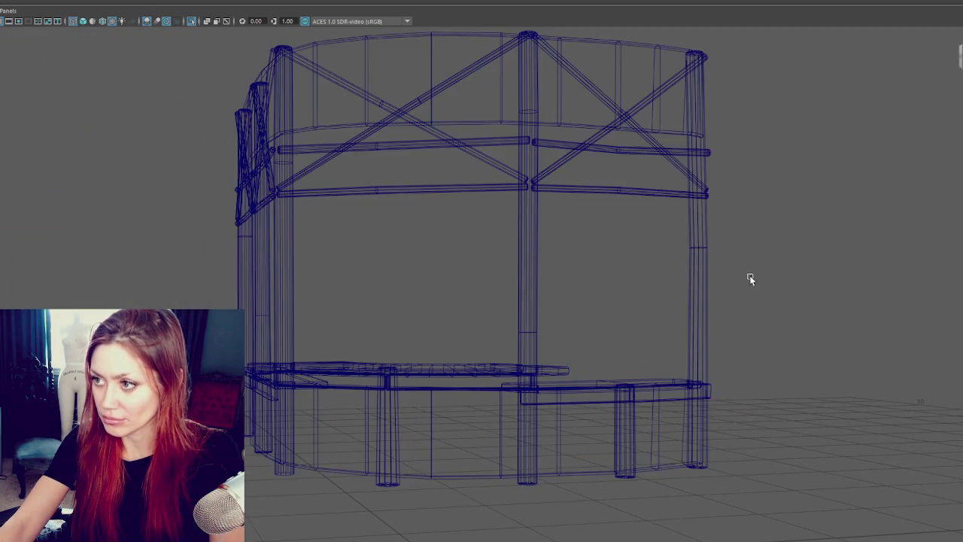
pyautogui.click(533, 259)
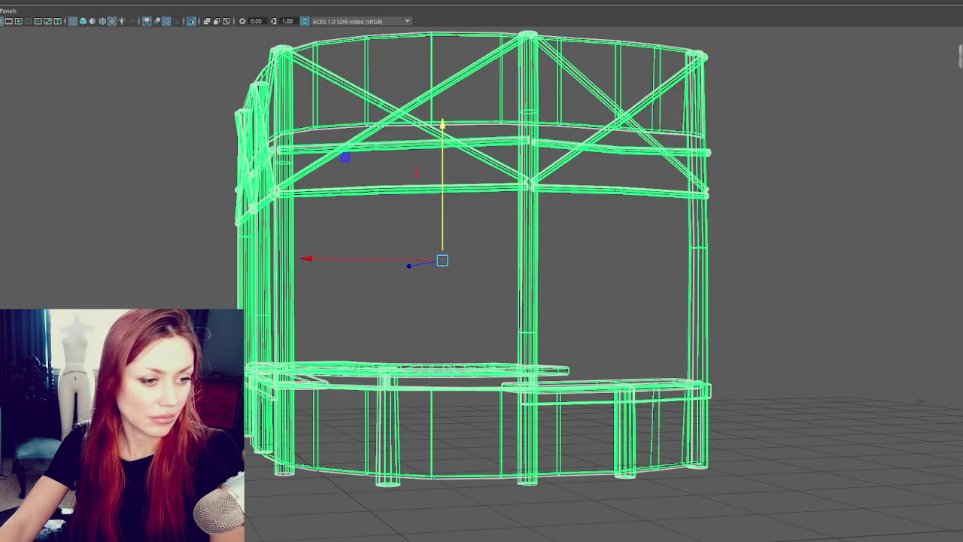
pyautogui.hotkey('ctrl', 'g')
pyautogui.press('Up')
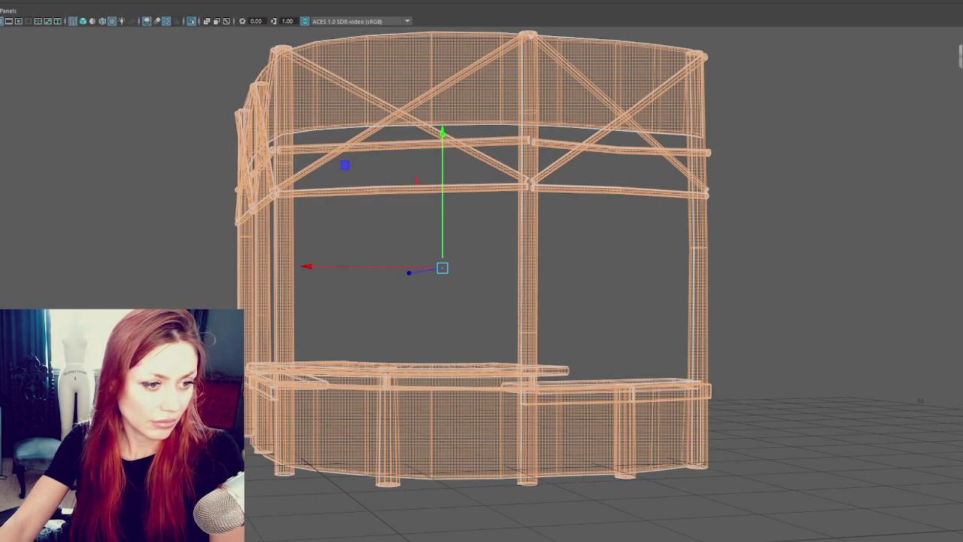
pyautogui.press('Up')
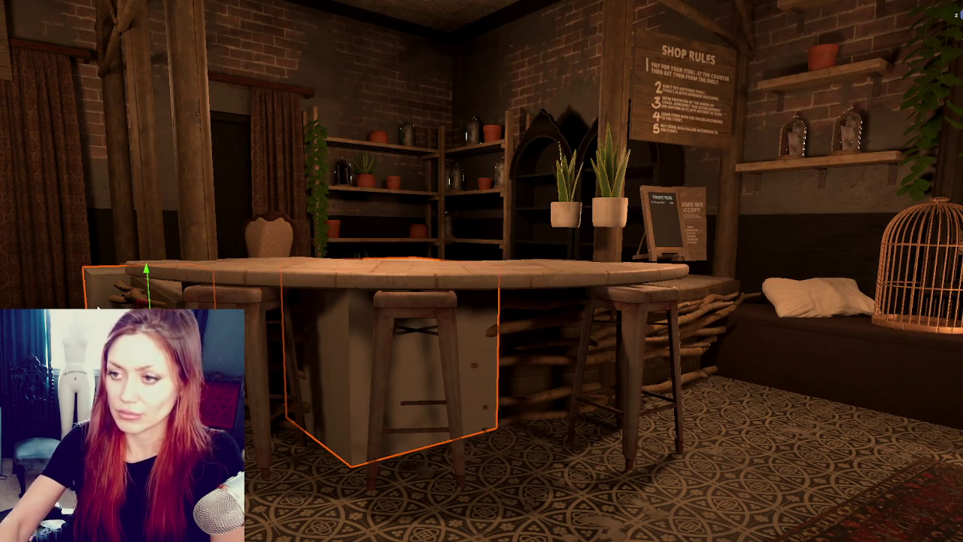
# - Select both potted plants and lower them onto the counter top
pyautogui.press('Escape')
pyautogui.scroll(-3, 631, 237)
pyautogui.scroll(-3, 631, 236)
pyautogui.scroll(3, 632, 235)
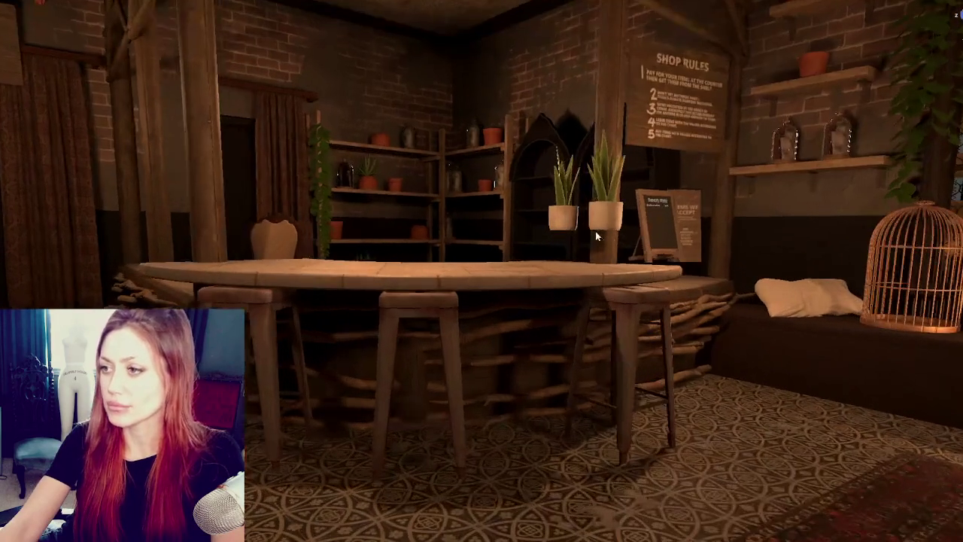
pyautogui.click(571, 224)
pyautogui.click(571, 225)
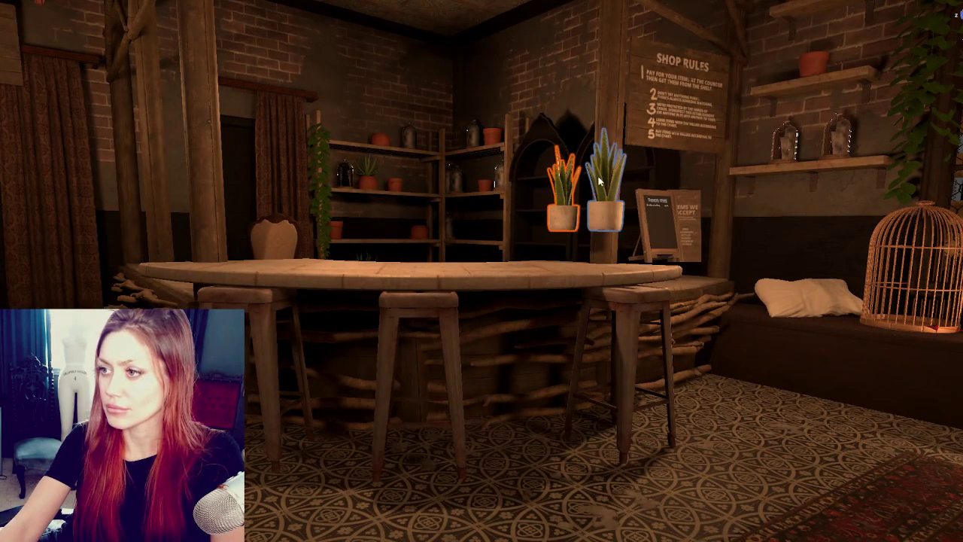
pyautogui.click(573, 224)
pyautogui.keyDown('ctrl'); pyautogui.click(574, 223); pyautogui.keyUp('ctrl')
pyautogui.moveTo(570, 152); pyautogui.dragTo(570, 190)
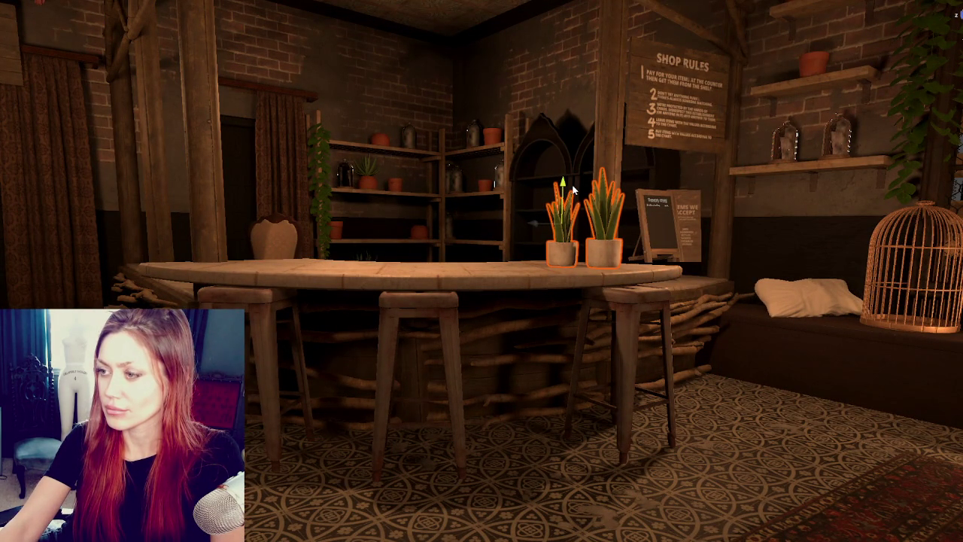
# - Lower the chalkboard sign and the Items We Accept sign onto the counter
pyautogui.moveTo(574, 192); pyautogui.dragTo(594, 252, button='right')
pyautogui.click(596, 254)
pyautogui.moveTo(604, 216); pyautogui.dragTo(604, 244)
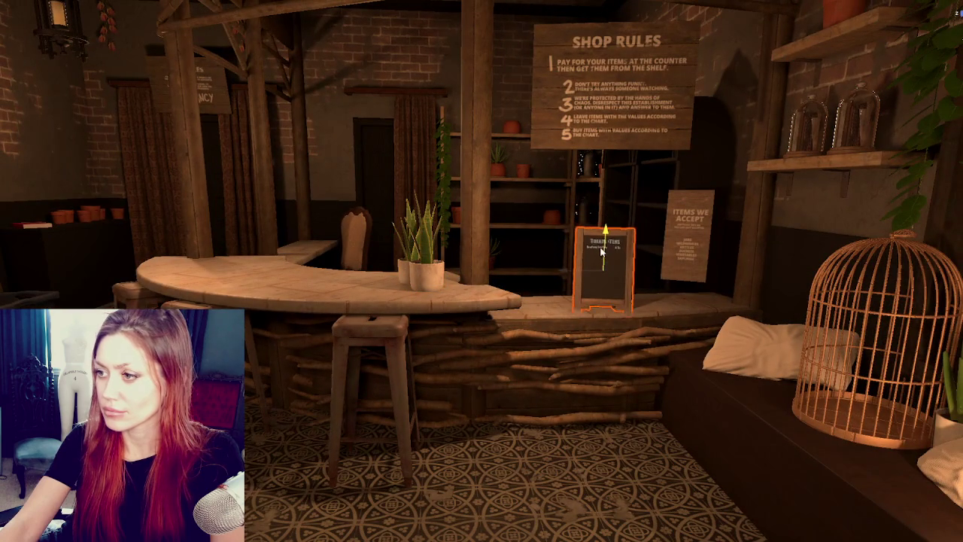
pyautogui.click(690, 241)
pyautogui.moveTo(690, 241); pyautogui.dragTo(690, 252)
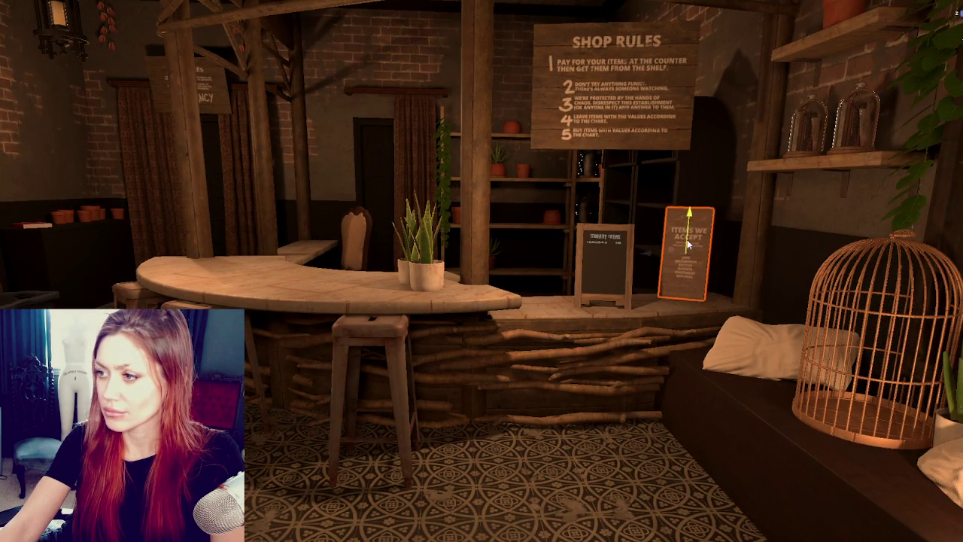
pyautogui.moveTo(690, 253)
pyautogui.mouseDown(button='right')
pyautogui.moveTo(659, 264)
pyautogui.moveTo(698, 267)
pyautogui.mouseUp(button='right')
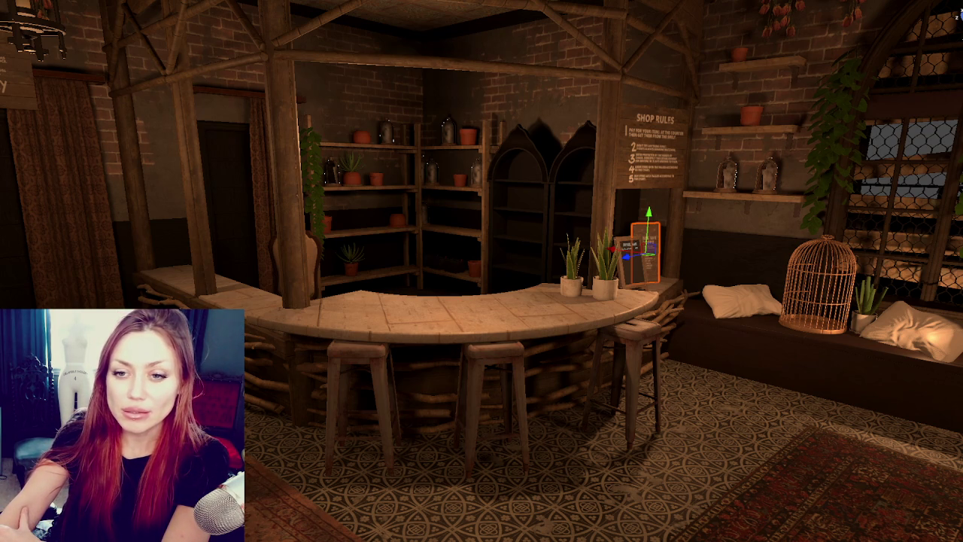
# - Deselect the sign and launch the game's DEV MODE test run
pyautogui.press('Escape')
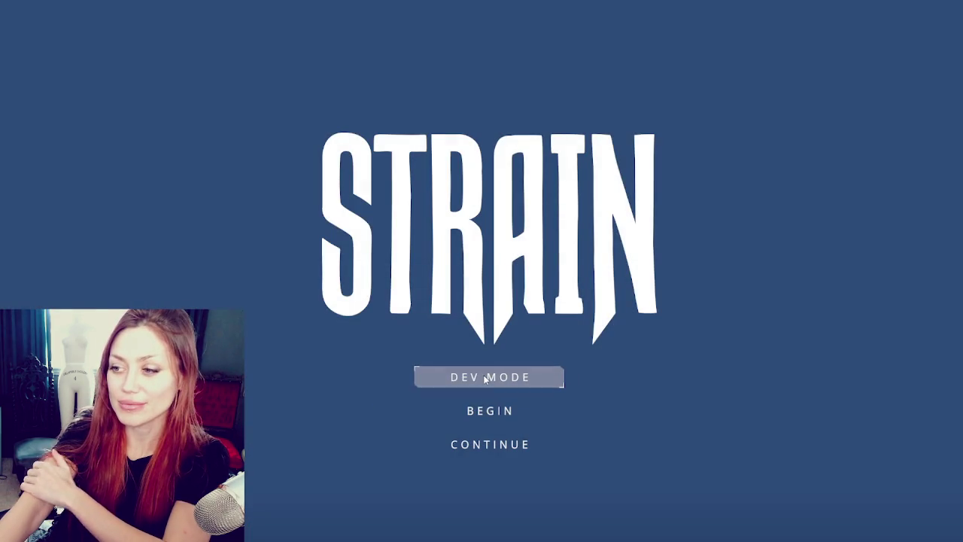
pyautogui.click(455, 375)
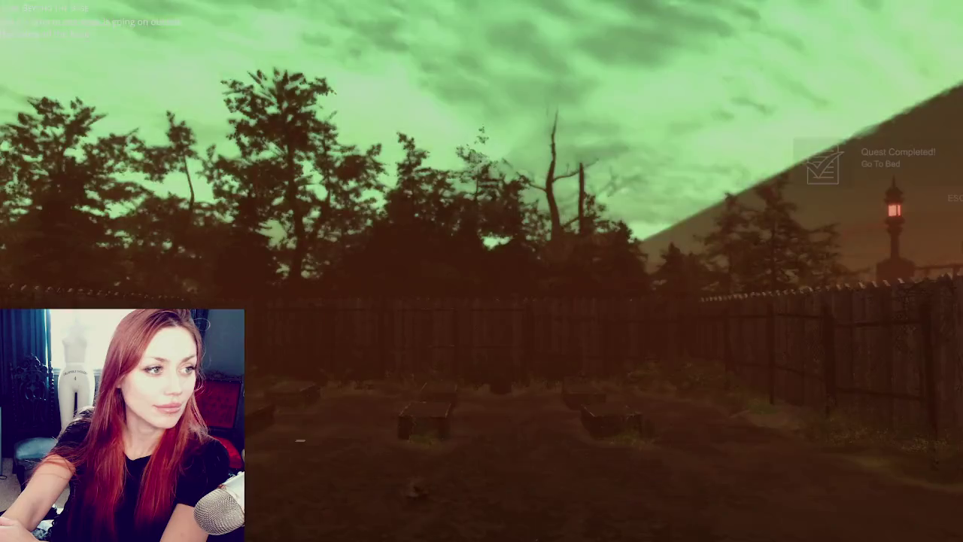
# - Walk from the yard through the gate, along the street to the EXIT gate and down the flooded alley
pyautogui.press('w')
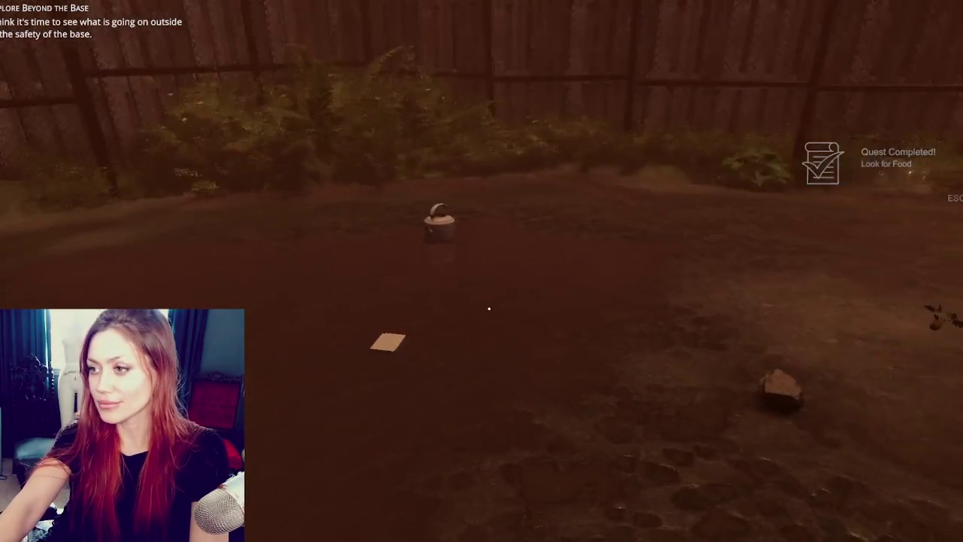
pyautogui.press('w')
pyautogui.press('w')
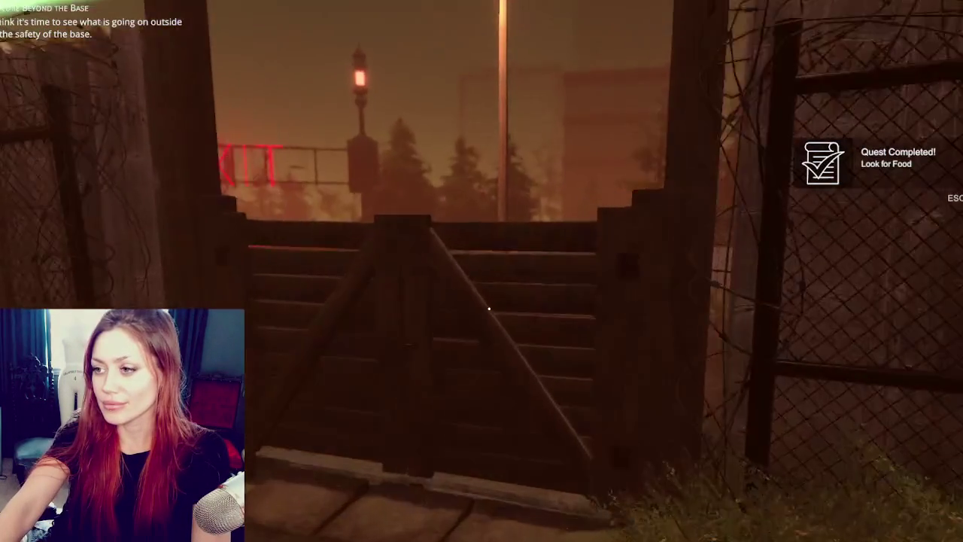
pyautogui.press('e')
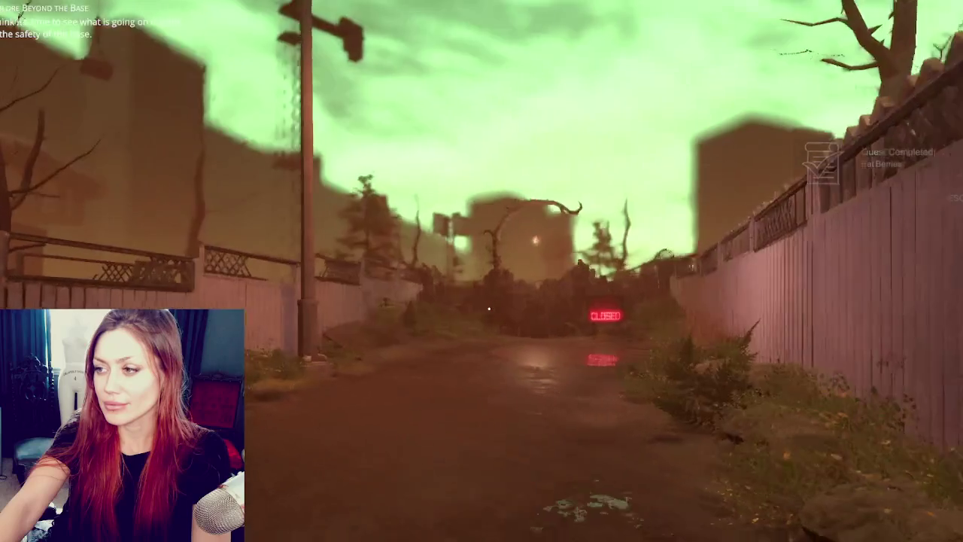
pyautogui.press('w')
pyautogui.press('w')
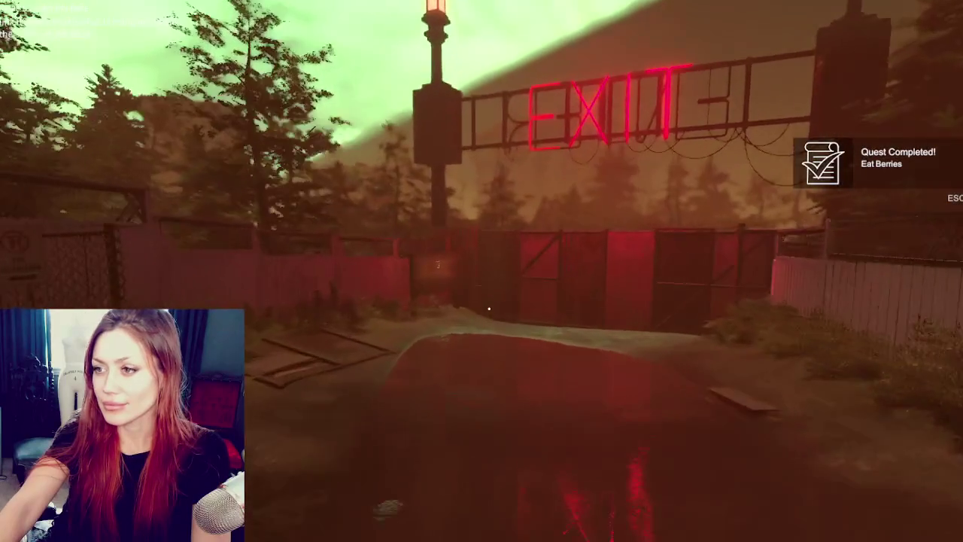
pyautogui.press('w')
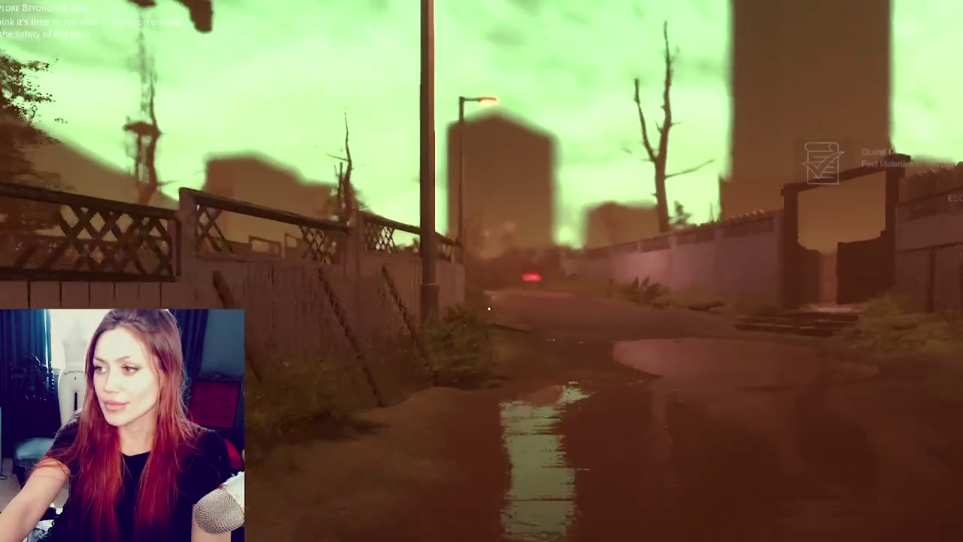
pyautogui.press('w')
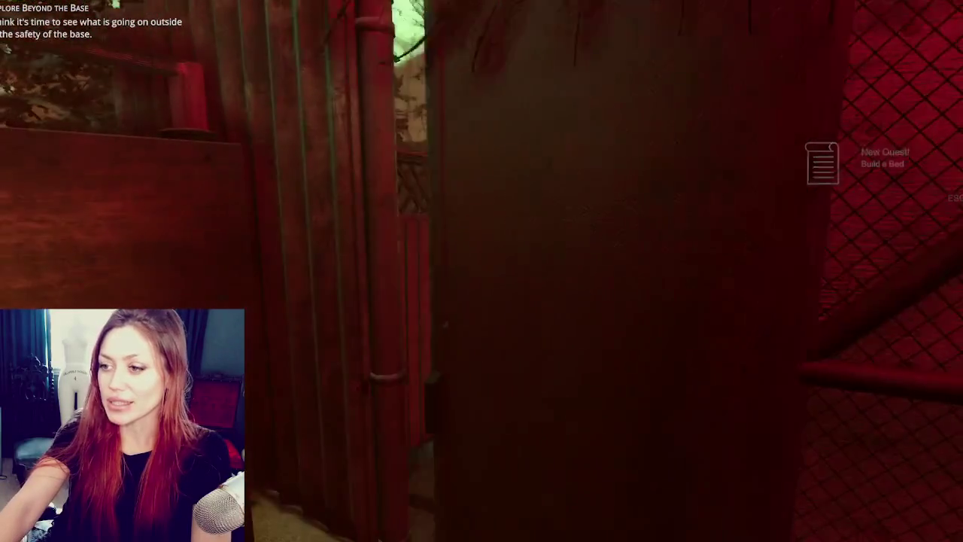
pyautogui.press('w')
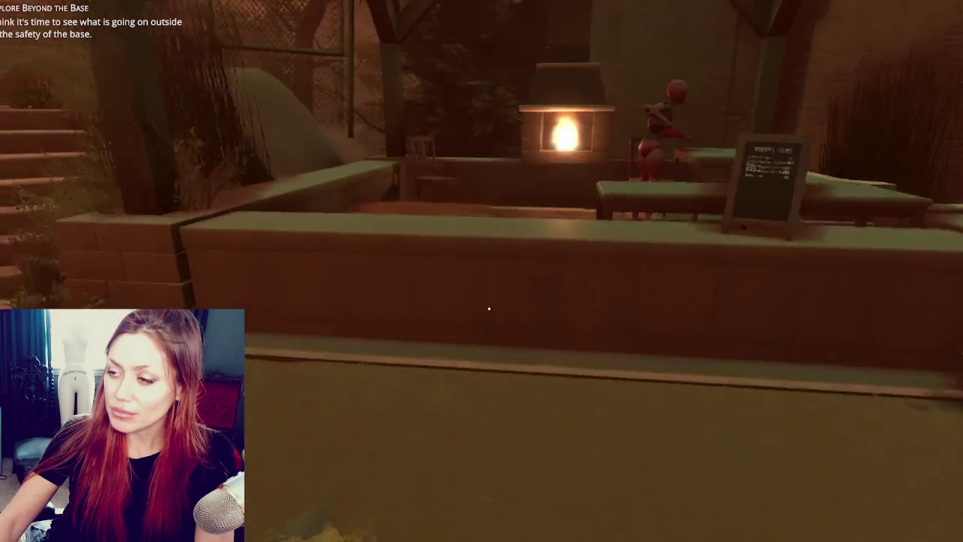
# - Explore around the low wall by the seating area, then bring up the STATS menu
pyautogui.press('space')
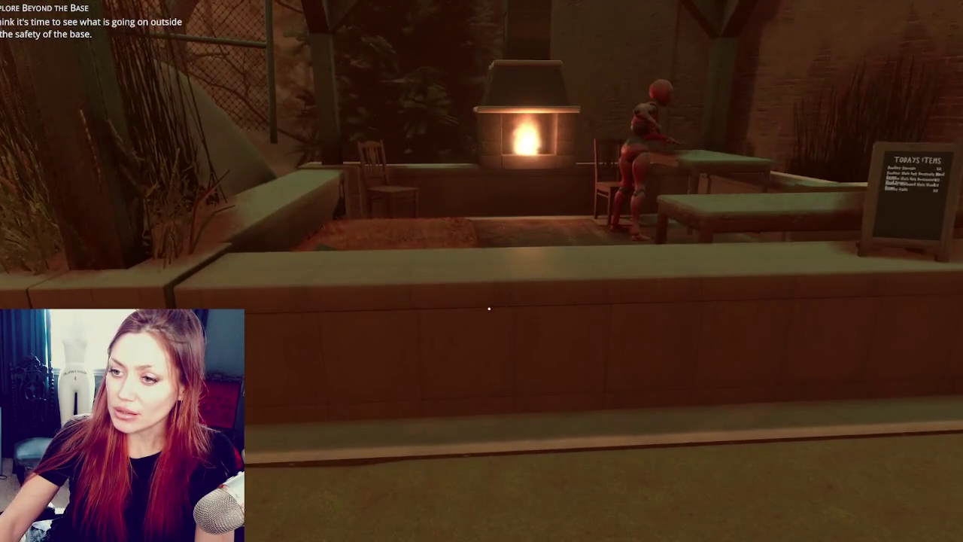
pyautogui.press('s')
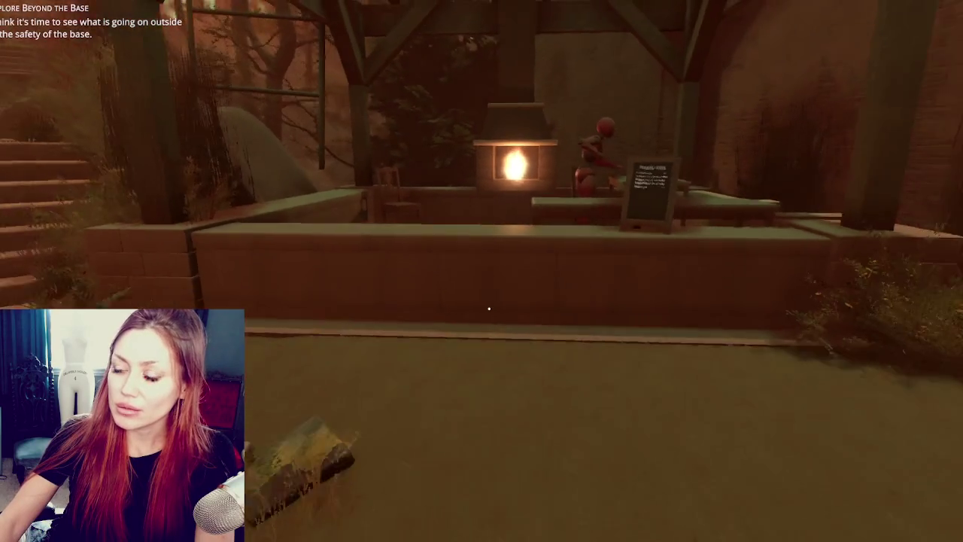
pyautogui.press('w')
pyautogui.press('s')
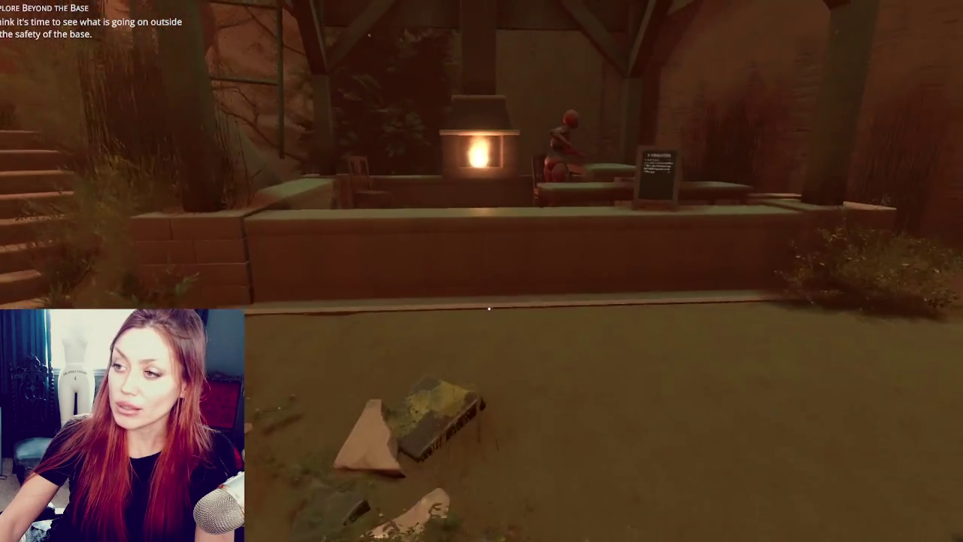
pyautogui.press('w')
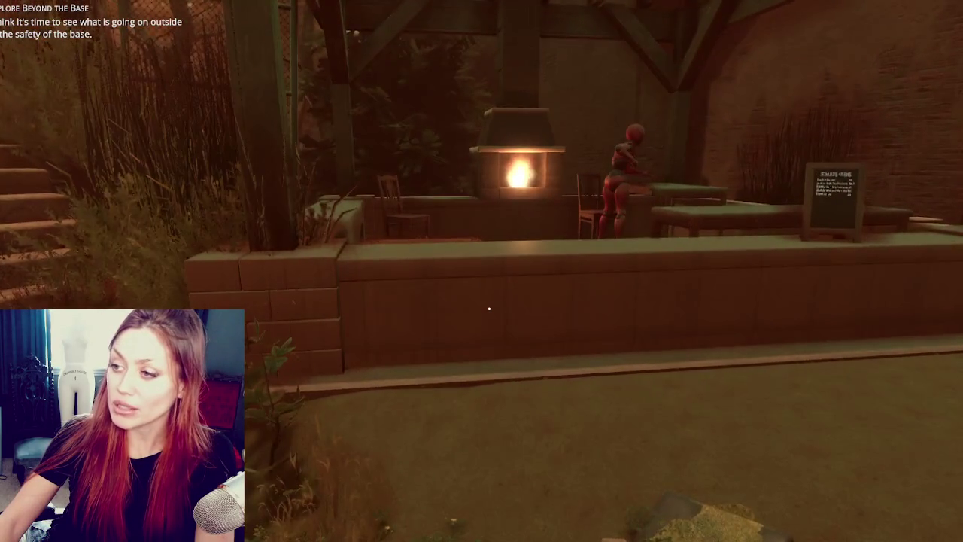
pyautogui.press('w')
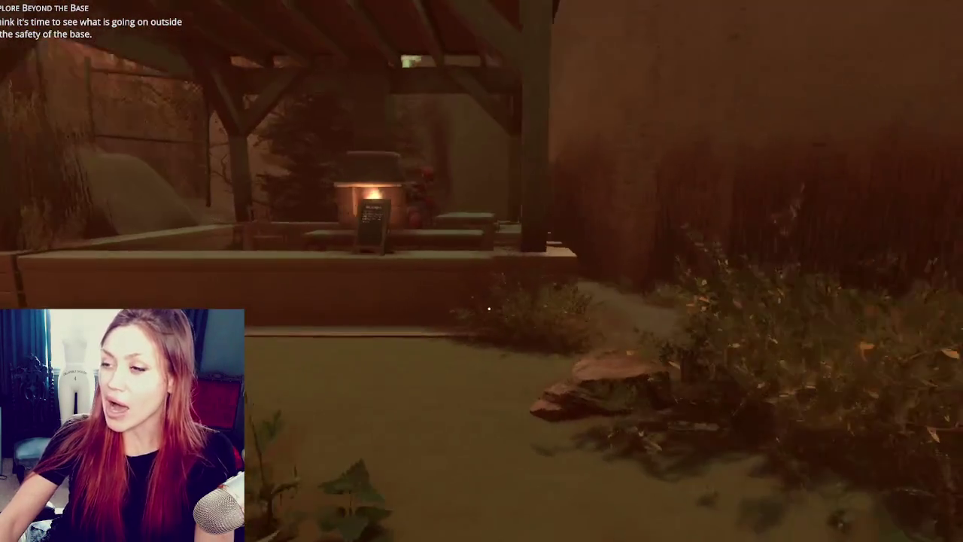
pyautogui.press('s')
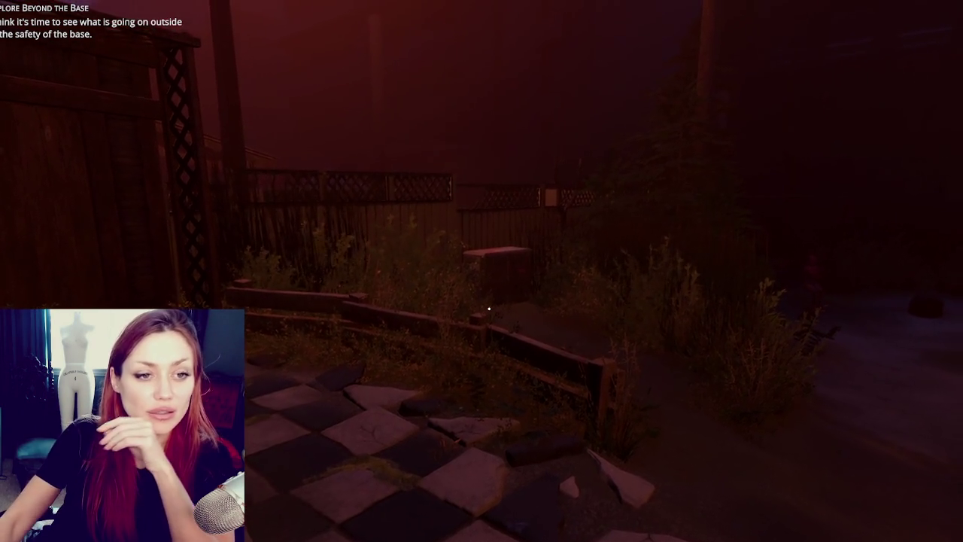
pyautogui.press('Tab')
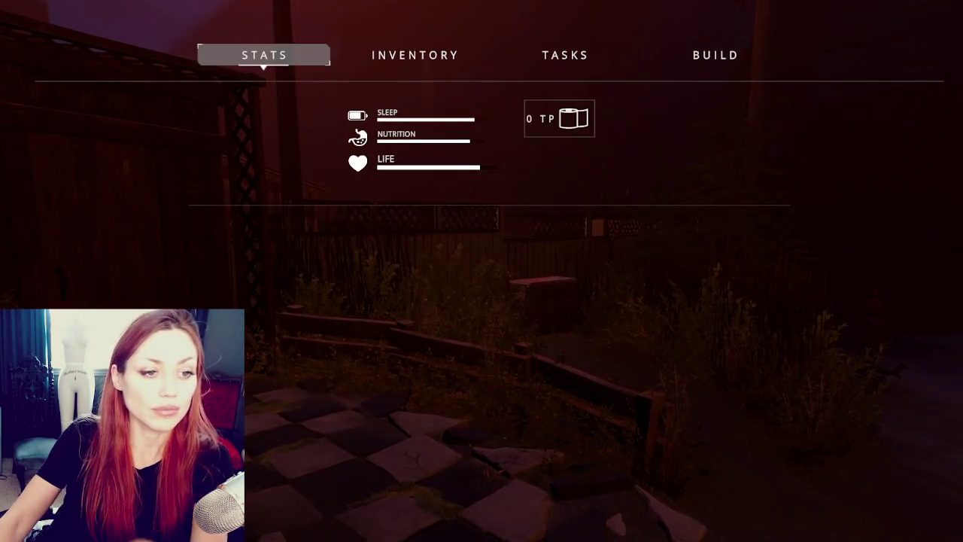